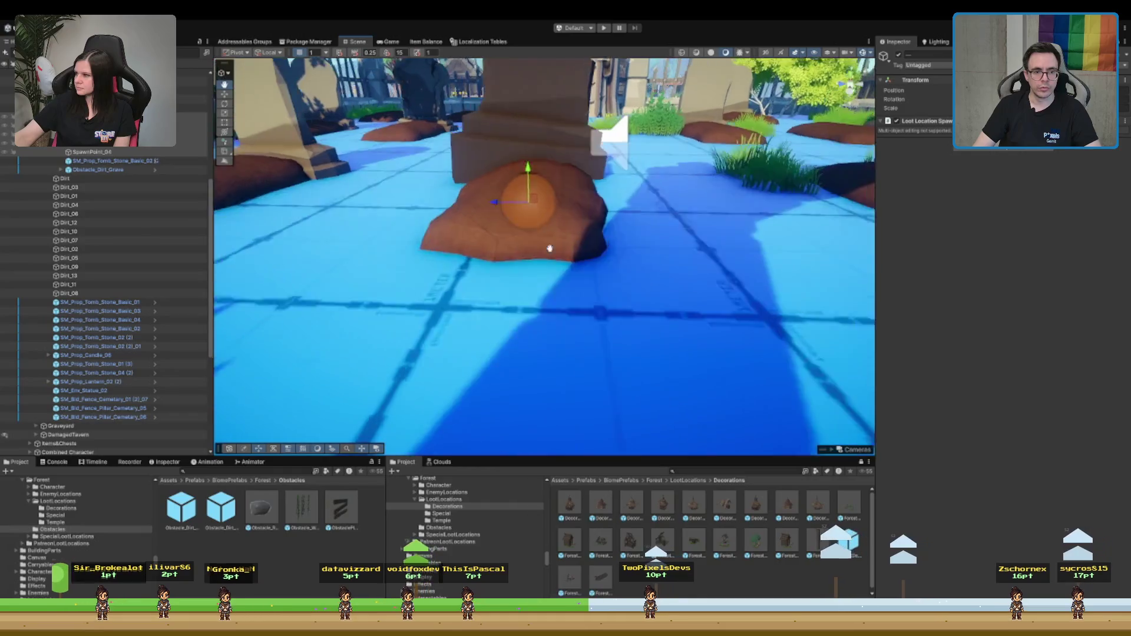
Step: Add SpawnPoint through SpawnPoint_04 to the grave loot location's Possible Spawn Points and delete the empty Element 0
left_click(127, 163)
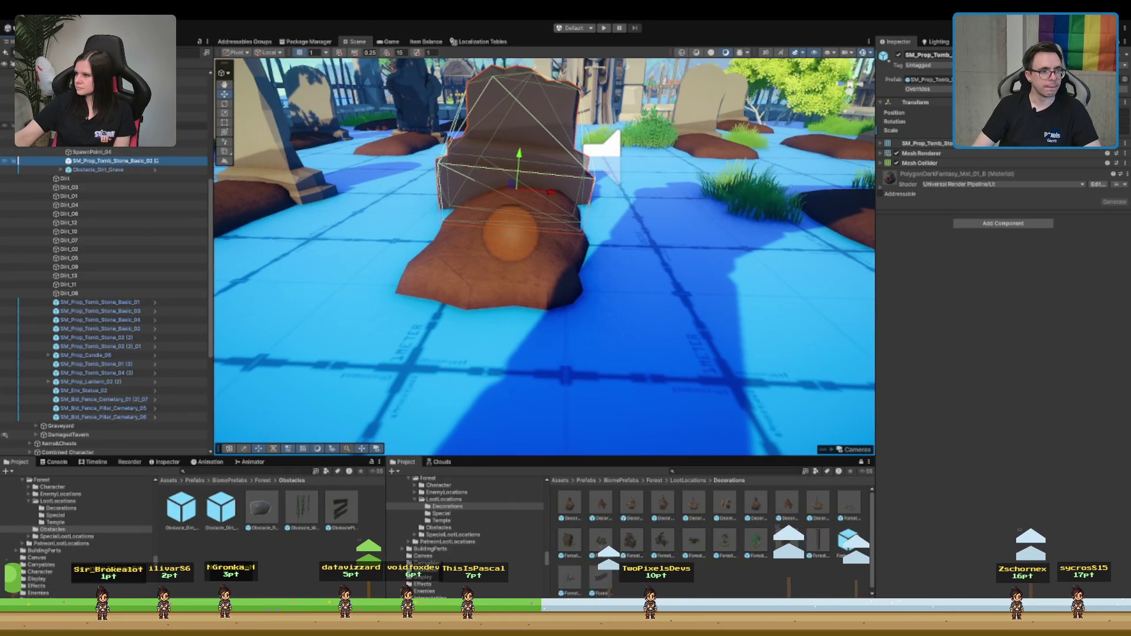
left_click(191, 108)
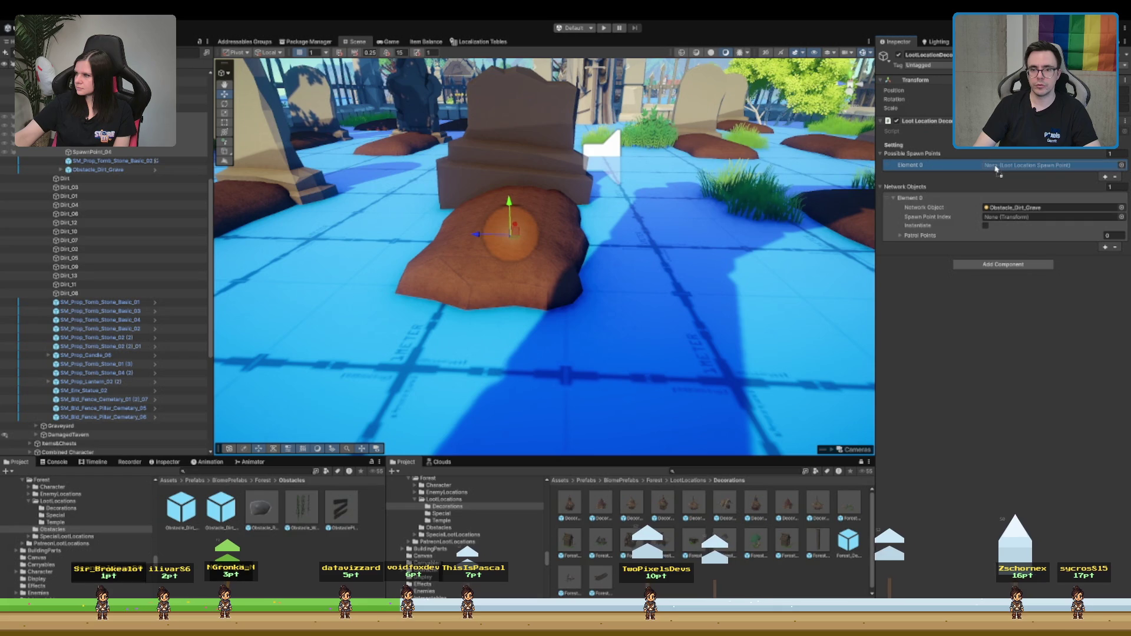
left_click_drag(928, 158, 919, 154)
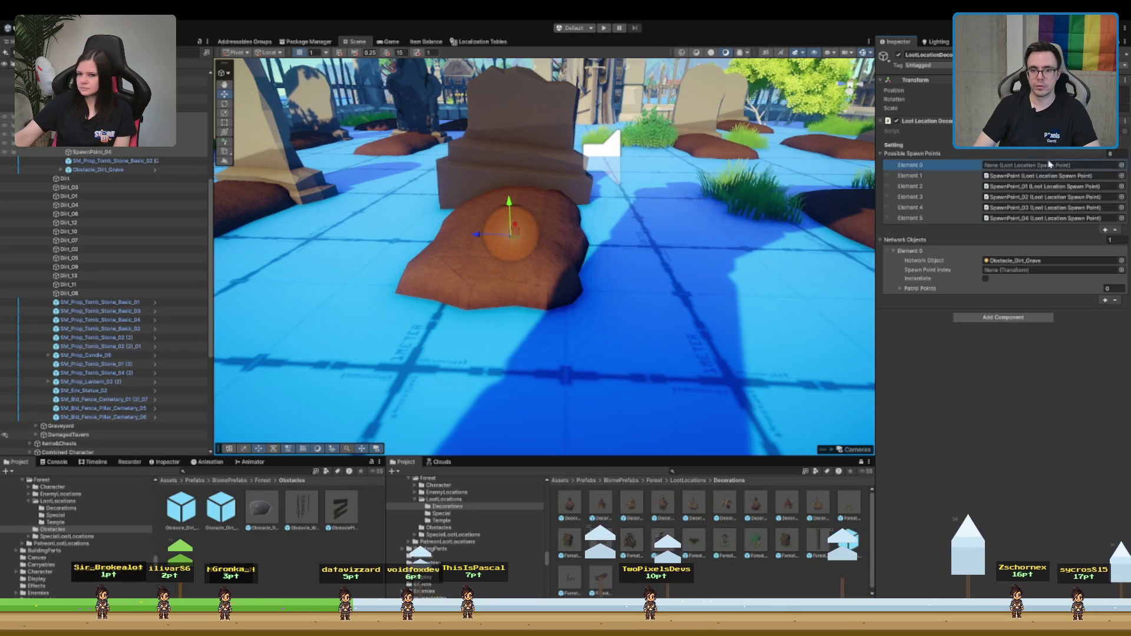
left_click(1116, 229)
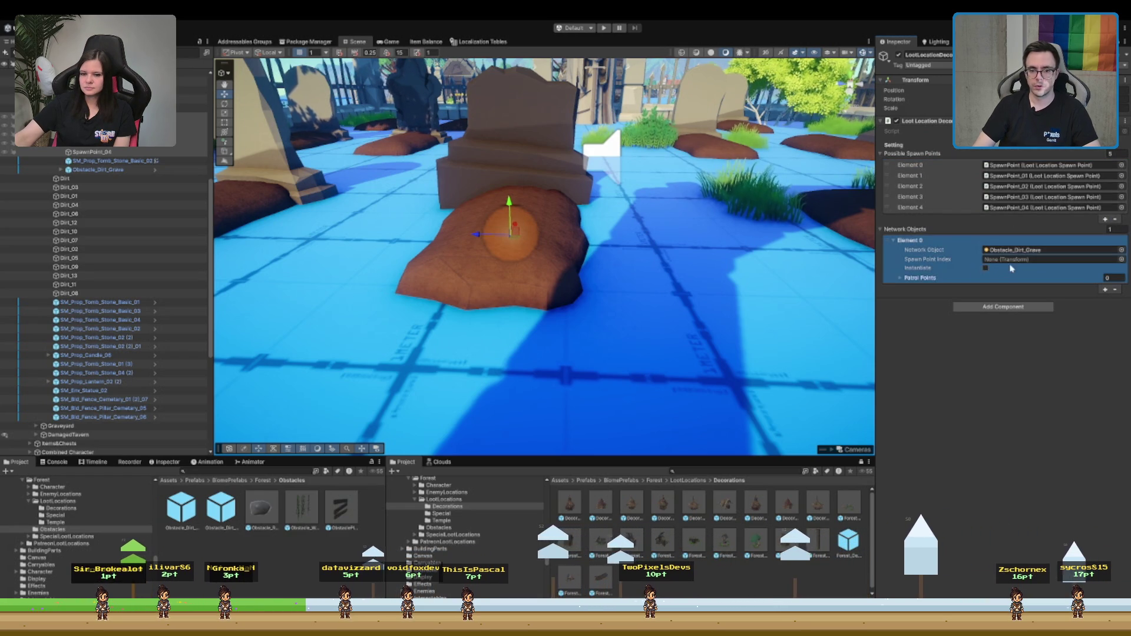
left_click(187, 107)
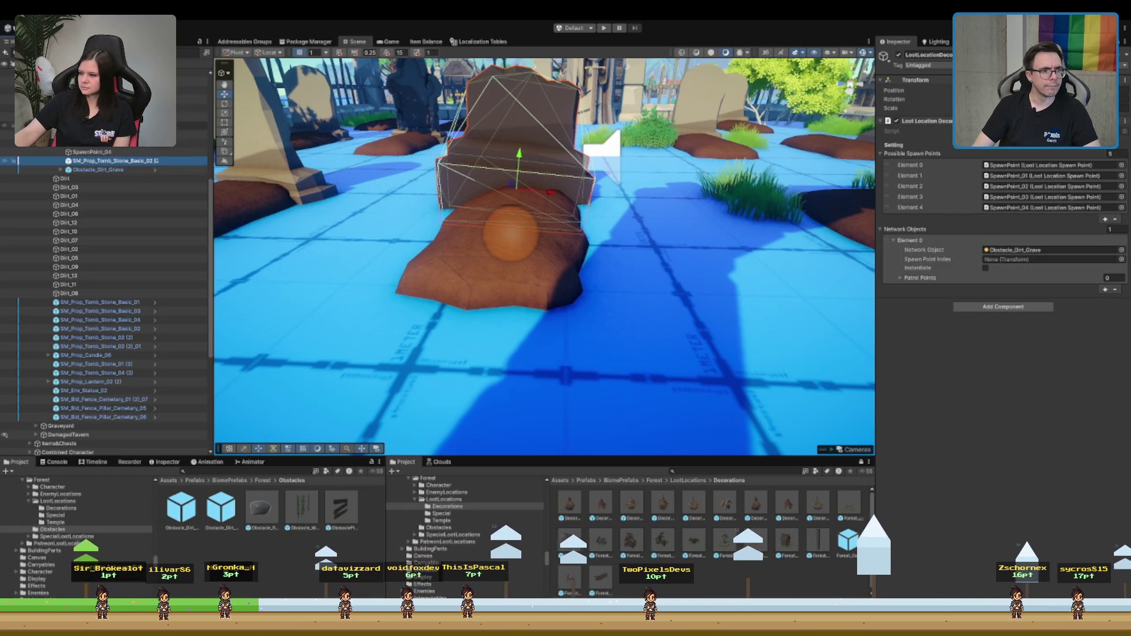
scroll(357, 144, "down", 10)
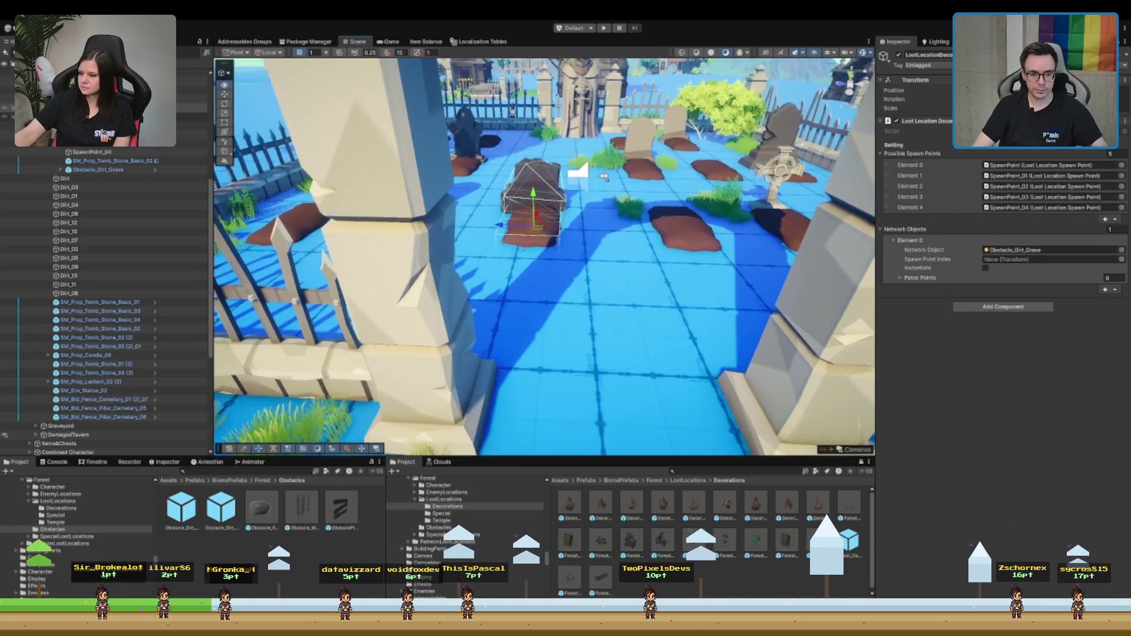
key("f")
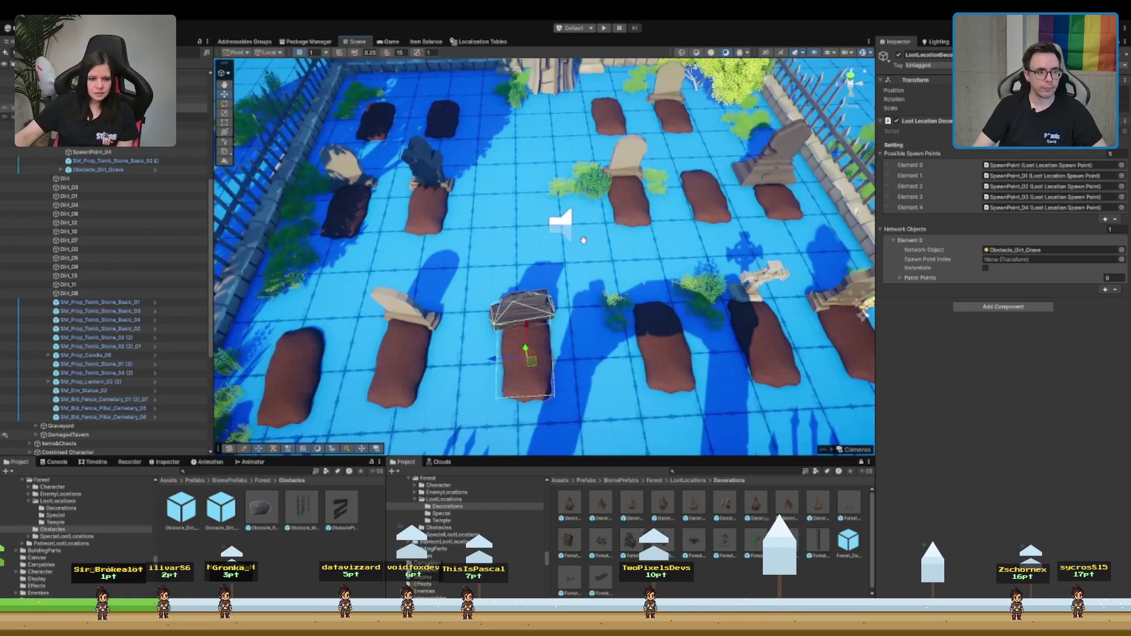
left_click(187, 108)
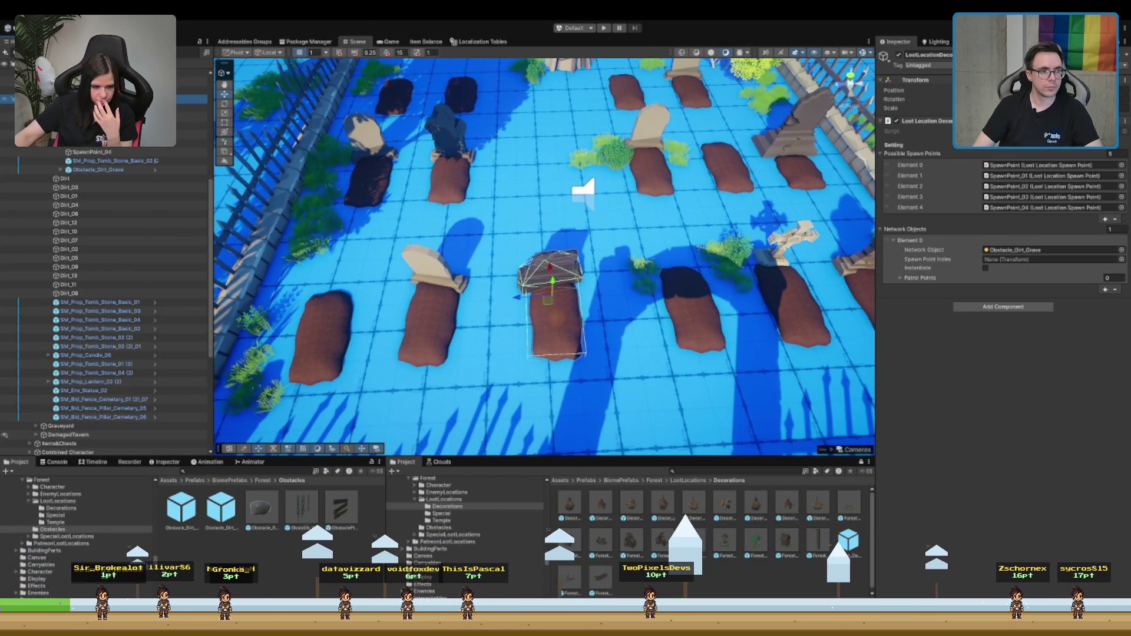
scroll(106, 265, "down", 3)
key("Down")
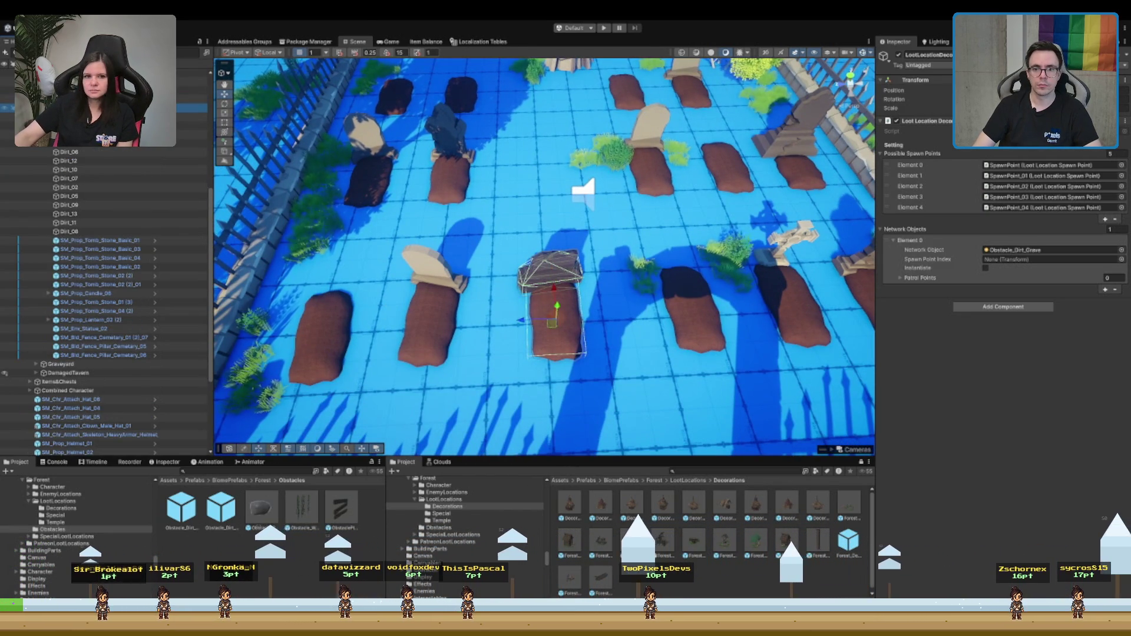
key("Up")
key("Down")
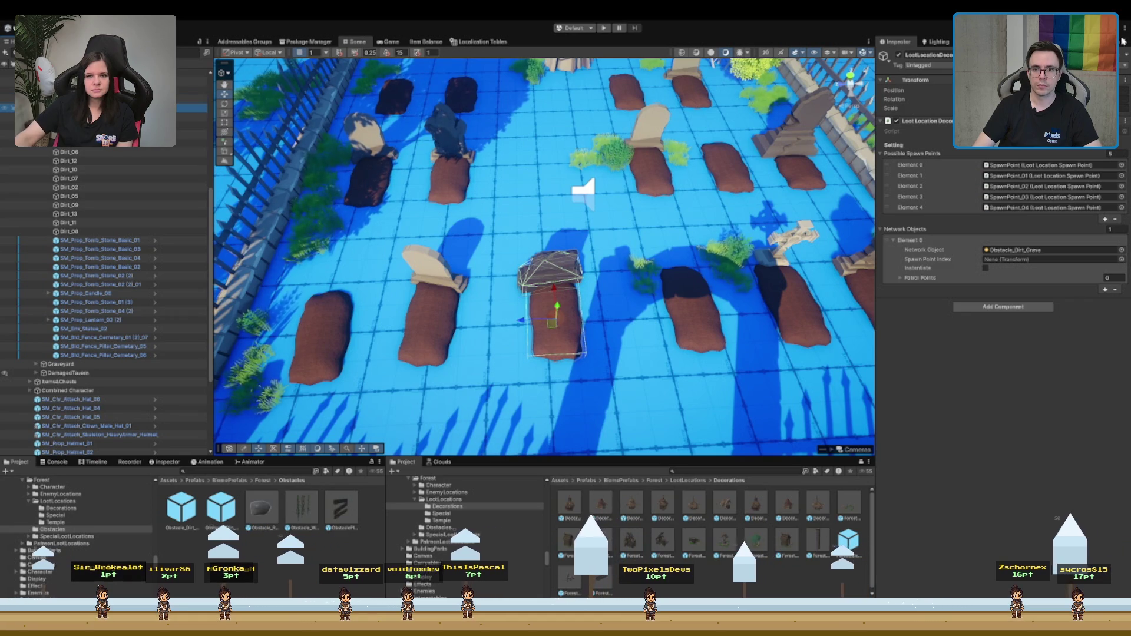
left_click(1119, 54)
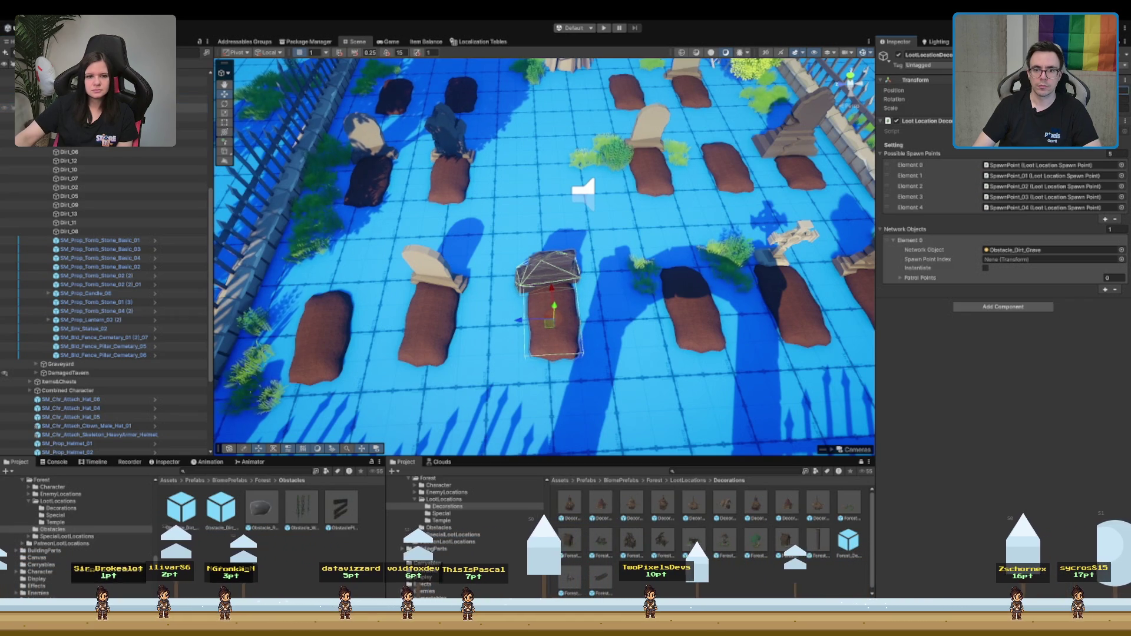
left_click(547, 251)
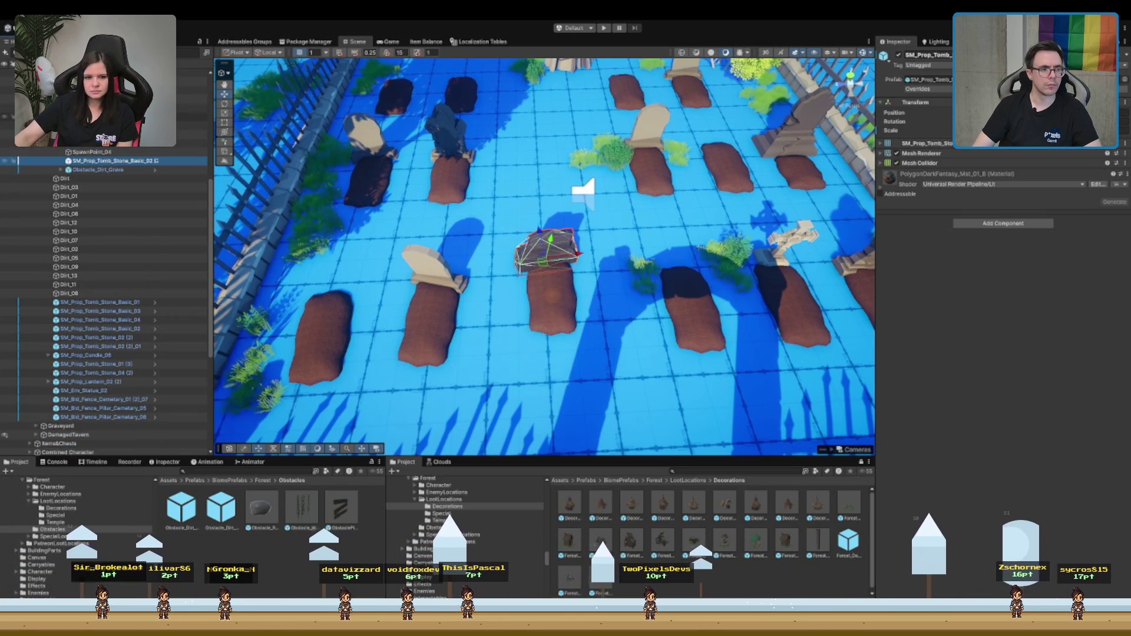
key("ctrl+z")
key("ctrl+y")
scroll(118, 235, "down", 3)
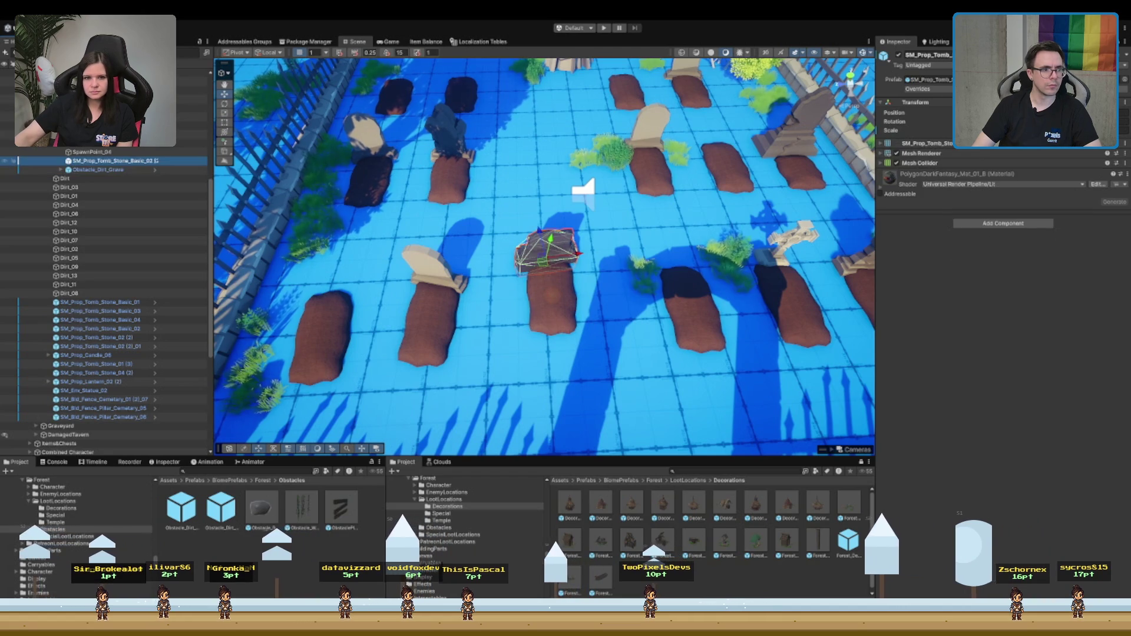
left_click(184, 110)
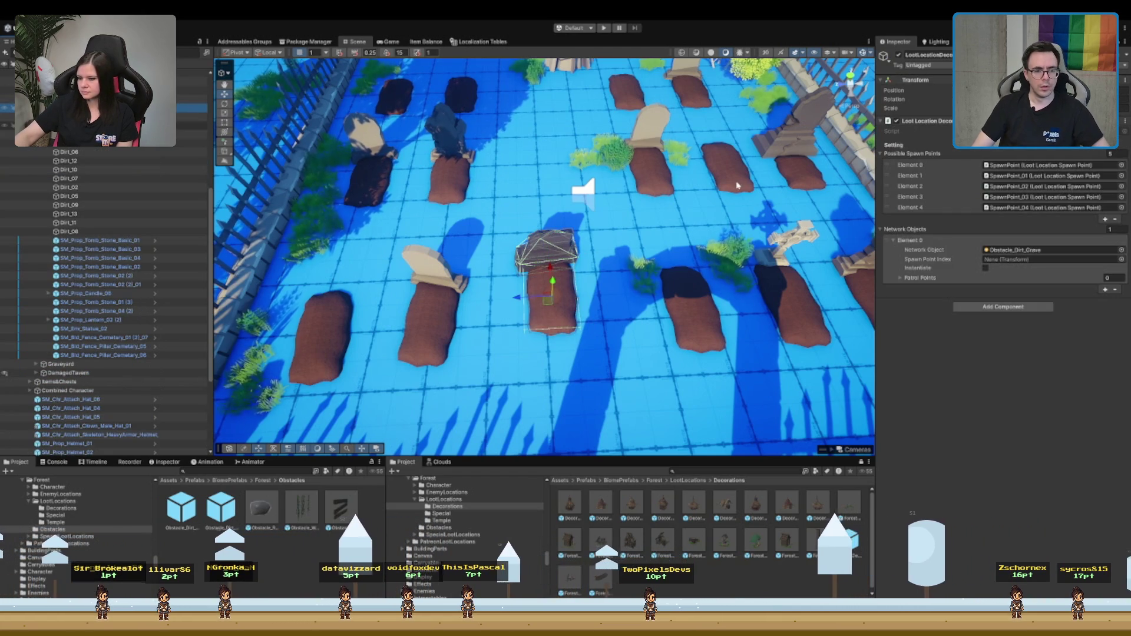
scroll(568, 262, "down", 3)
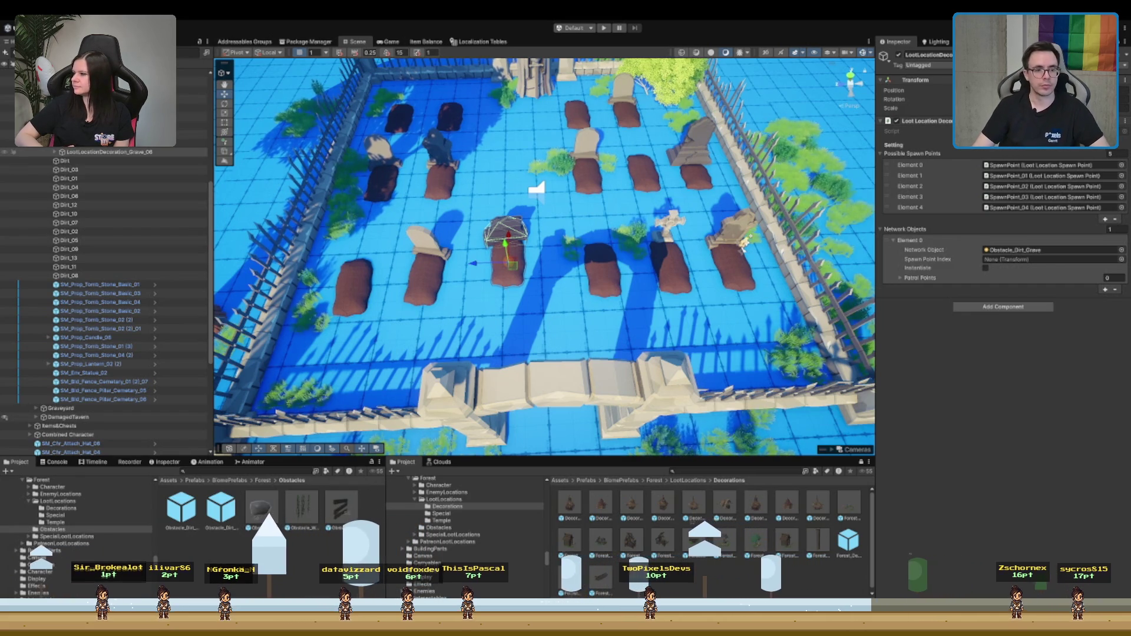
Step: Inspect LootLocationDecoration_Grave_06 and its spawn points in the Hierarchy
left_click(123, 152)
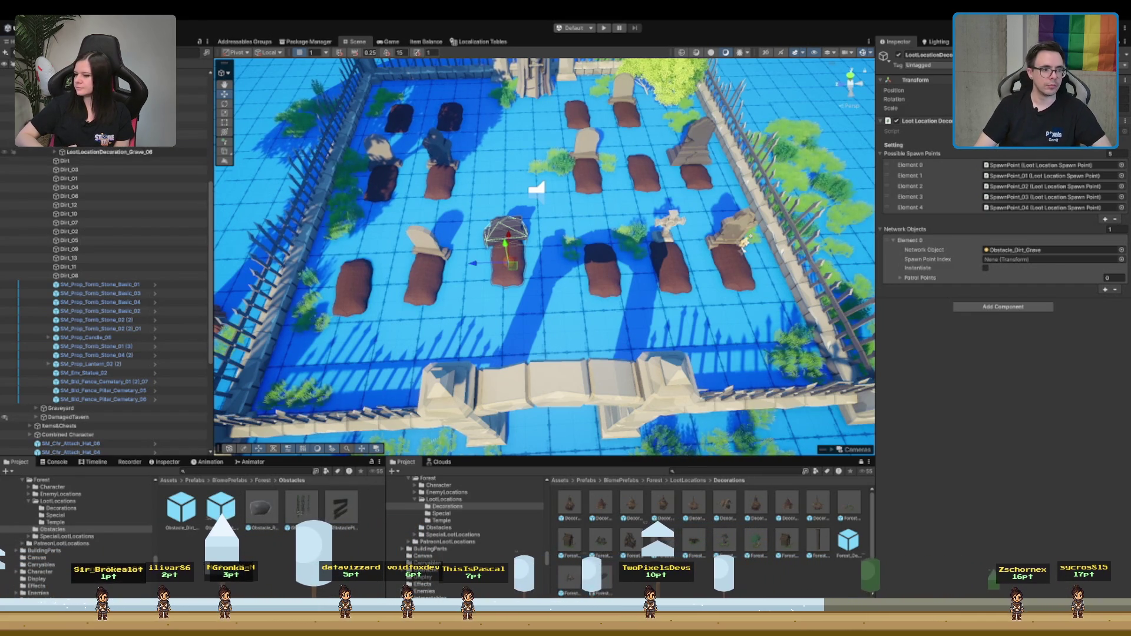
key("Right")
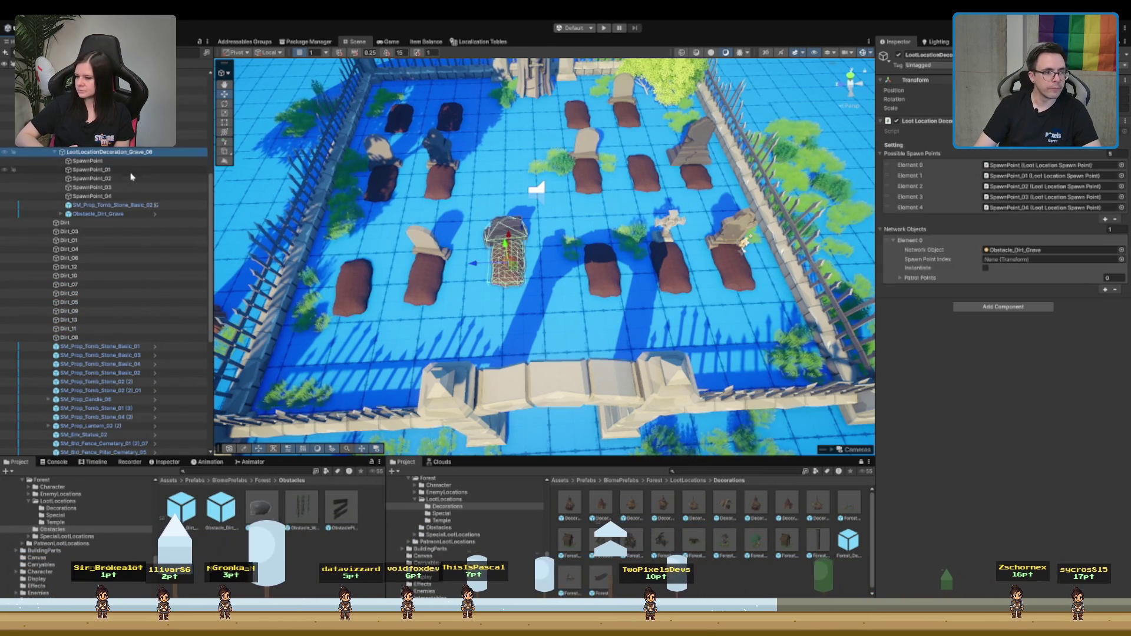
key("Left")
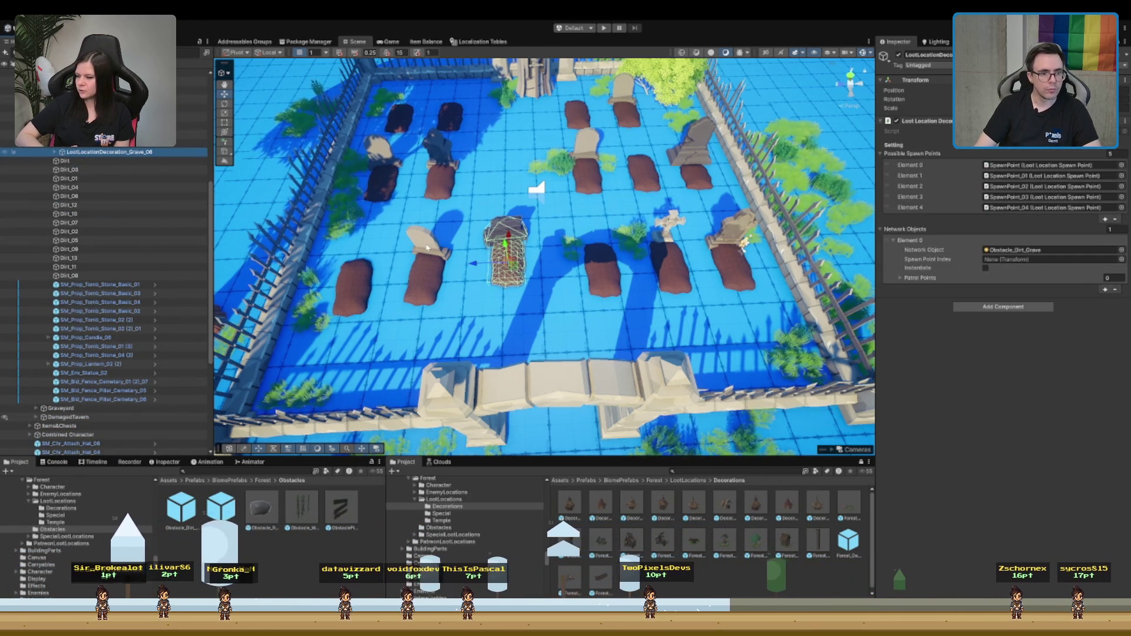
key("Left")
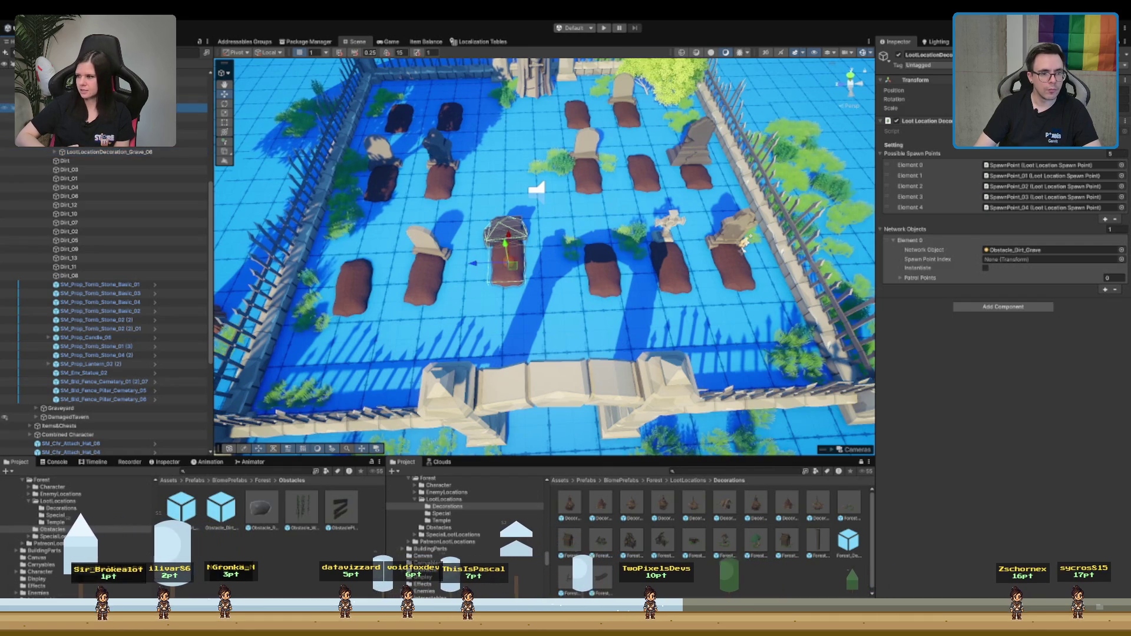
scroll(484, 333, "down", 5)
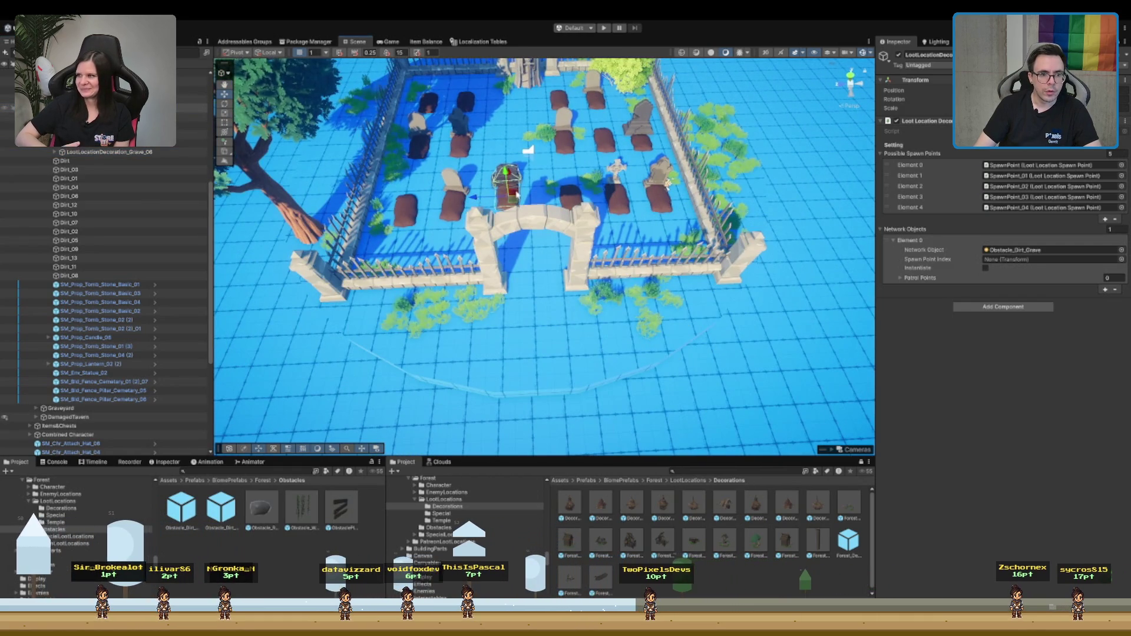
scroll(518, 137, "up", 2)
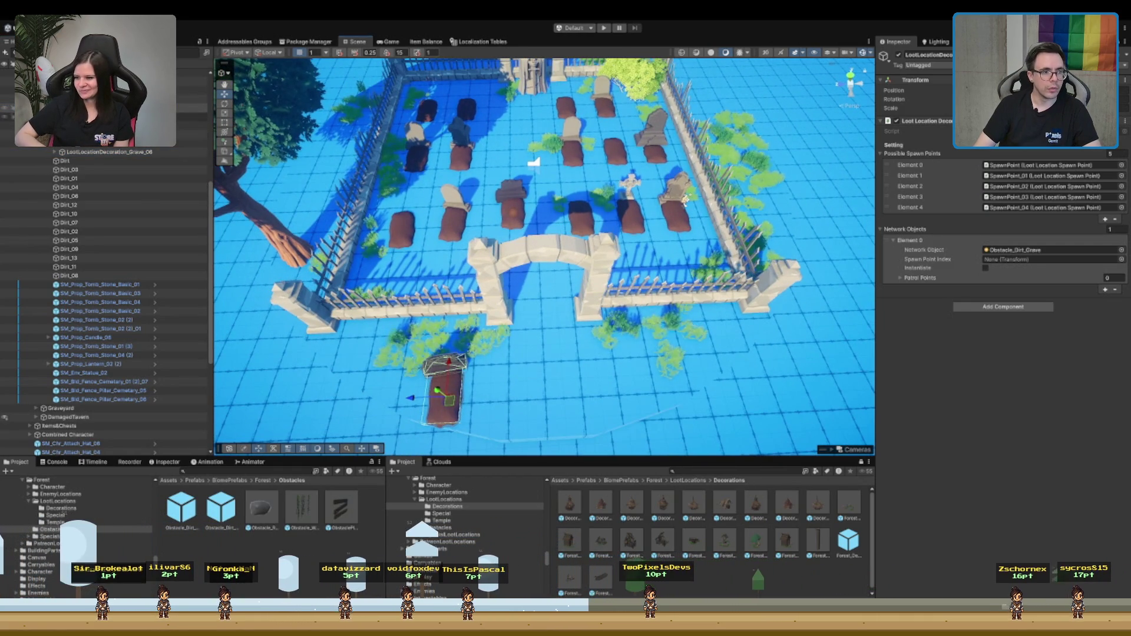
Step: Drop a new grave in front of the graveyard beside the front grave and delete its tombstone
left_click_drag(302, 508, 506, 396)
left_click(505, 396)
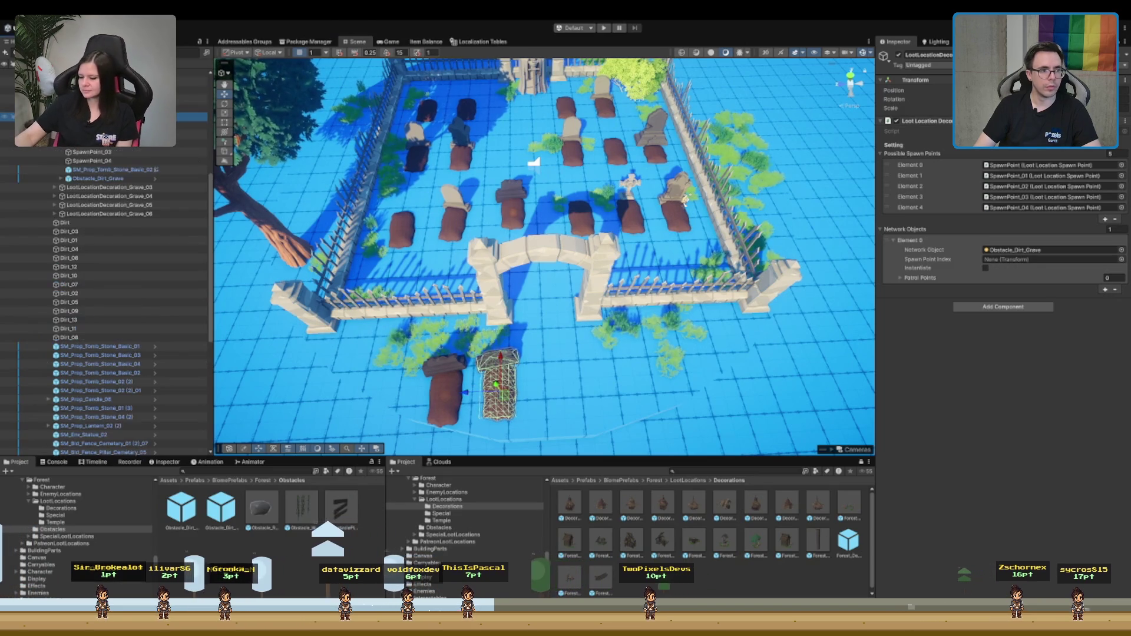
key("Delete")
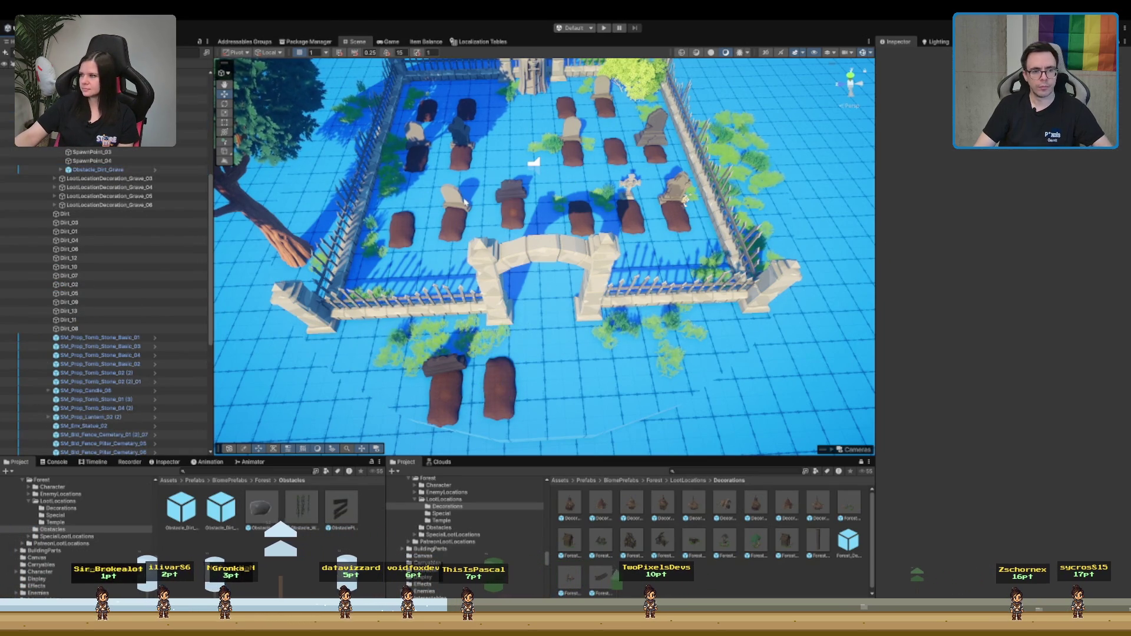
left_click(454, 202)
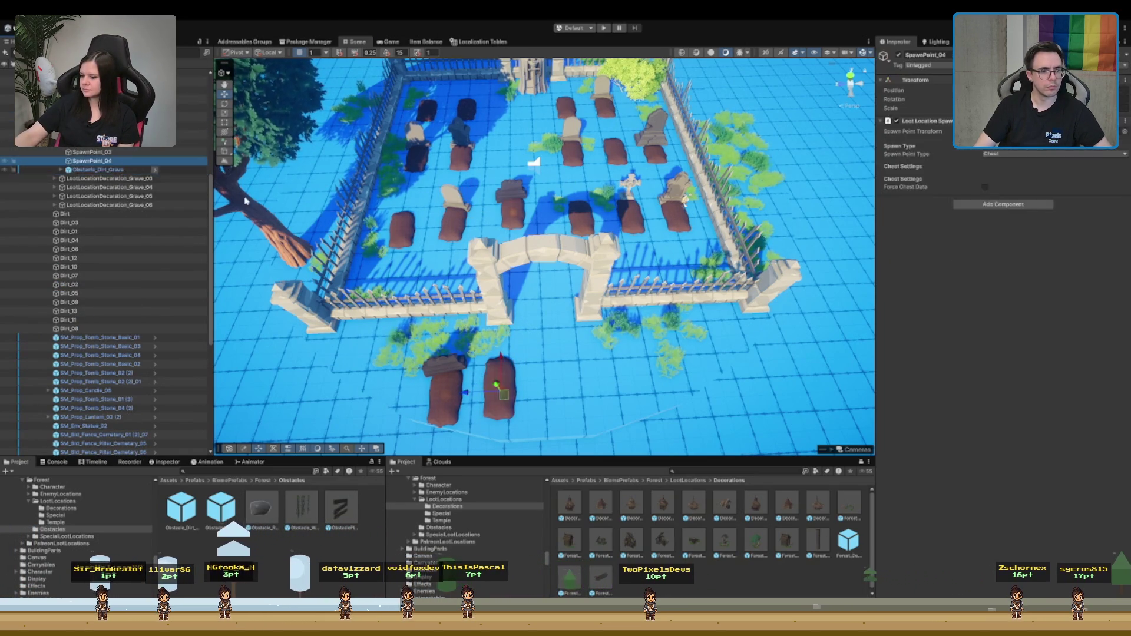
Step: Move the tombstone onto the new grave mound
scroll(561, 323, "down", 3)
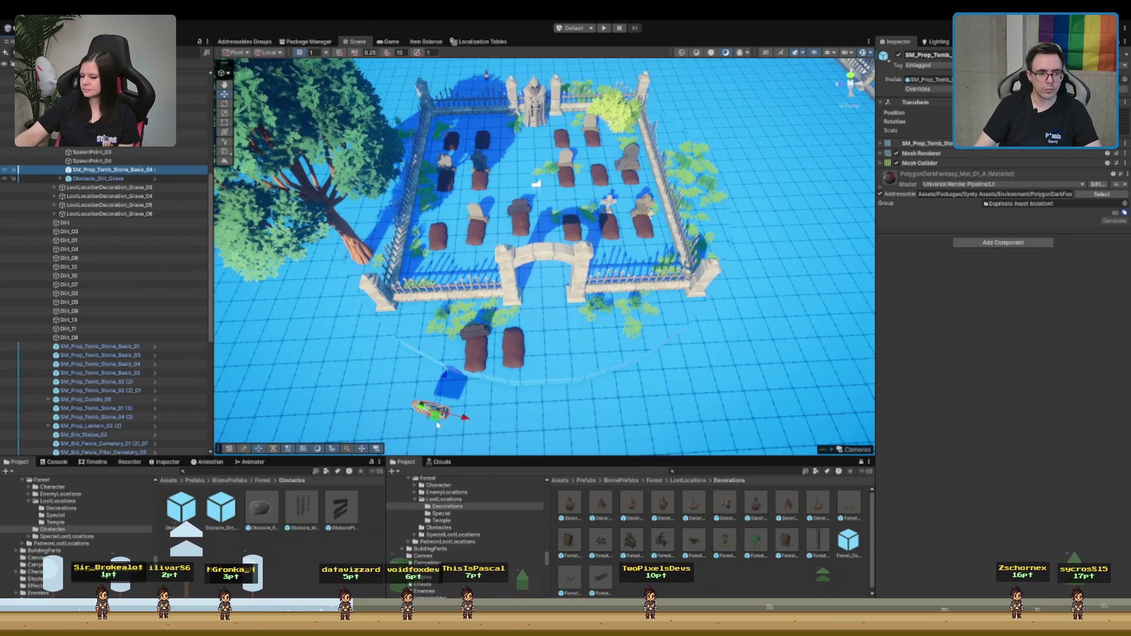
left_click_drag(438, 424, 522, 348)
key("f")
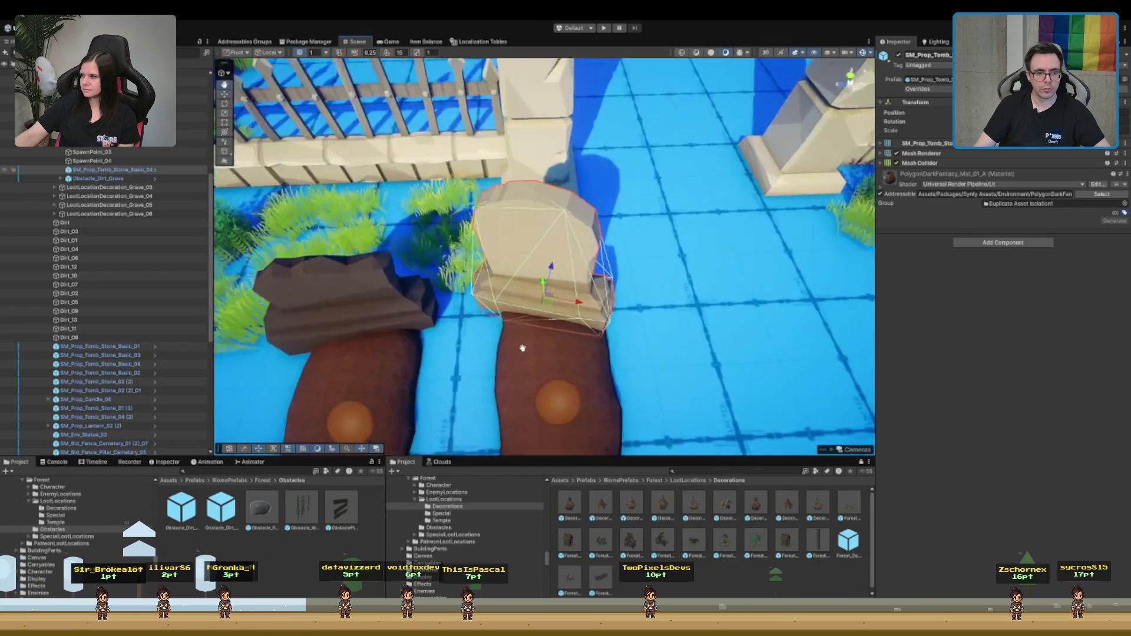
key("e")
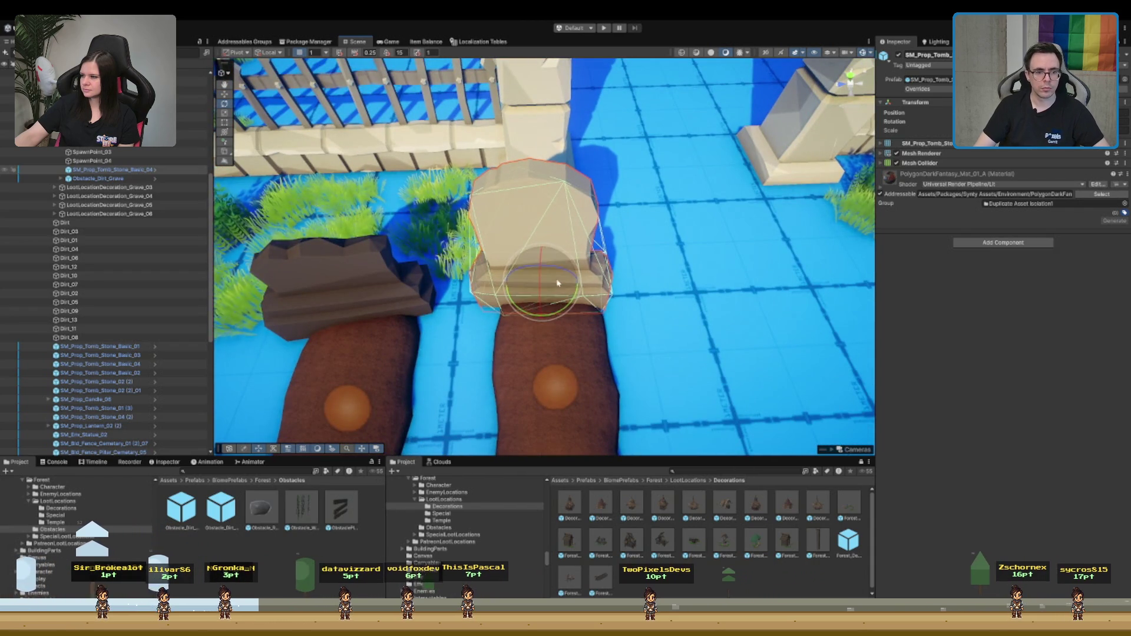
key("w")
scroll(564, 200, "down", 2)
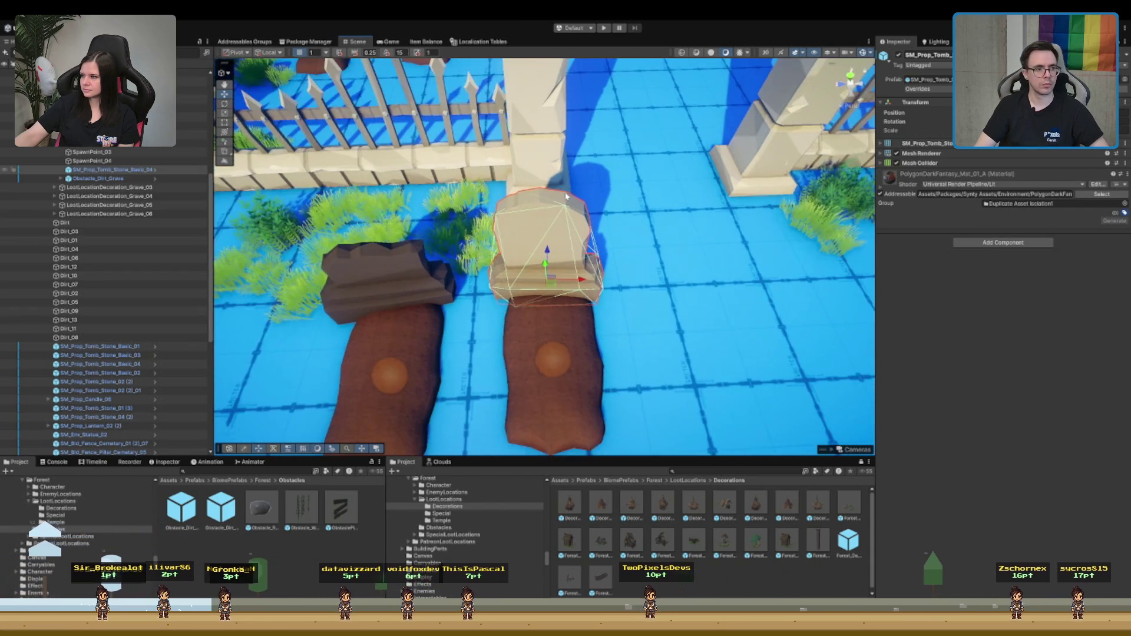
scroll(565, 196, "down", 2)
Step: Move the loot location grave closer to the front graves
left_click(596, 106)
key("f")
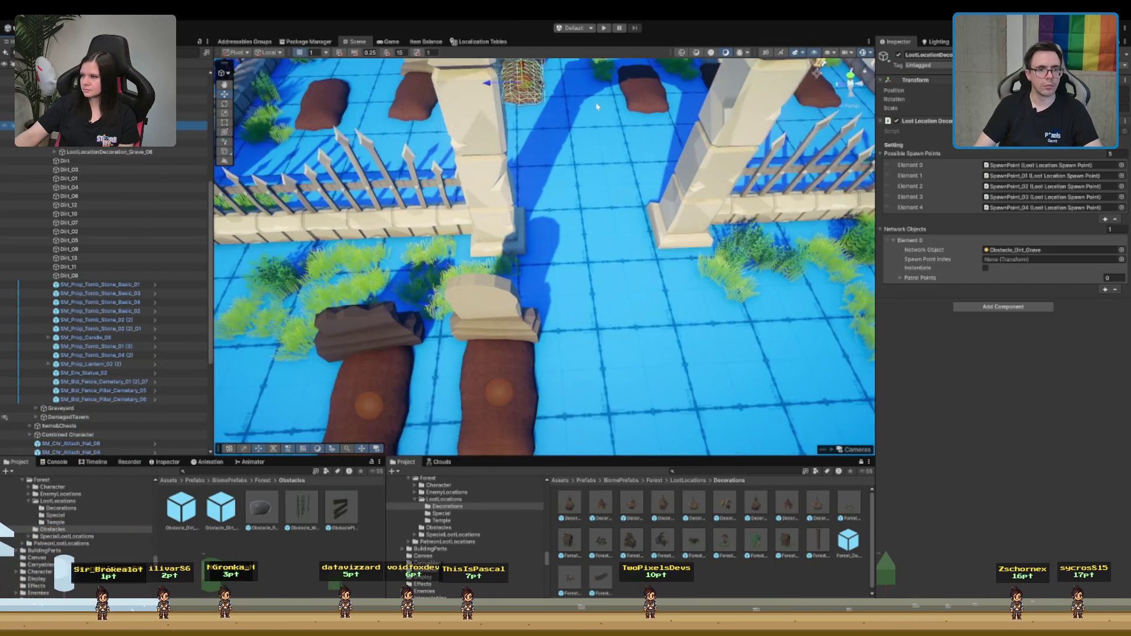
mouse_move(527, 135)
left_mouse_down()
mouse_move(606, 280)
mouse_move(583, 318)
left_mouse_up()
scroll(634, 180, "down", 3)
Step: Duplicate the front grave's stone slab tombstone for another grave
left_click(629, 152)
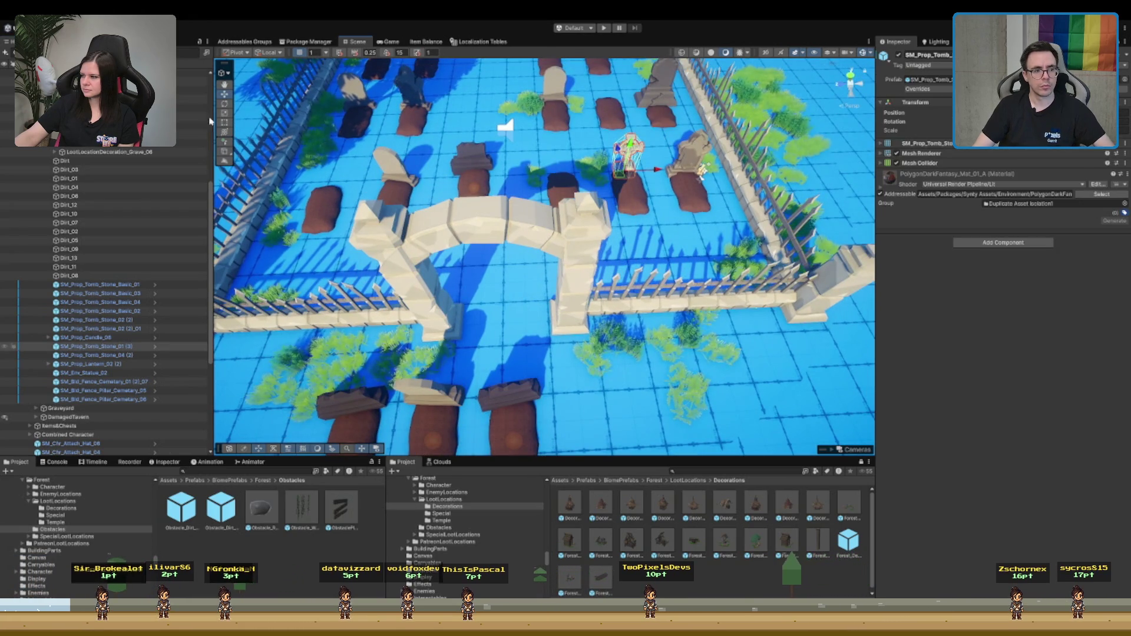
scroll(576, 309, "up", 2)
left_click(533, 341)
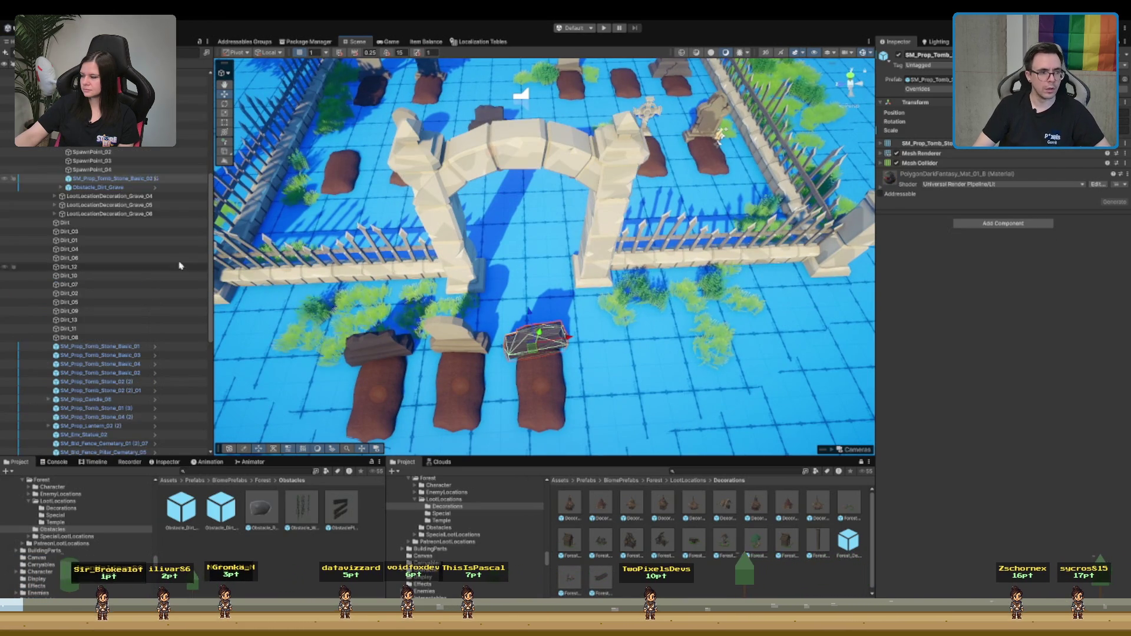
key("ctrl+v")
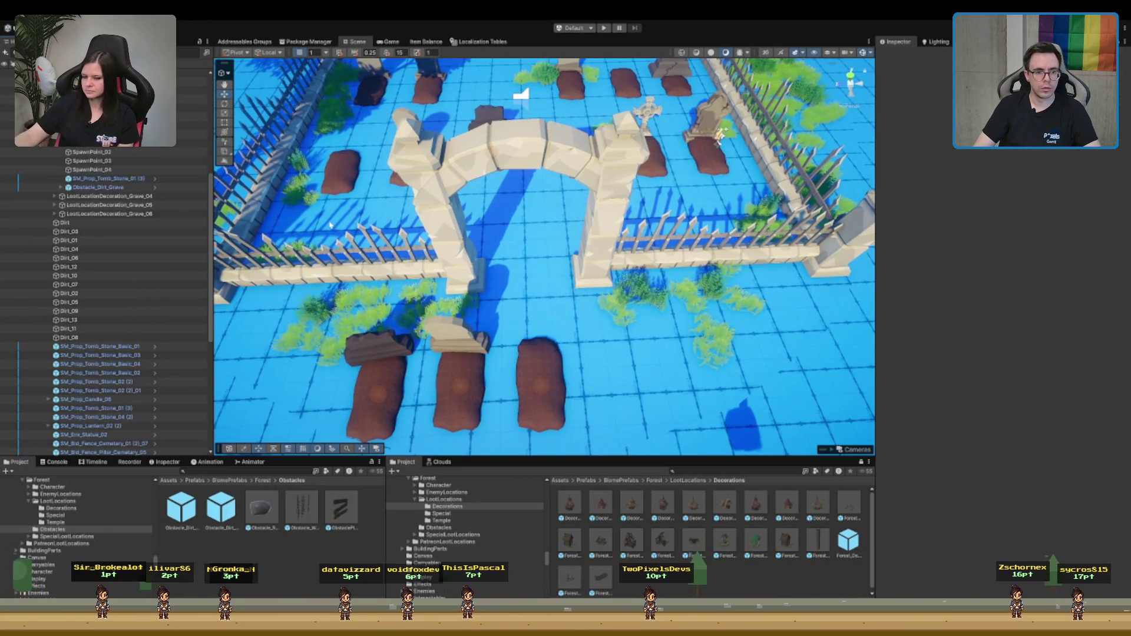
scroll(715, 441, "down", 2)
left_click(715, 439)
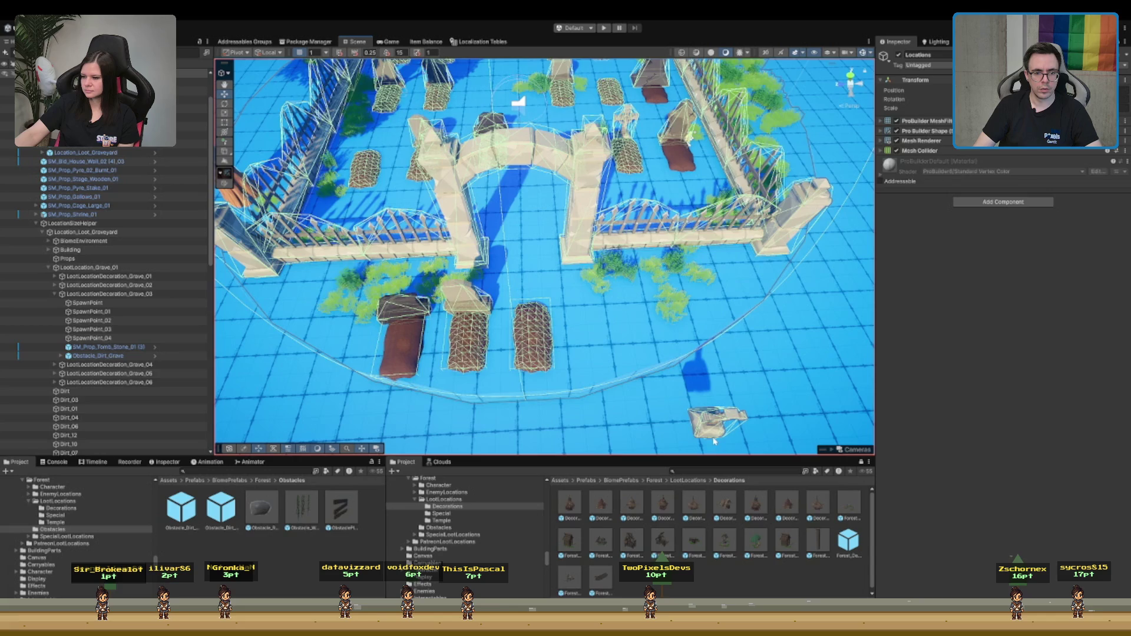
Step: Set the small tombstone on the front grave and place a copy of LootLocationDecoration_Grave_04 beside the row
left_click(713, 428)
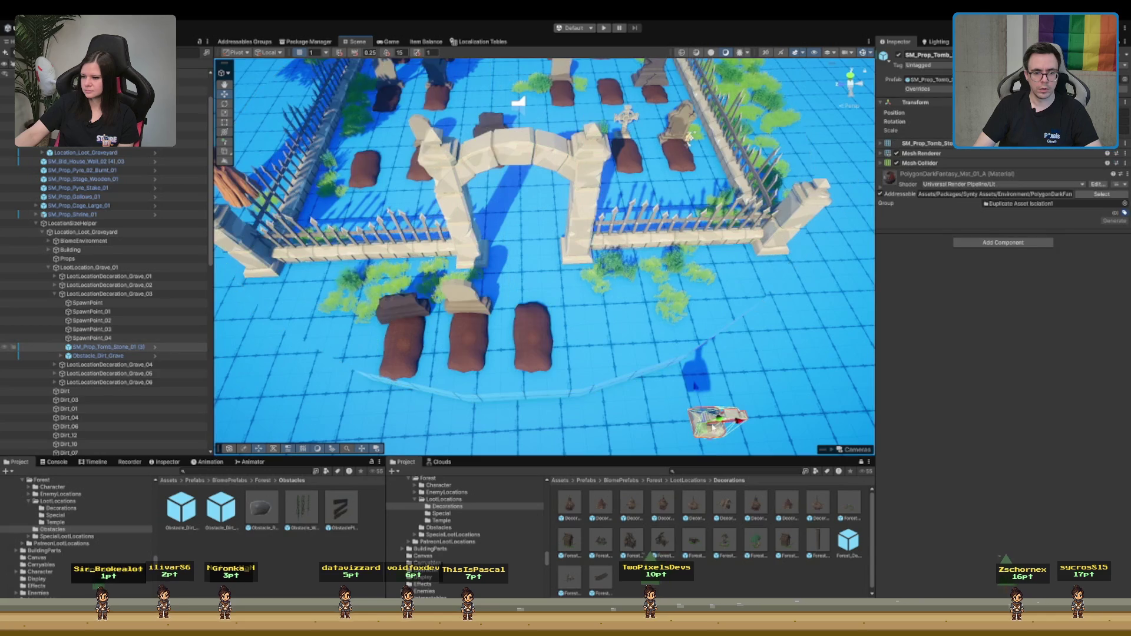
mouse_move(703, 431)
left_mouse_down()
mouse_move(519, 281)
mouse_move(528, 312)
left_mouse_up()
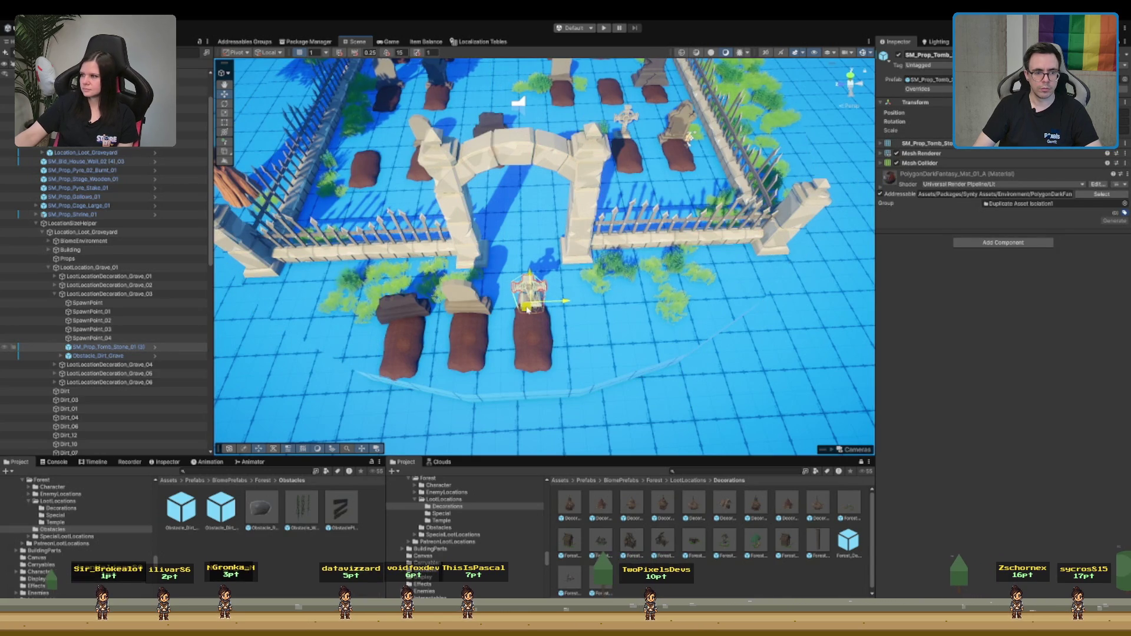
left_click(115, 294)
key("Left")
key("Down")
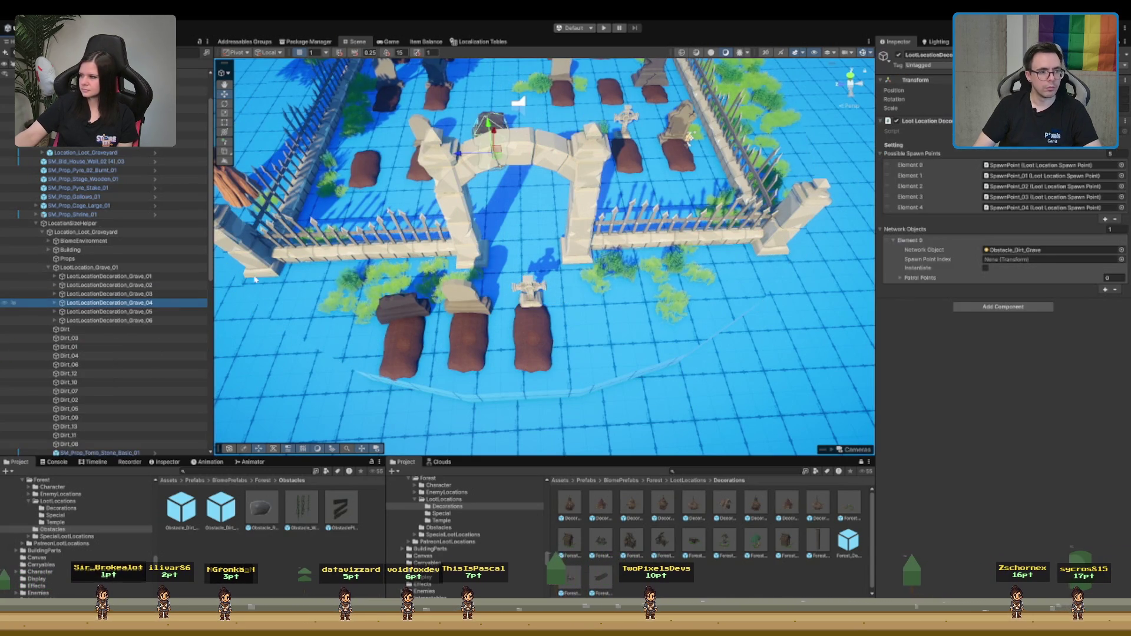
left_click_drag(181, 508, 575, 306)
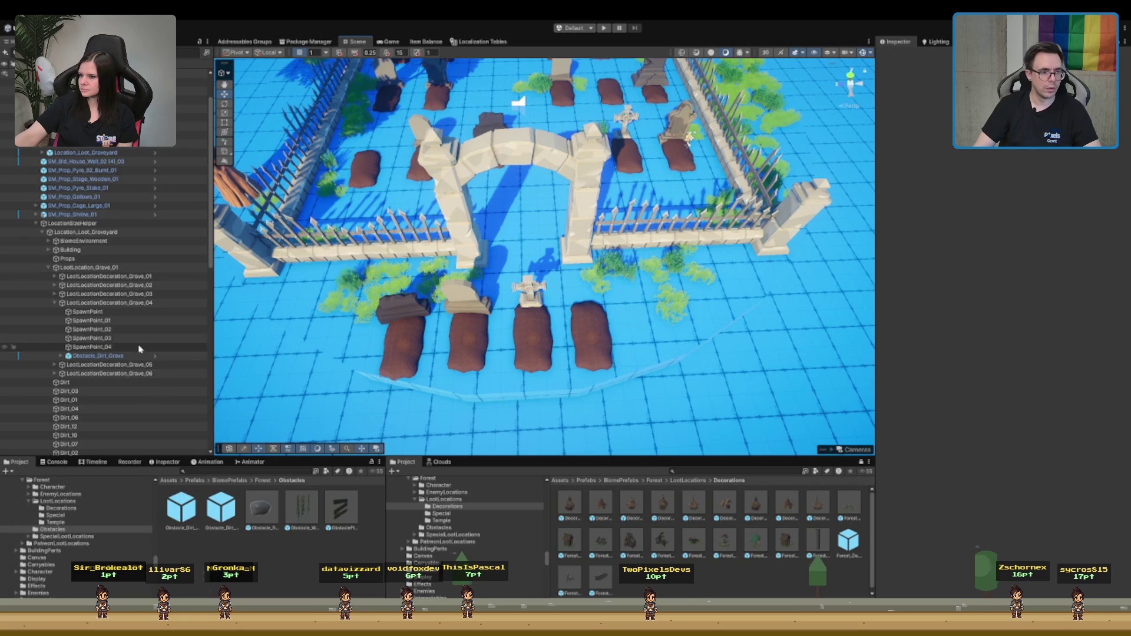
Step: Move LootLocationDecoration_Grave_05 to the right end of the front row
left_click(109, 302)
key("Left")
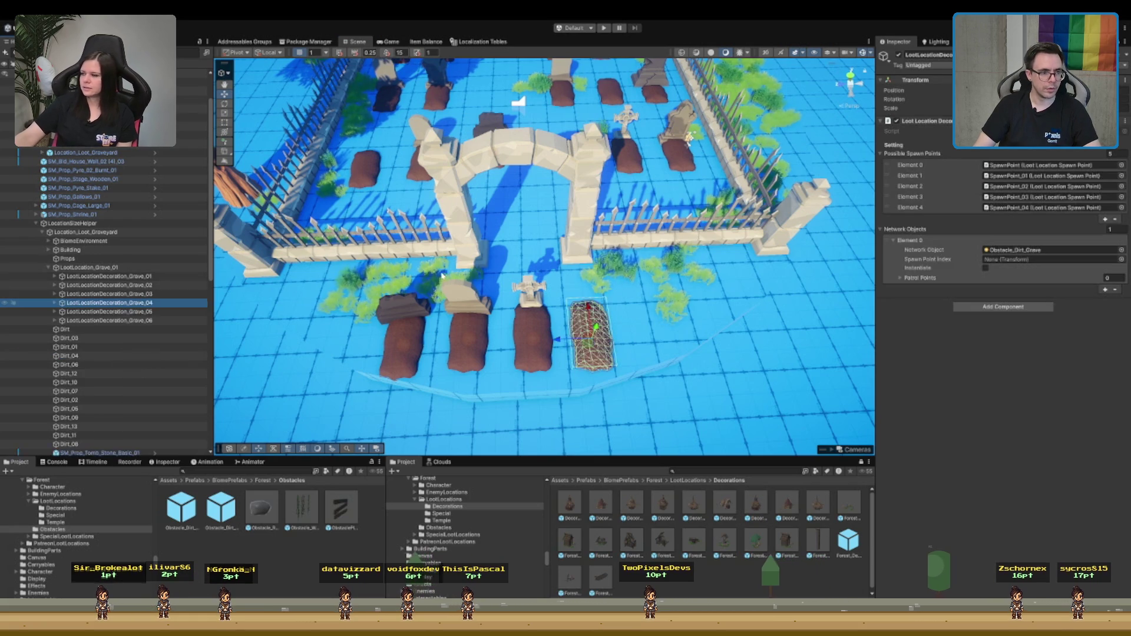
key("Down")
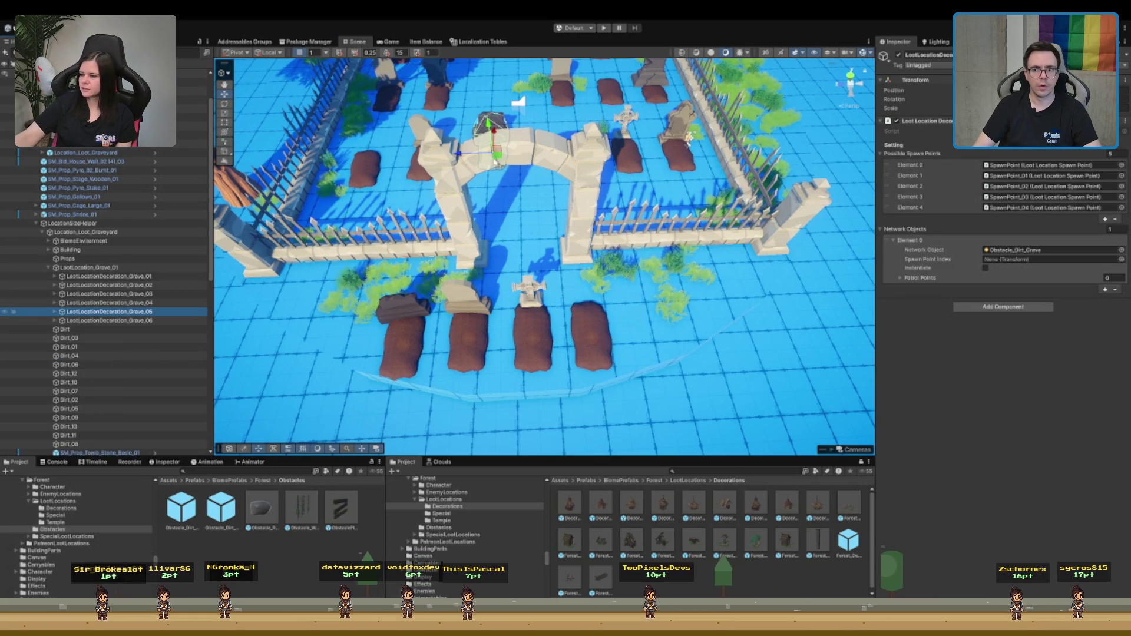
mouse_move(502, 159)
left_mouse_down()
mouse_move(672, 310)
mouse_move(658, 346)
left_mouse_up()
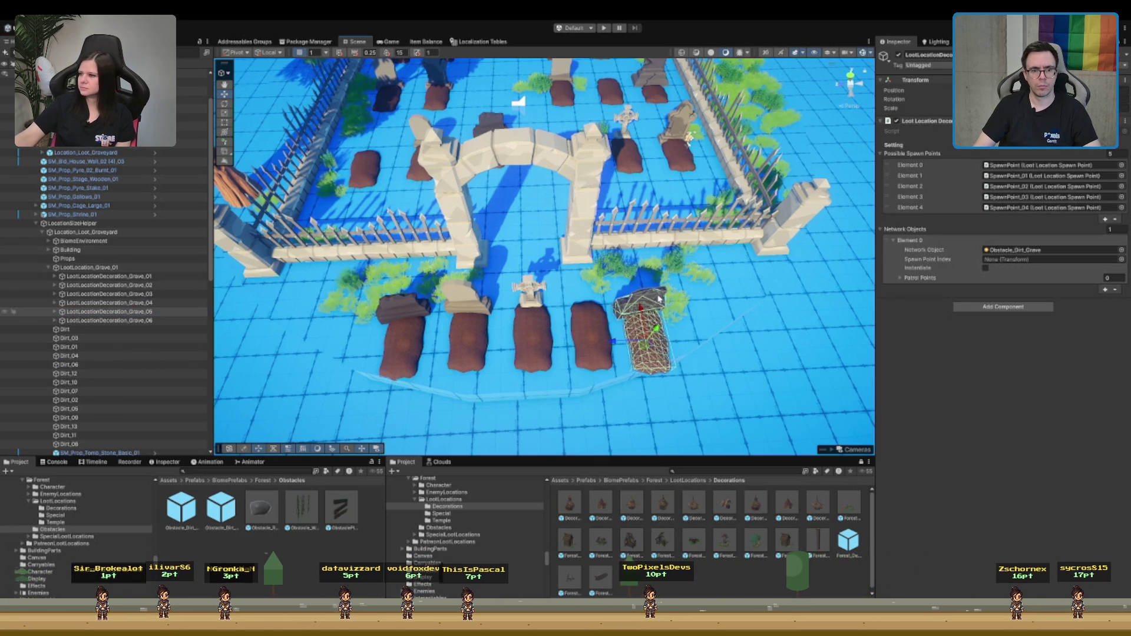
left_click(671, 115)
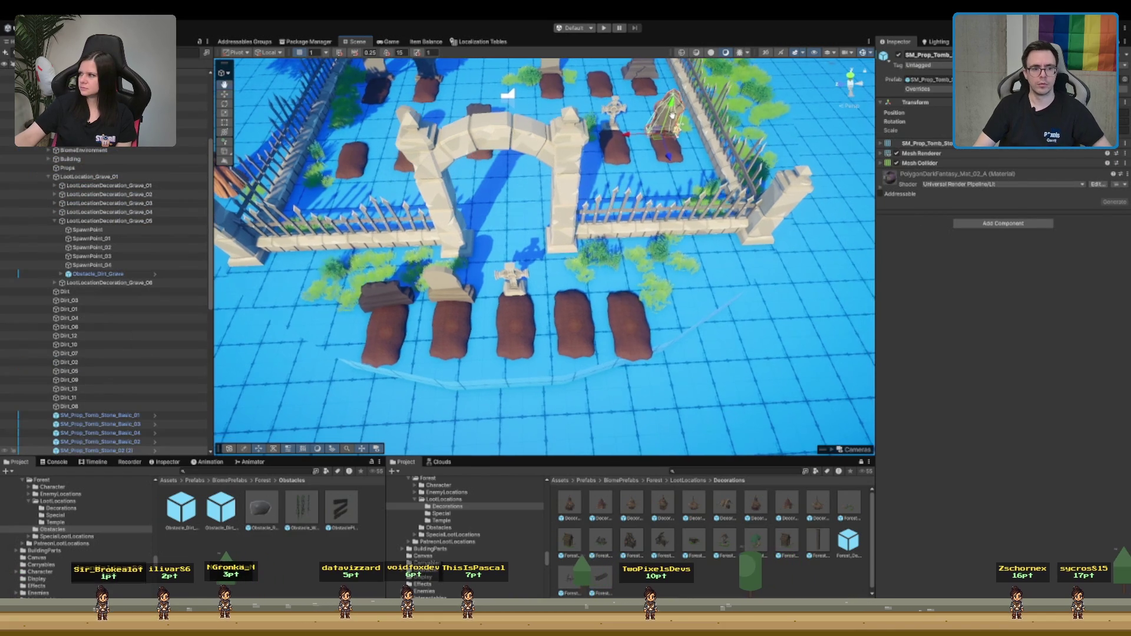
Step: Parent SM_Prop_Tomb_Stone_02 (2) under LootLocationDecoration_Grave_05
left_click_drag(218, 121, 94, 234)
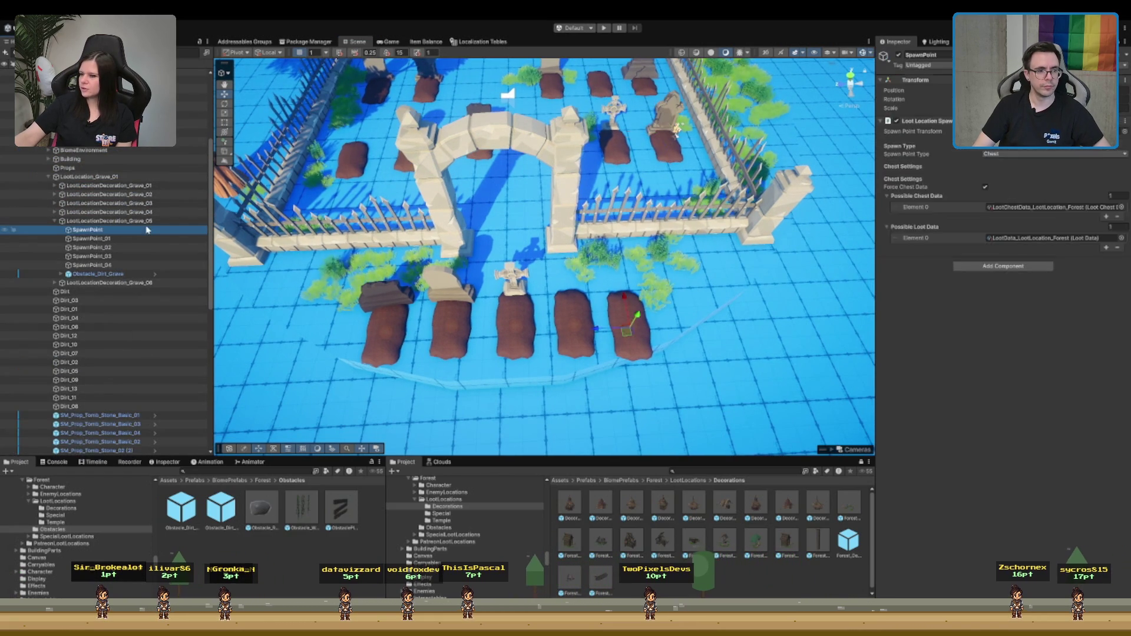
mouse_move(678, 300)
left_mouse_down()
mouse_move(815, 326)
mouse_move(561, 317)
left_mouse_up()
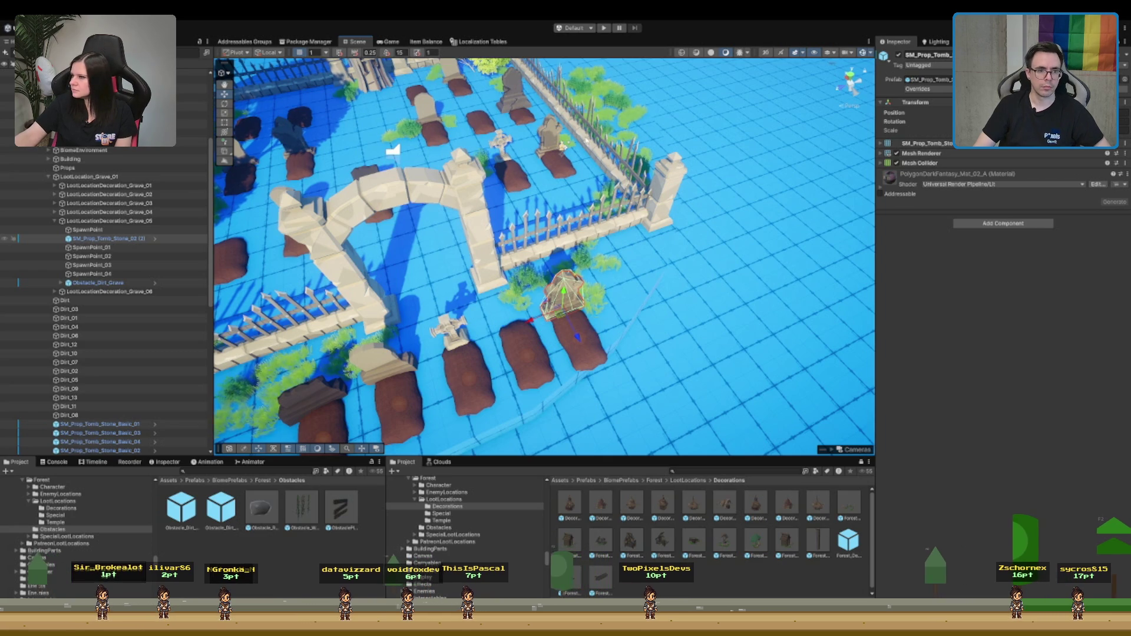
scroll(563, 143, "down", 3)
left_click_drag(579, 149, 572, 126)
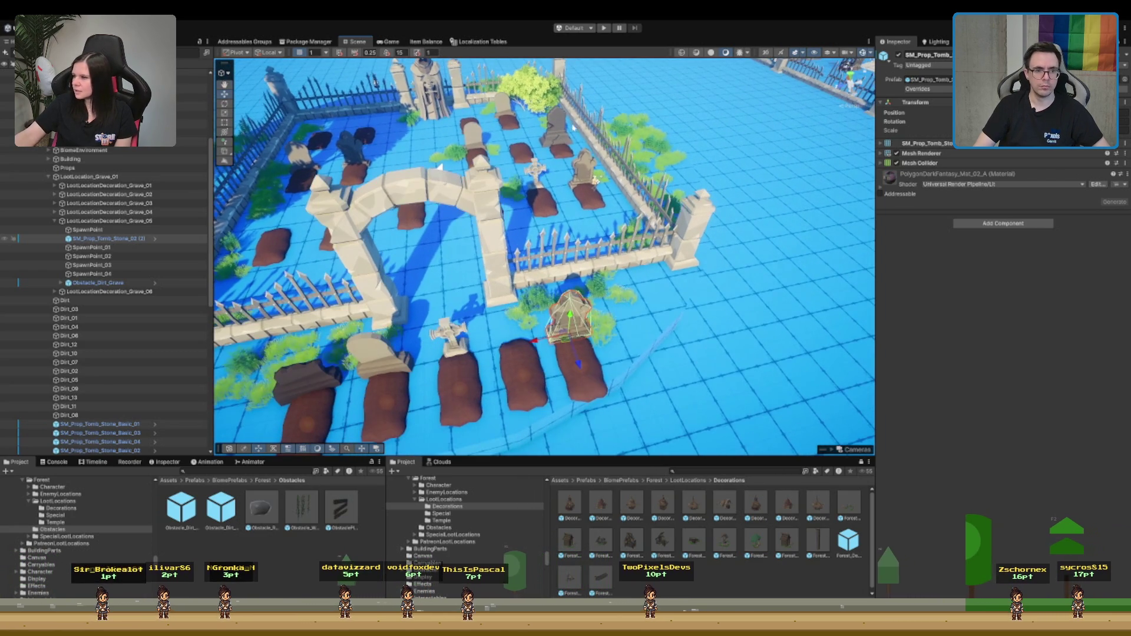
mouse_move(579, 168)
left_mouse_down()
mouse_move(683, 207)
mouse_move(554, 172)
mouse_move(458, 244)
mouse_move(645, 237)
mouse_move(626, 266)
left_mouse_up()
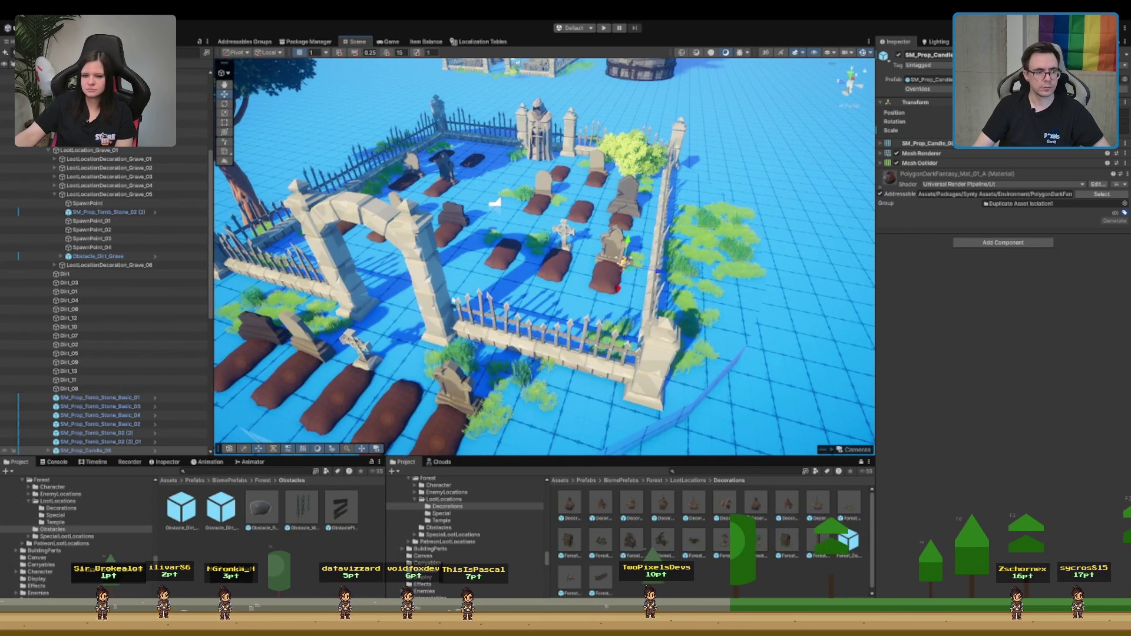
left_click_drag(453, 300, 587, 330)
Step: Select and frame the candle beside the headstone to inspect it closely
left_click(534, 354)
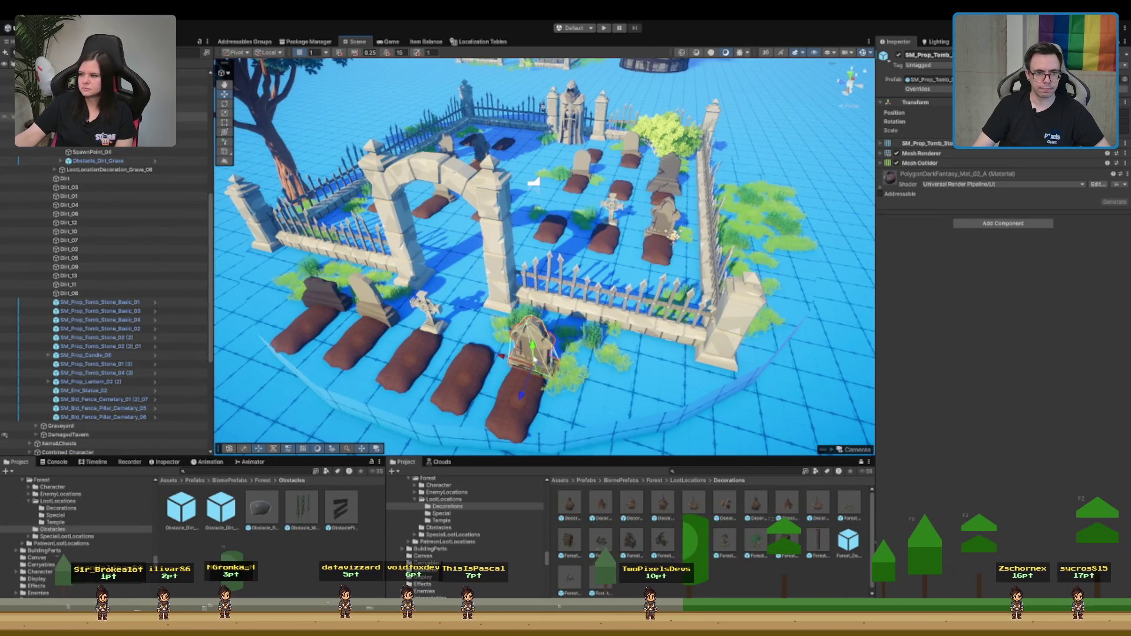
key("ctrl+z")
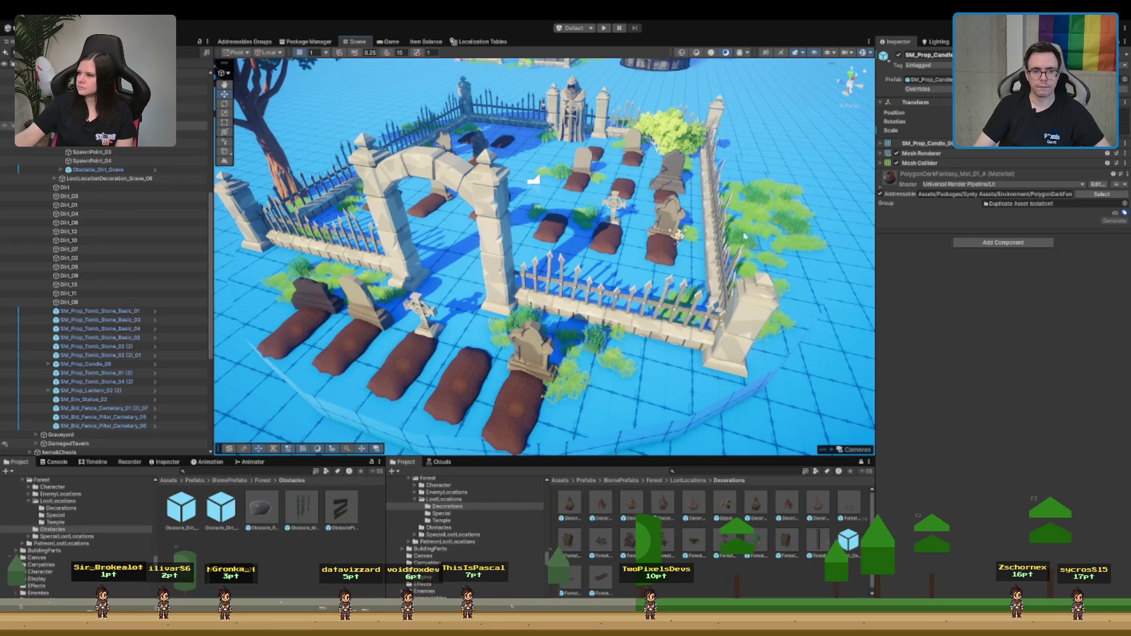
left_click_drag(744, 236, 510, 321)
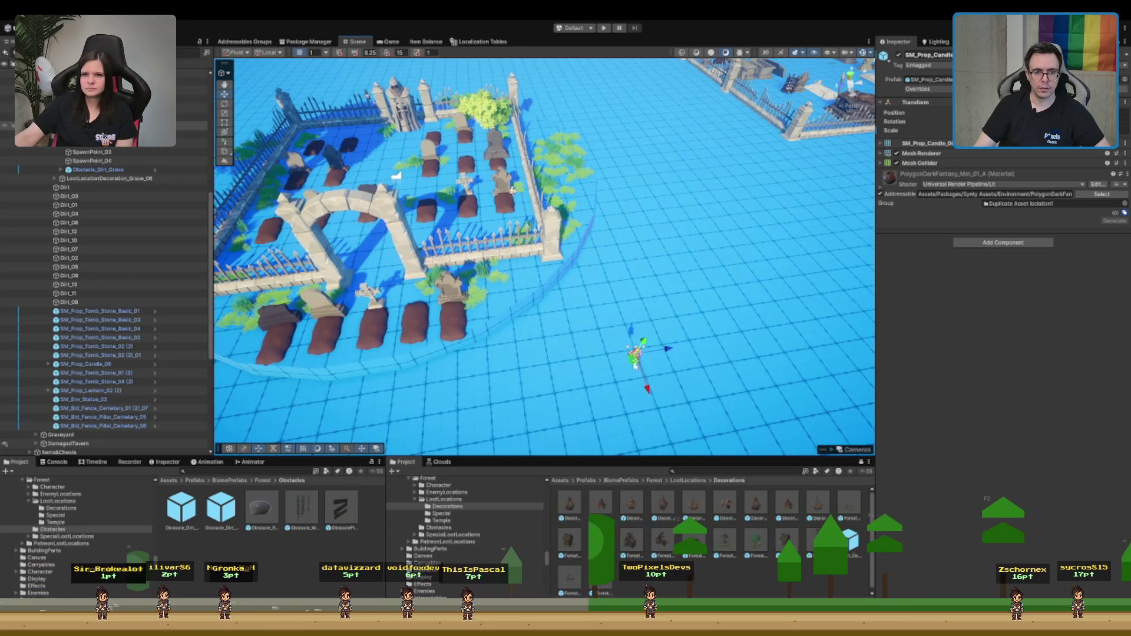
key("f")
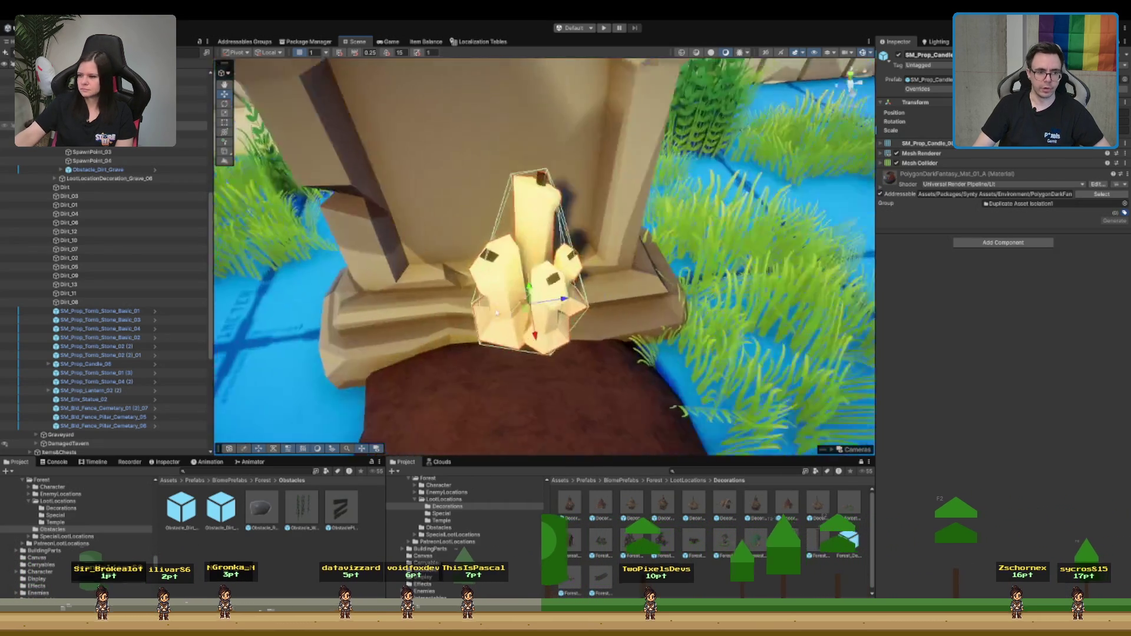
left_click_drag(412, 292, 358, 257)
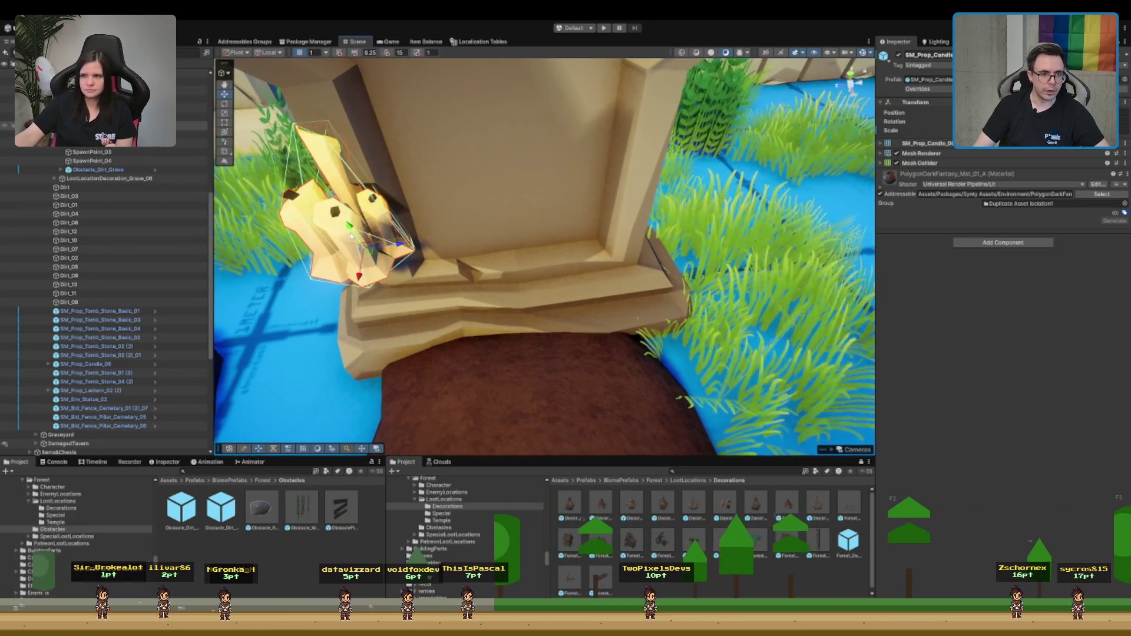
left_click(354, 254)
left_click(351, 231)
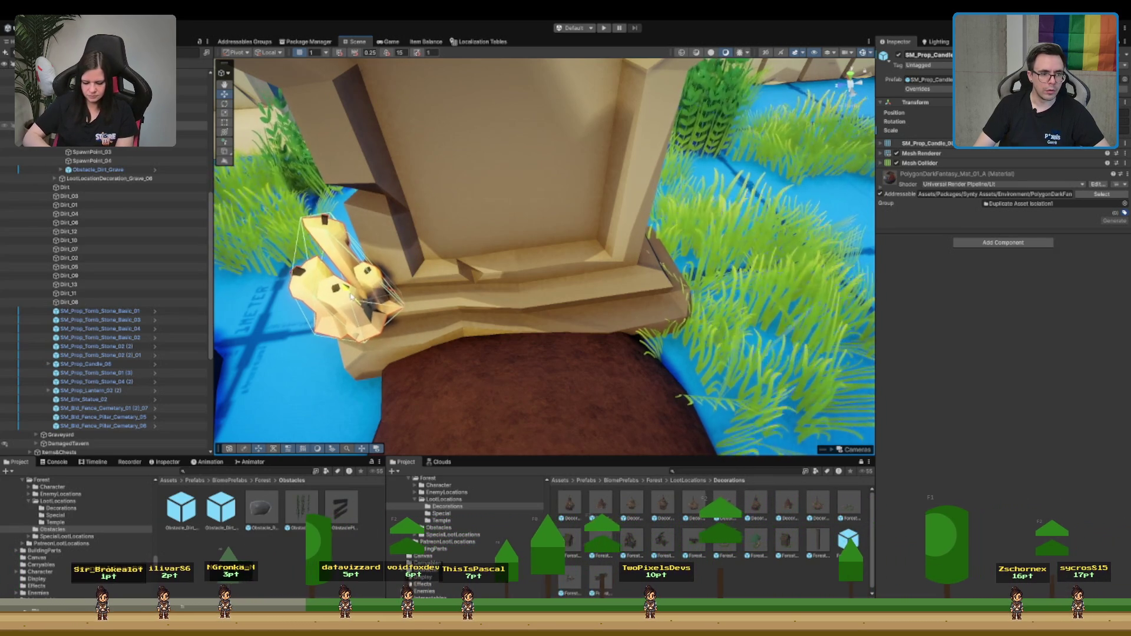
key("f")
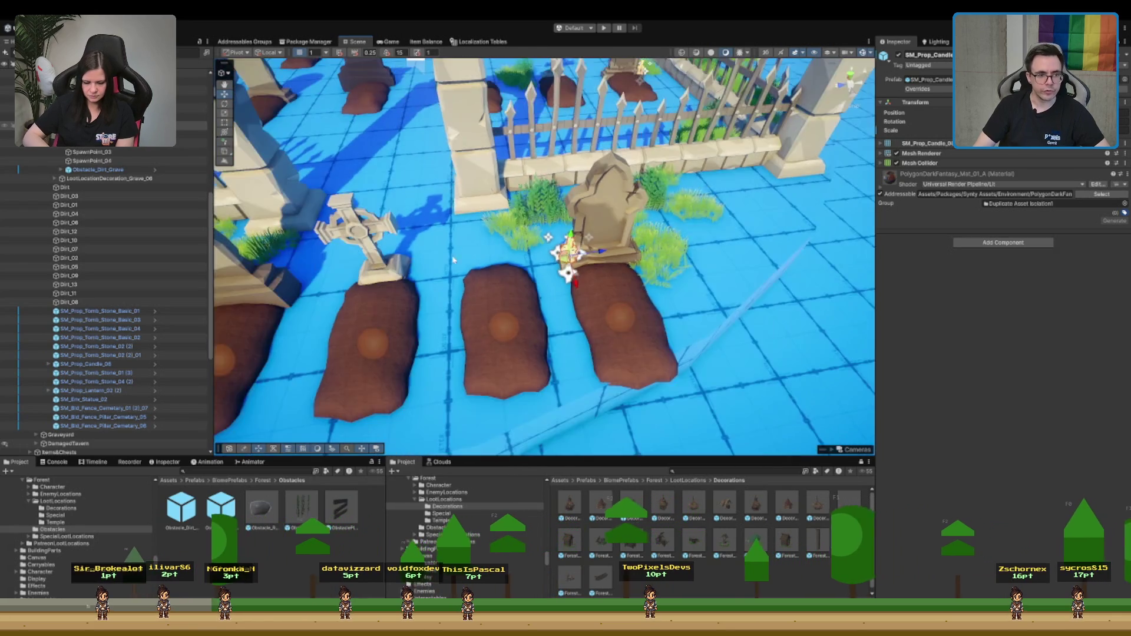
left_click_drag(589, 248, 678, 246)
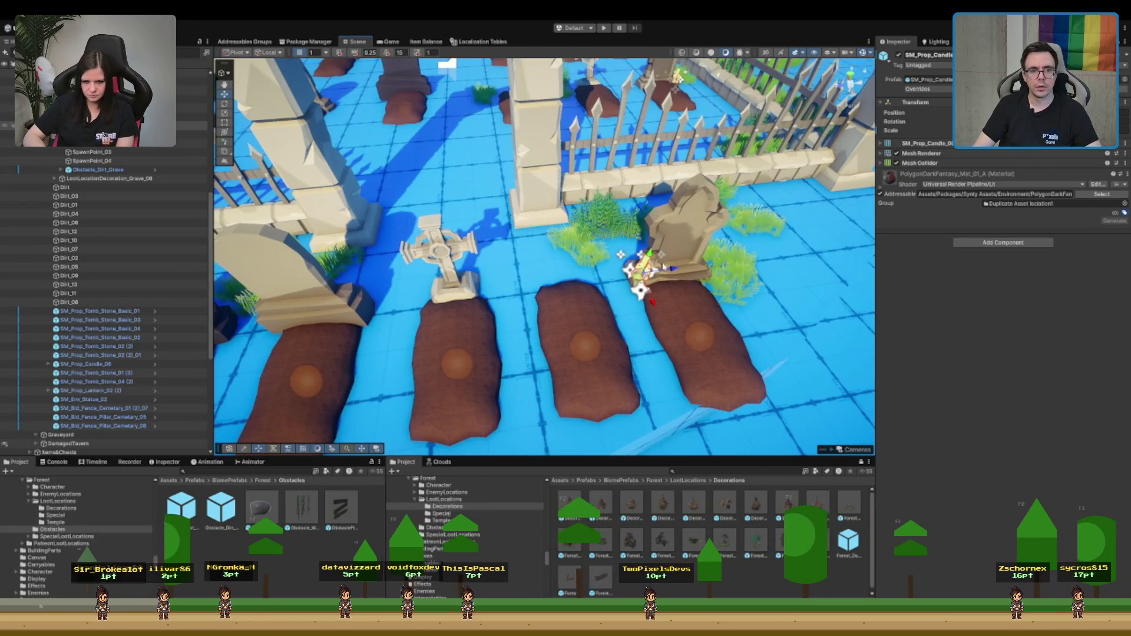
Step: Pull back and orbit to view the fence and the whole graveyard
scroll(664, 267, "up", 5)
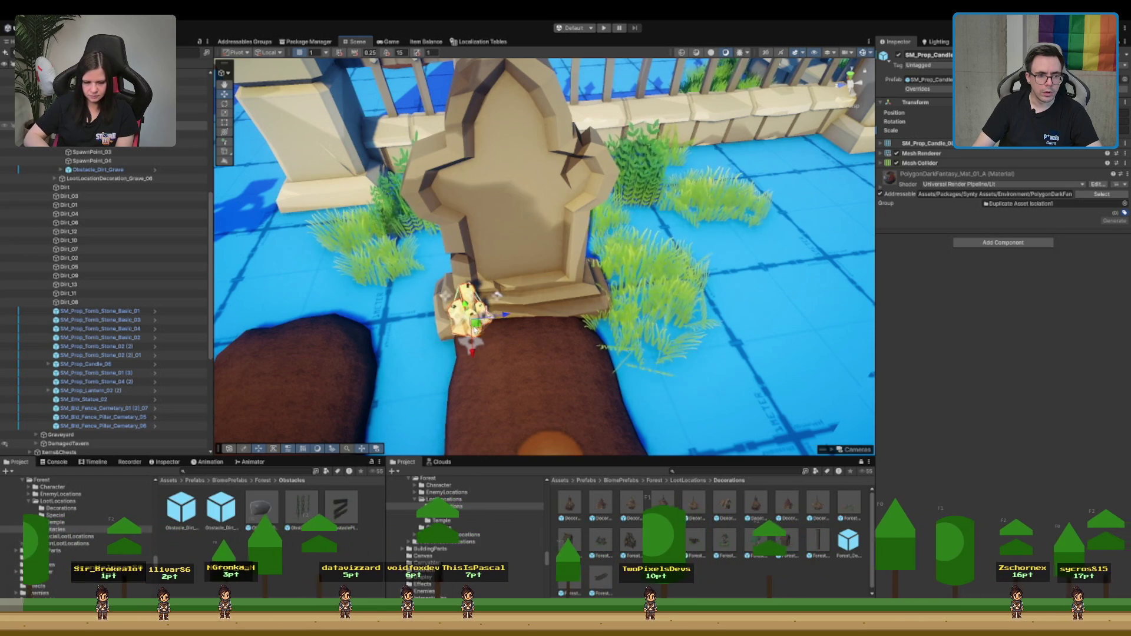
scroll(474, 329, "down", 3)
left_click_drag(475, 330, 533, 257)
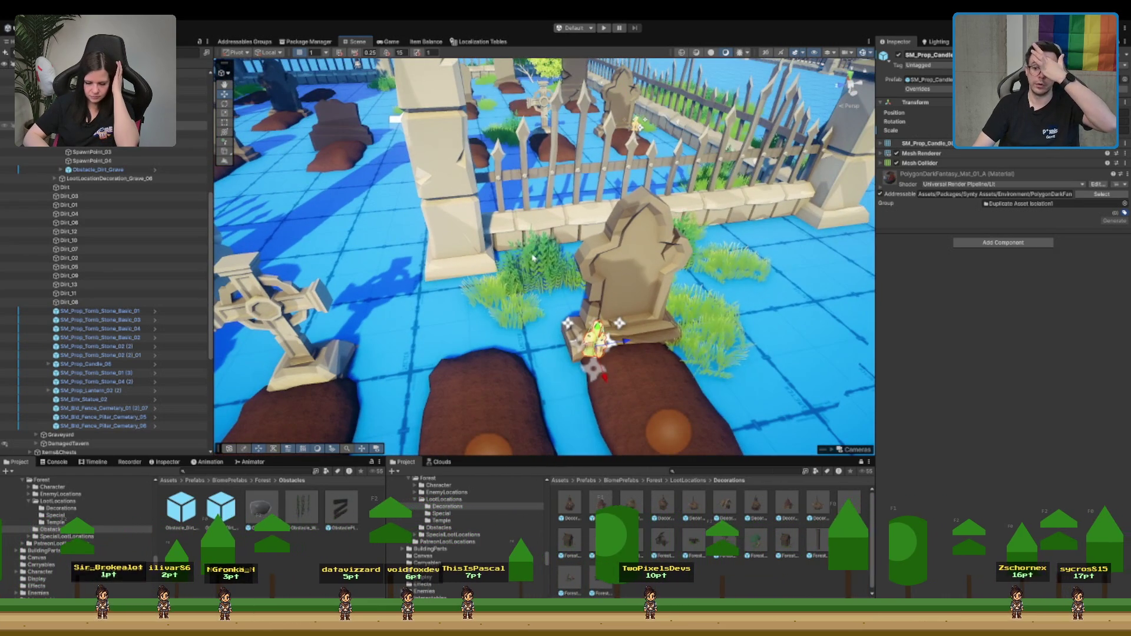
scroll(533, 257, "down", 2)
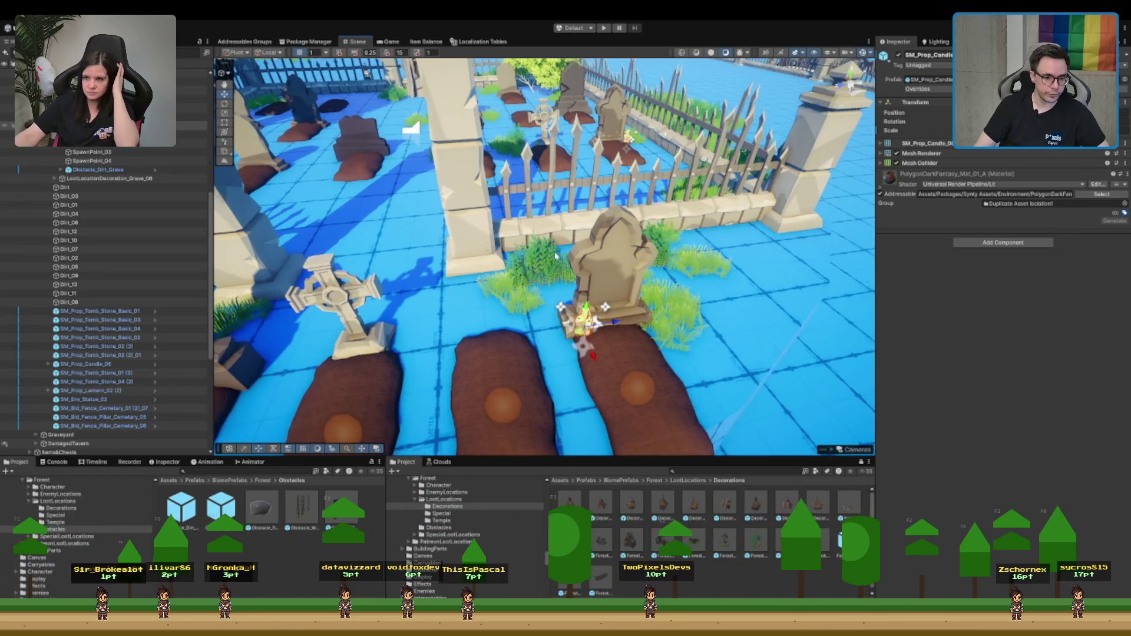
scroll(500, 212, "down", 6)
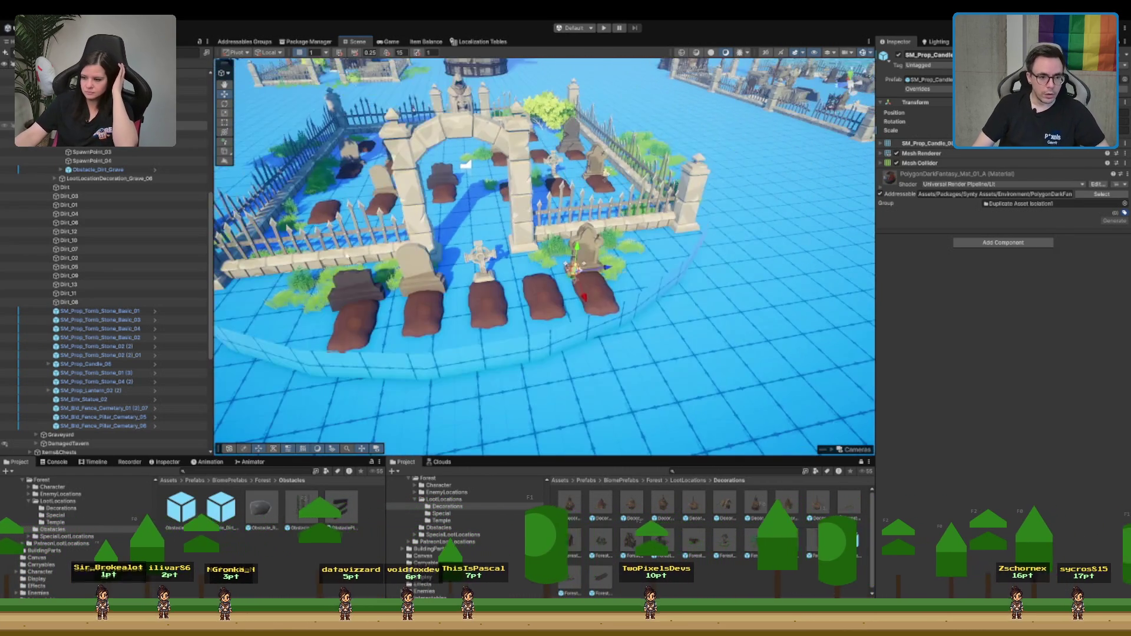
left_click_drag(466, 165, 436, 261)
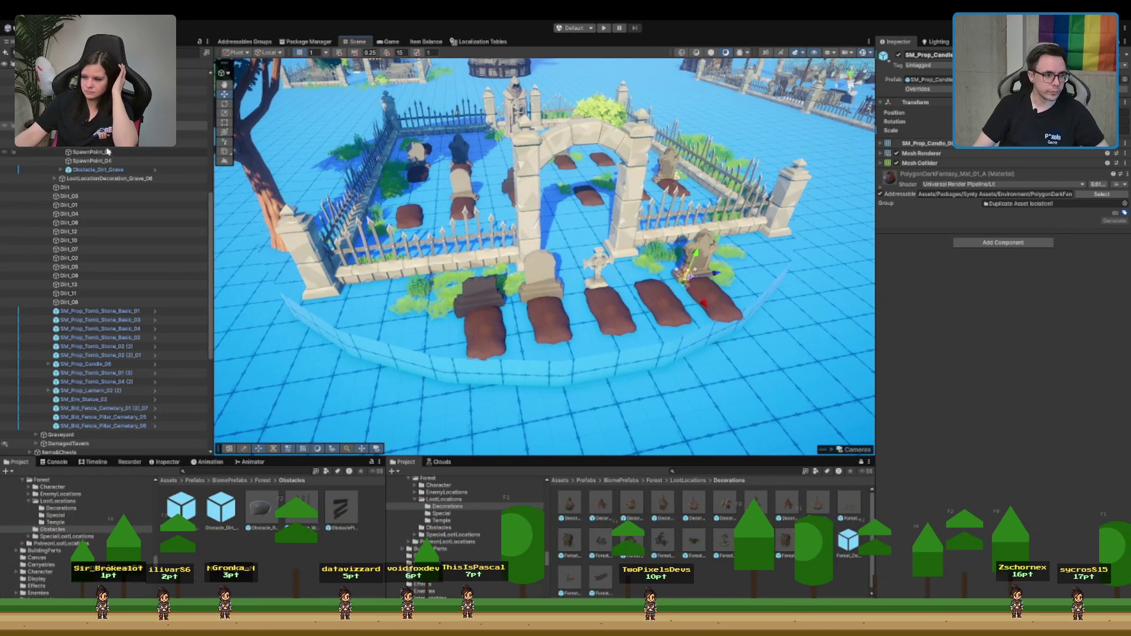
scroll(191, 176, "down", 3)
Step: Save the five grave decorations as prefab assets in the Decorations folder
left_click(191, 100)
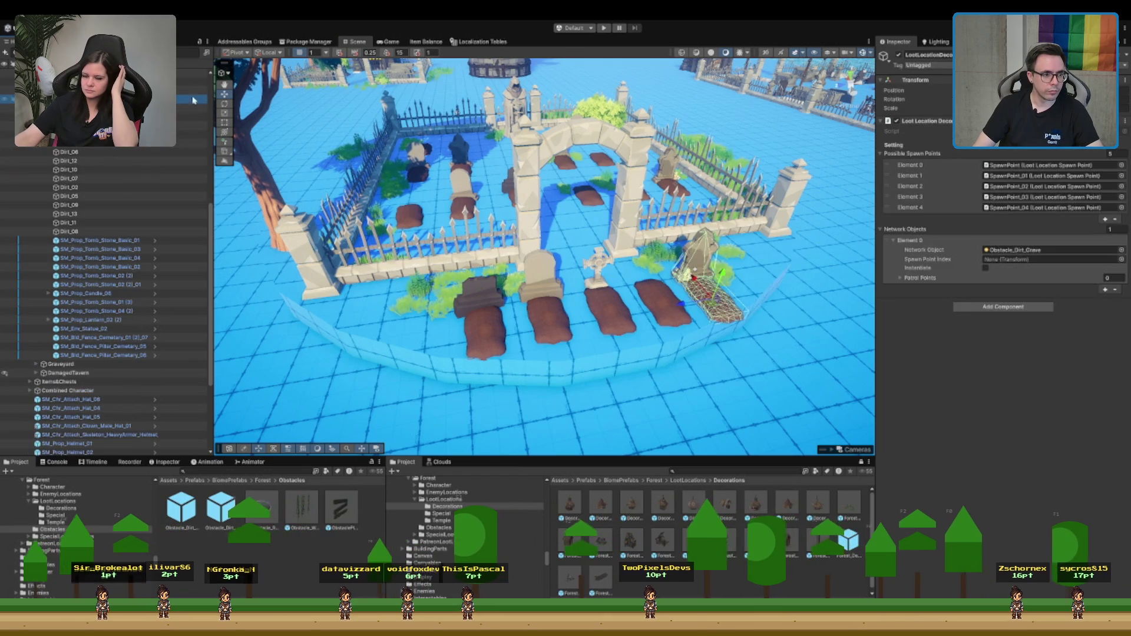
left_click_drag(531, 283, 434, 282)
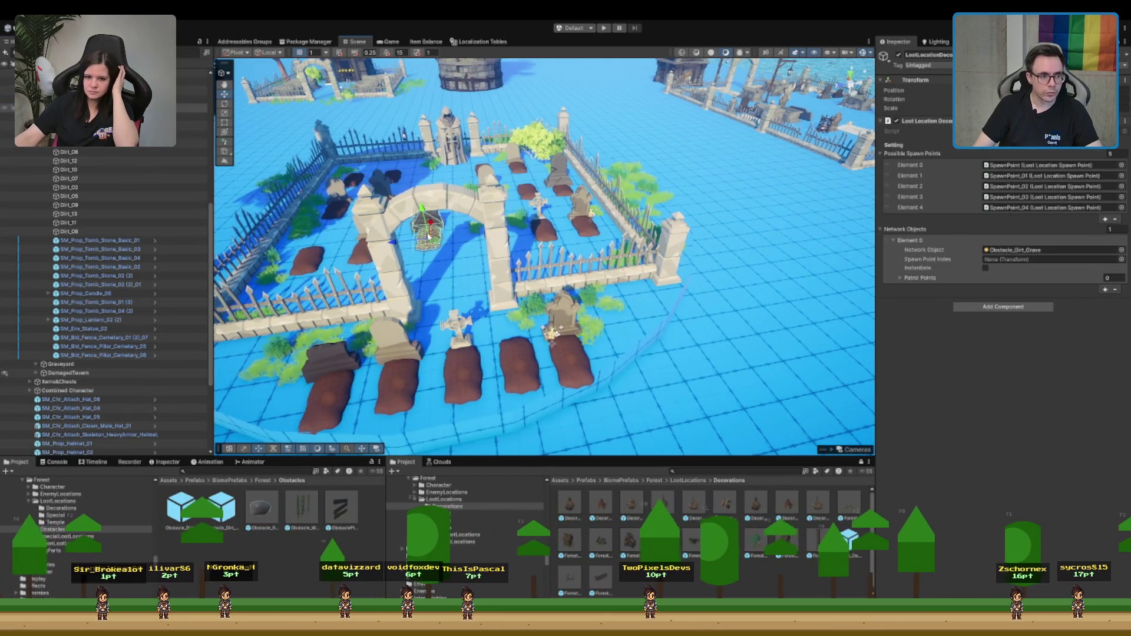
mouse_move(429, 236)
left_mouse_down()
mouse_move(546, 230)
mouse_move(501, 319)
left_mouse_up()
left_click(547, 230)
scroll(180, 186, "up", 5)
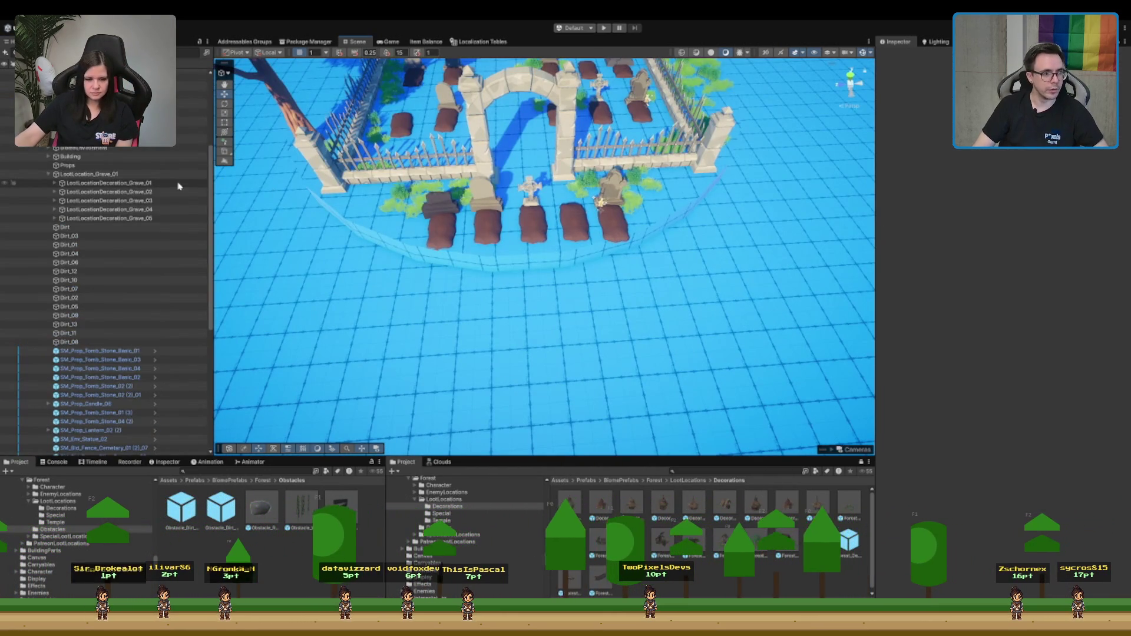
left_click(39, 174)
left_click(109, 183)
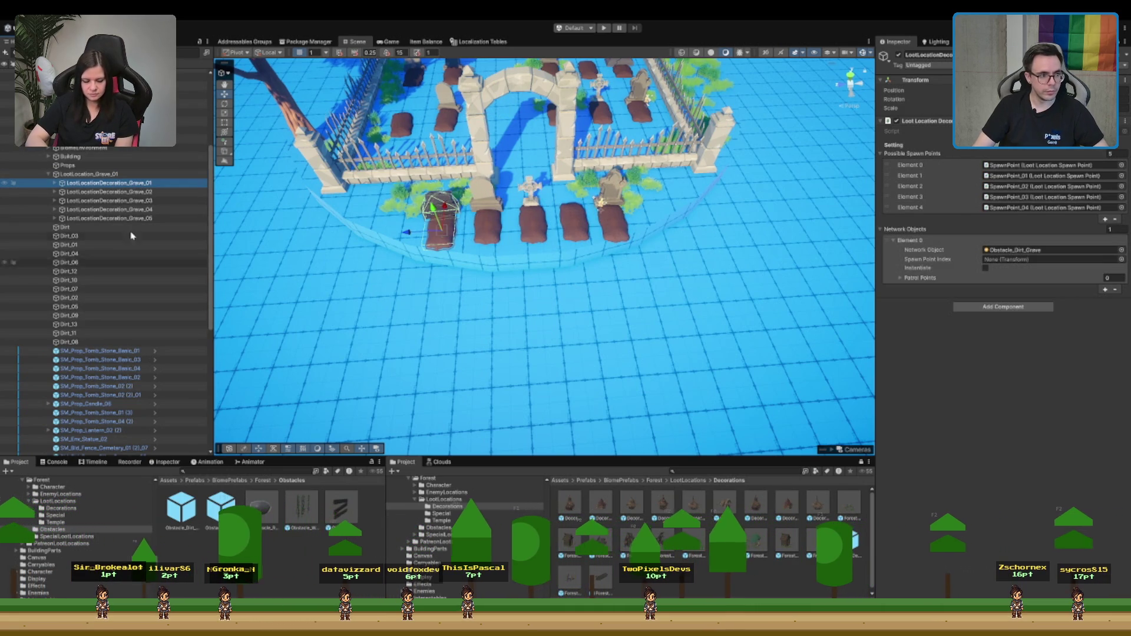
left_click(110, 218, "shift")
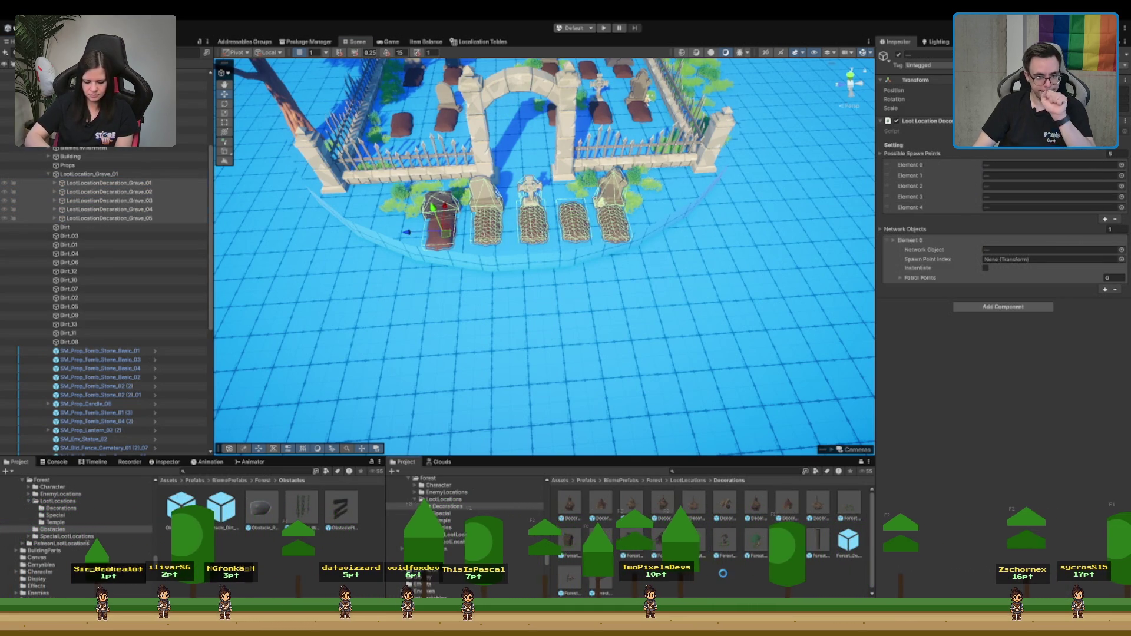
left_click_drag(725, 579, 725, 580)
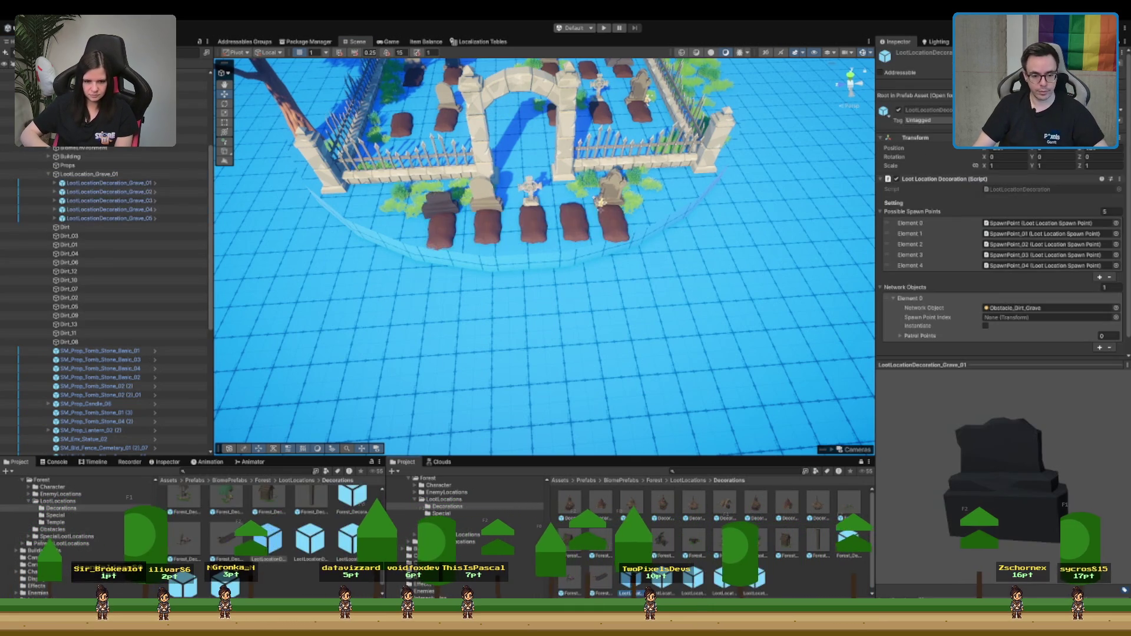
Step: Delete Grave_02 through Grave_05 from the scene, keeping only the first decoration
left_click(109, 184)
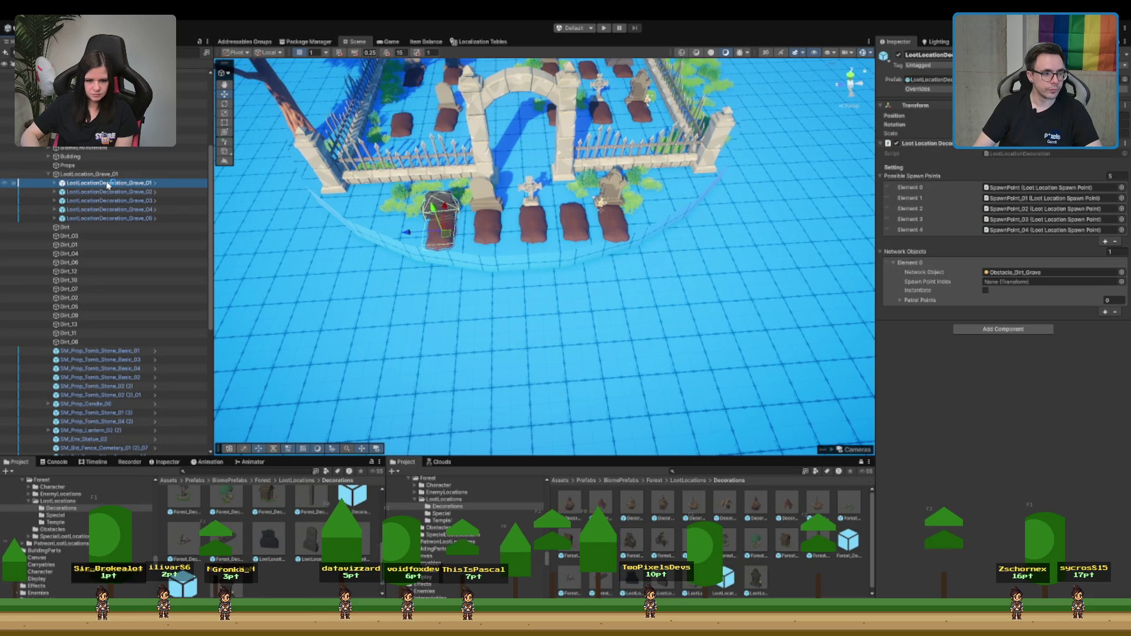
left_click(135, 192)
left_click(118, 218, "shift")
key("Delete")
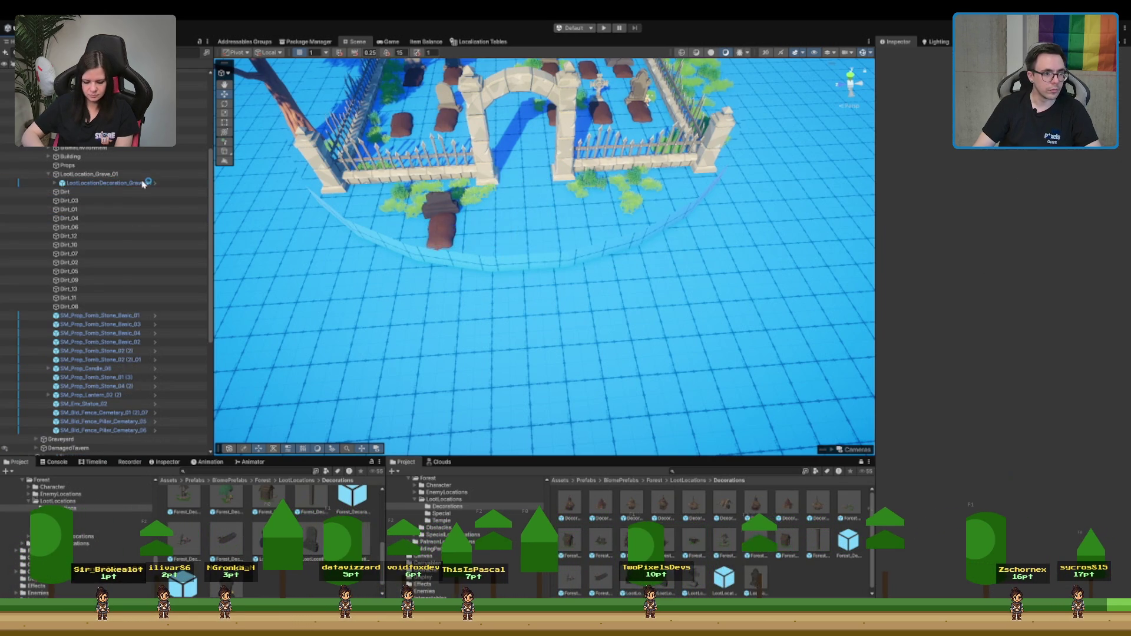
mouse_move(438, 223)
left_mouse_down()
mouse_move(493, 219)
mouse_move(500, 105)
left_mouse_up()
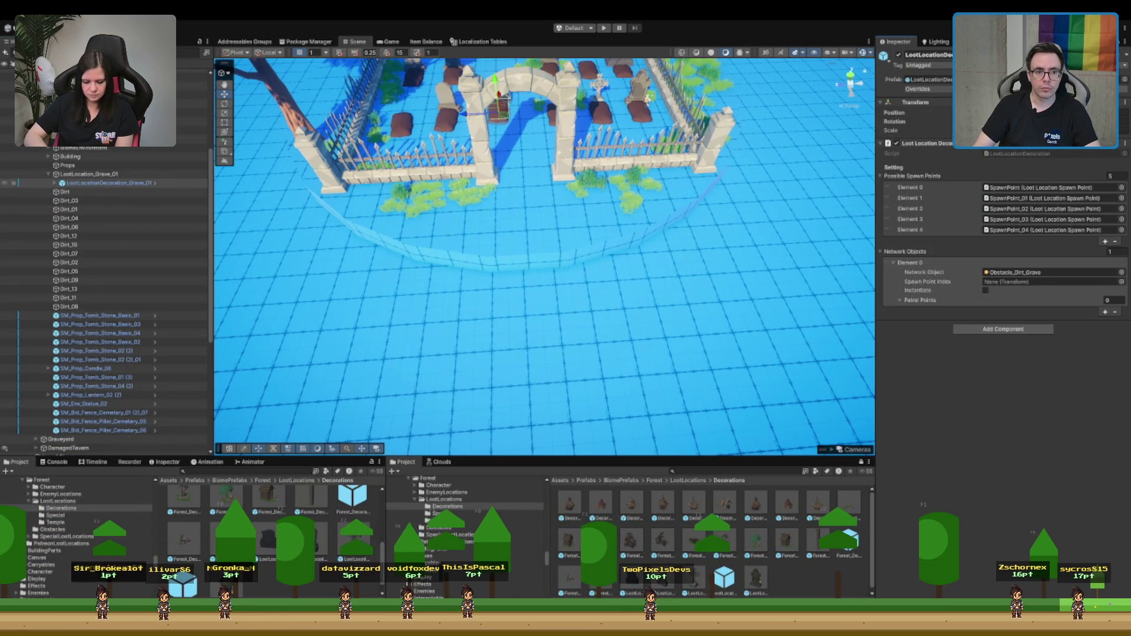
Step: Set the grave decoration prefabs' Rotation Z to 0
left_click(762, 586)
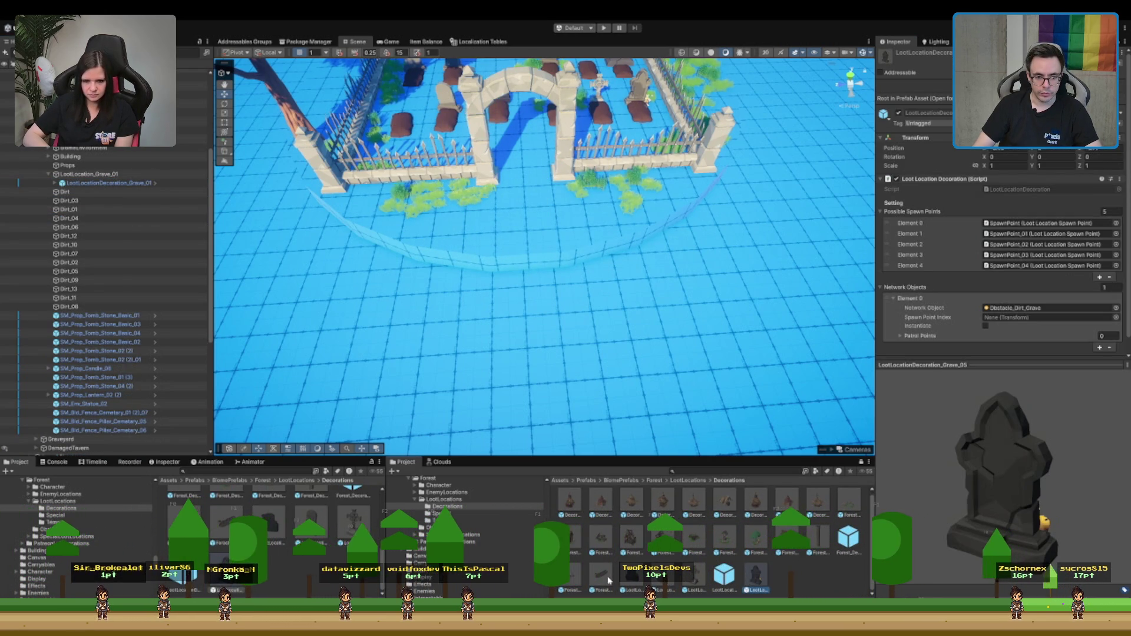
left_click(1099, 155)
key("Return")
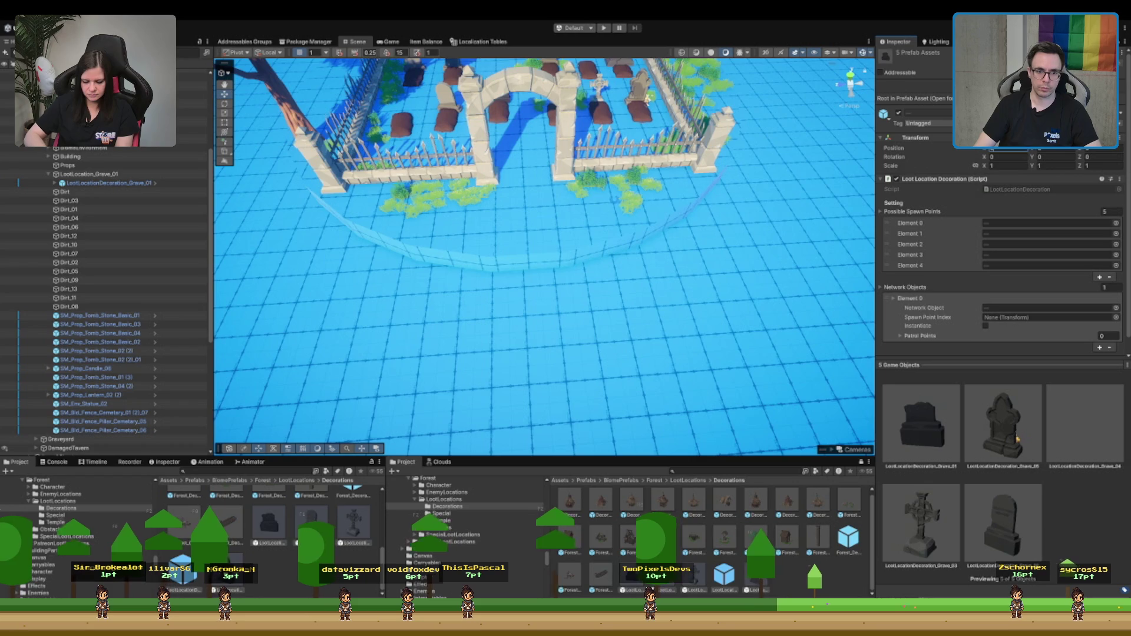
left_click_drag(413, 130, 481, 128)
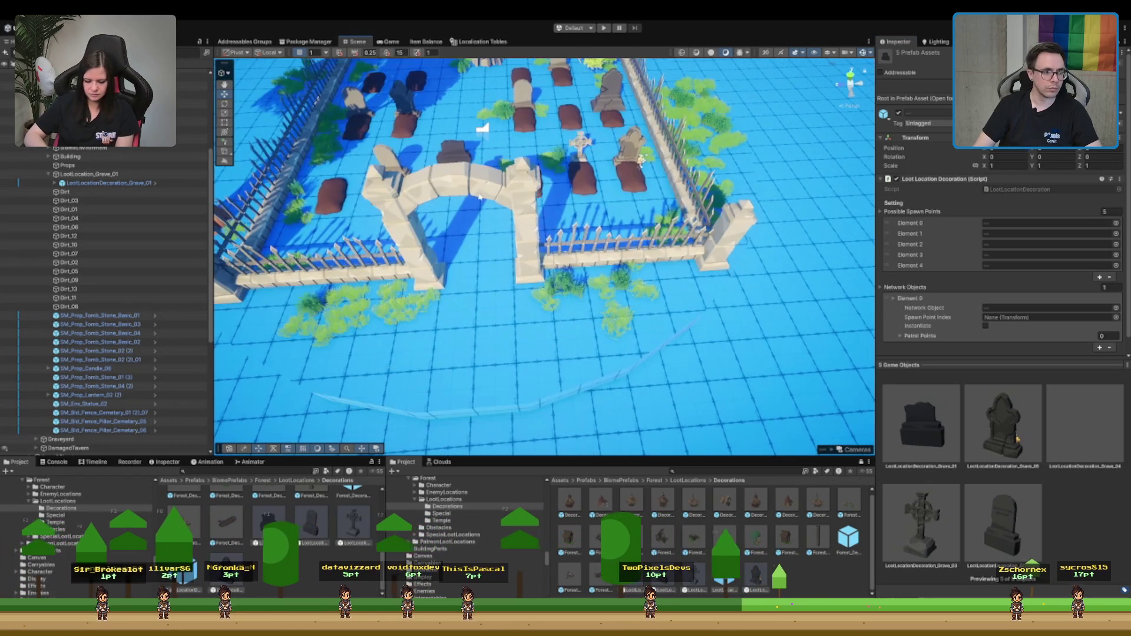
Step: Move LootLocation_Grave_01 onto the first grave mound and align it
double_click(158, 175)
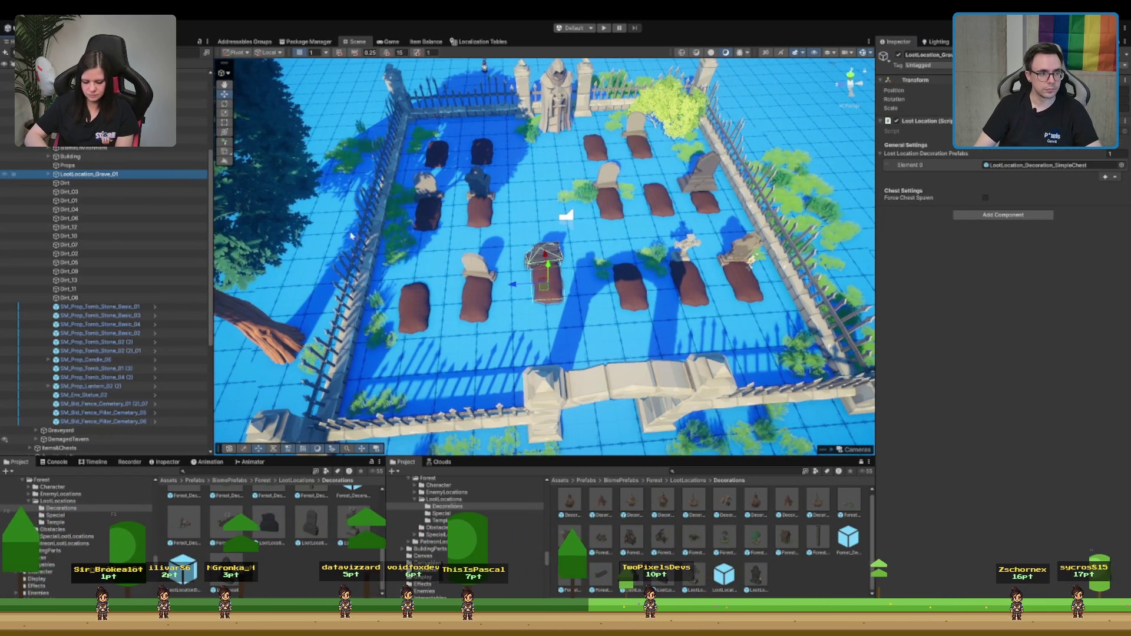
left_click_drag(547, 287, 479, 305)
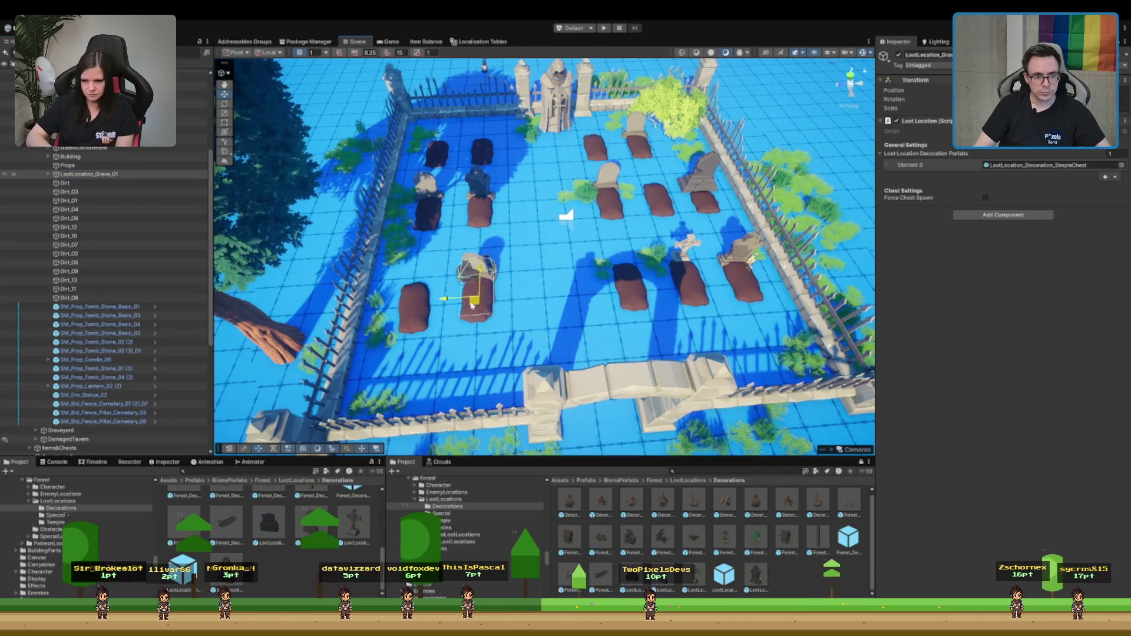
key("e")
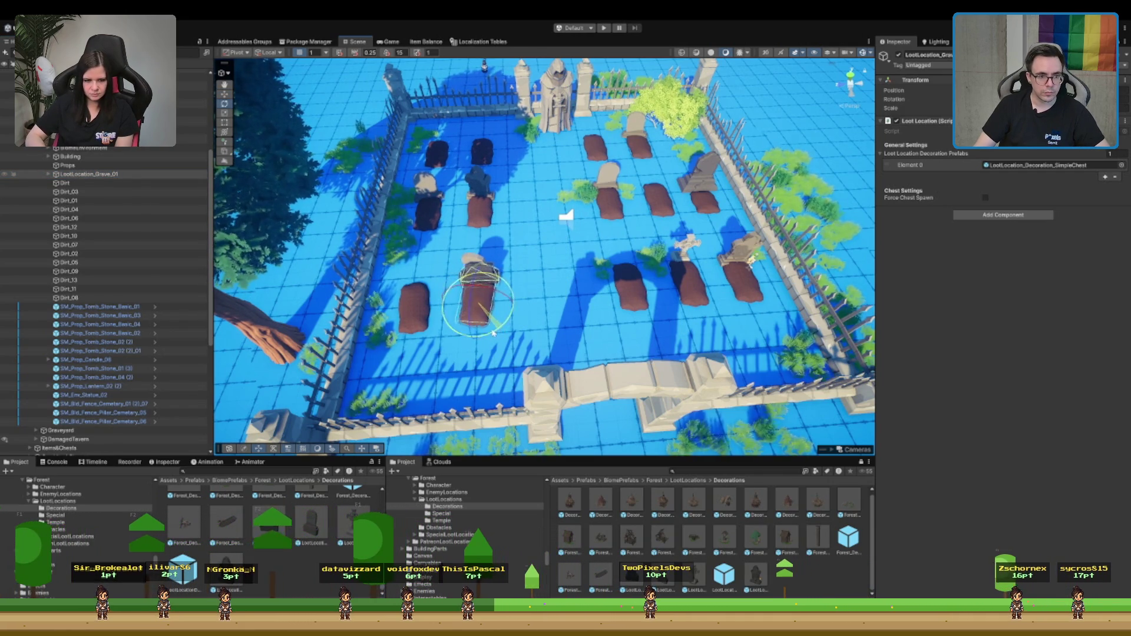
key("w")
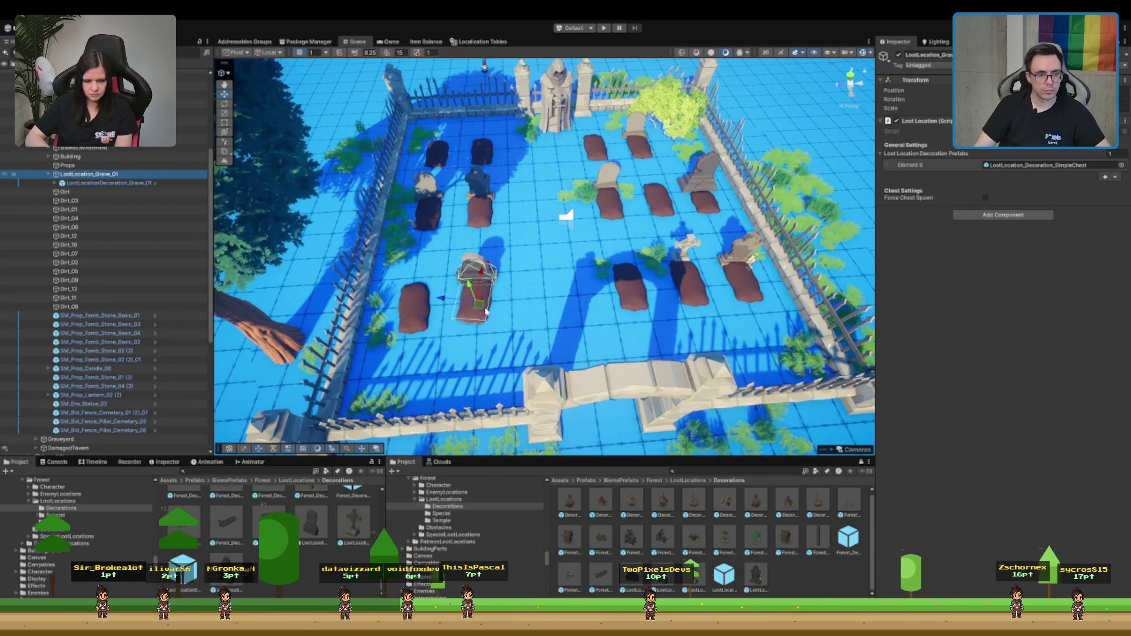
Step: Duplicate the loot location grave onto the neighbouring and back-row mounds
key("ctrl+d")
mouse_move(488, 300)
left_mouse_down()
mouse_move(433, 312)
mouse_move(469, 323)
mouse_move(441, 220)
mouse_move(494, 217)
left_mouse_up()
key("e")
key("w")
key("ctrl+d")
key("ctrl+d")
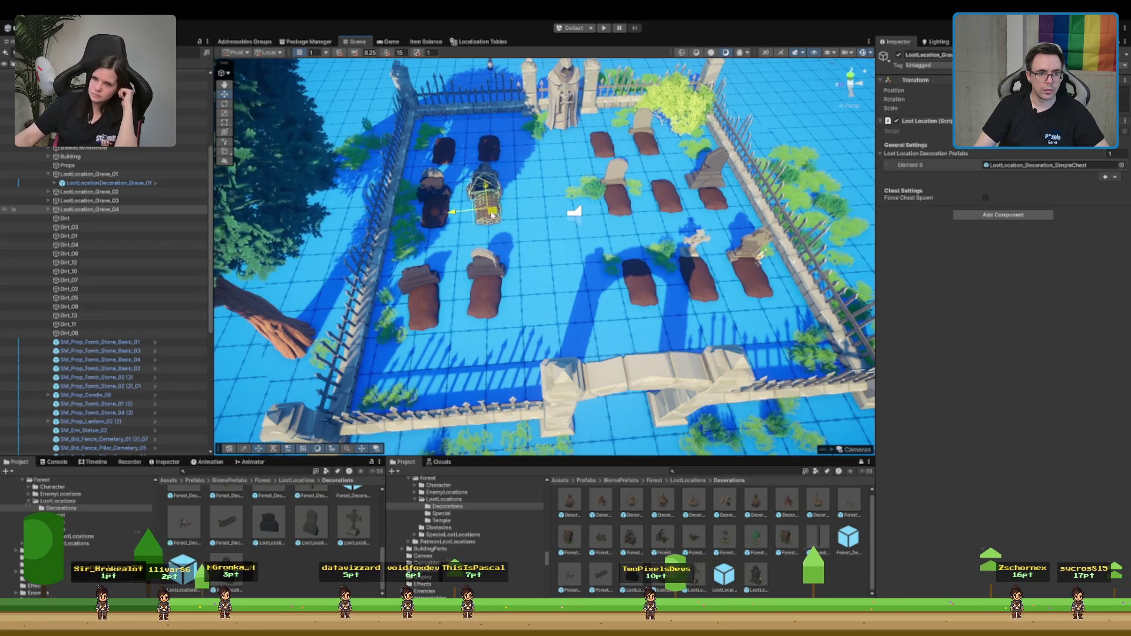
key("ctrl+d")
mouse_move(492, 216)
left_mouse_down()
mouse_move(494, 157)
mouse_move(449, 157)
mouse_move(611, 155)
mouse_move(662, 184)
left_mouse_up()
key("ctrl+d")
key("ctrl+d")
key("ctrl+d")
Step: Place and rotate further grave copies onto the mounds down-left
scroll(636, 206, "up", 2)
key("e")
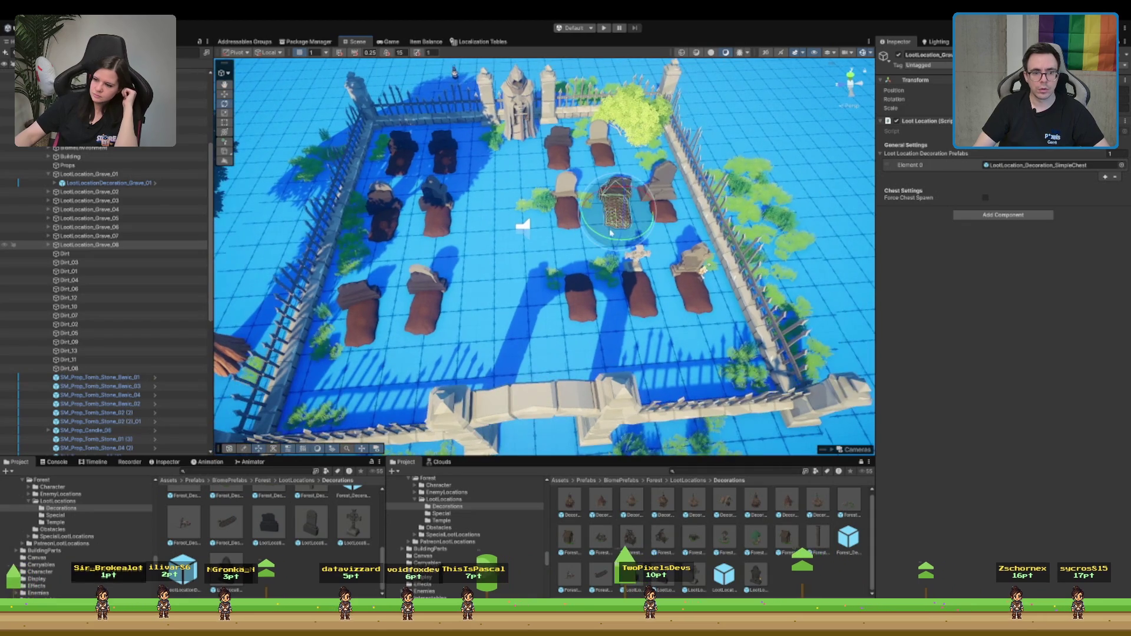
scroll(610, 238, "down", 1)
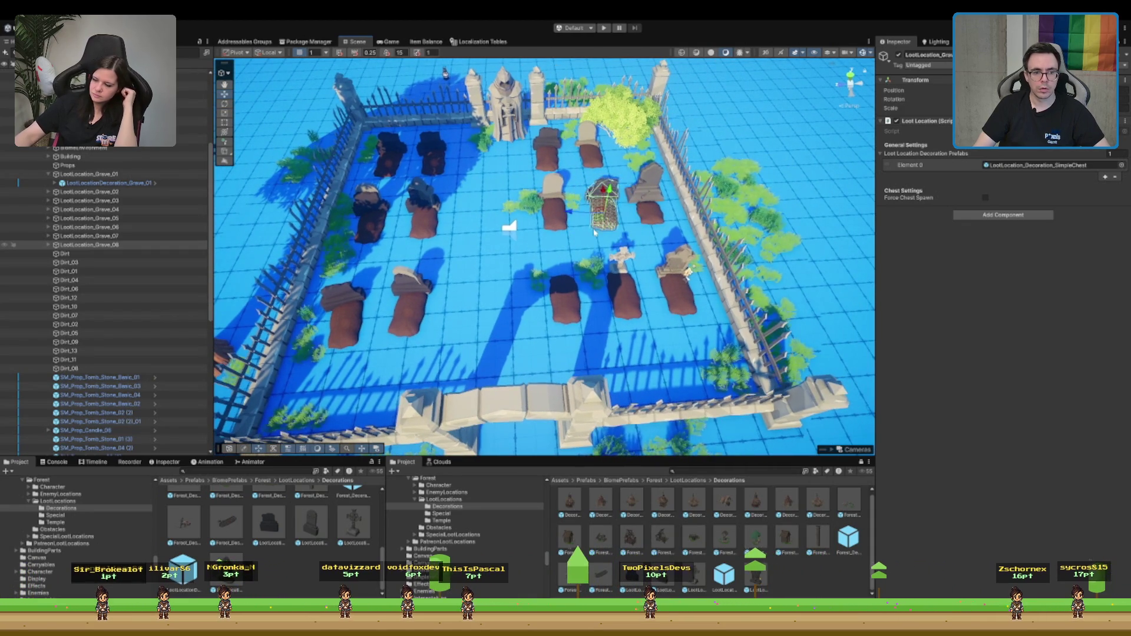
key("ctrl+d")
mouse_move(612, 241)
left_mouse_down()
mouse_move(639, 249)
mouse_move(619, 239)
left_mouse_up()
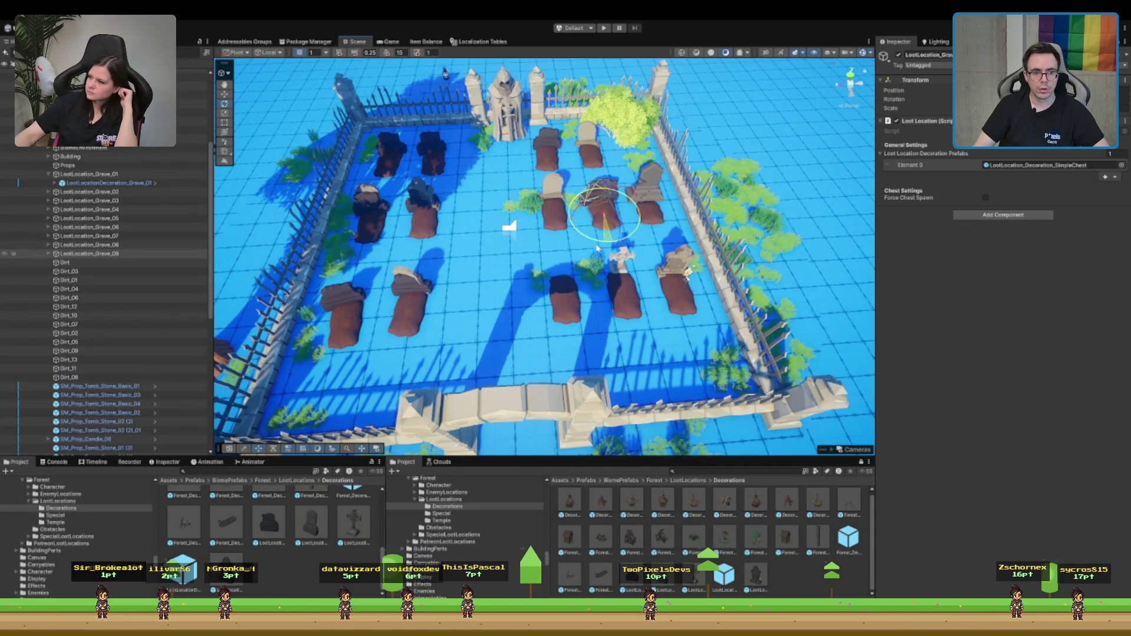
key("ctrl+d")
left_click_drag(594, 164, 558, 225)
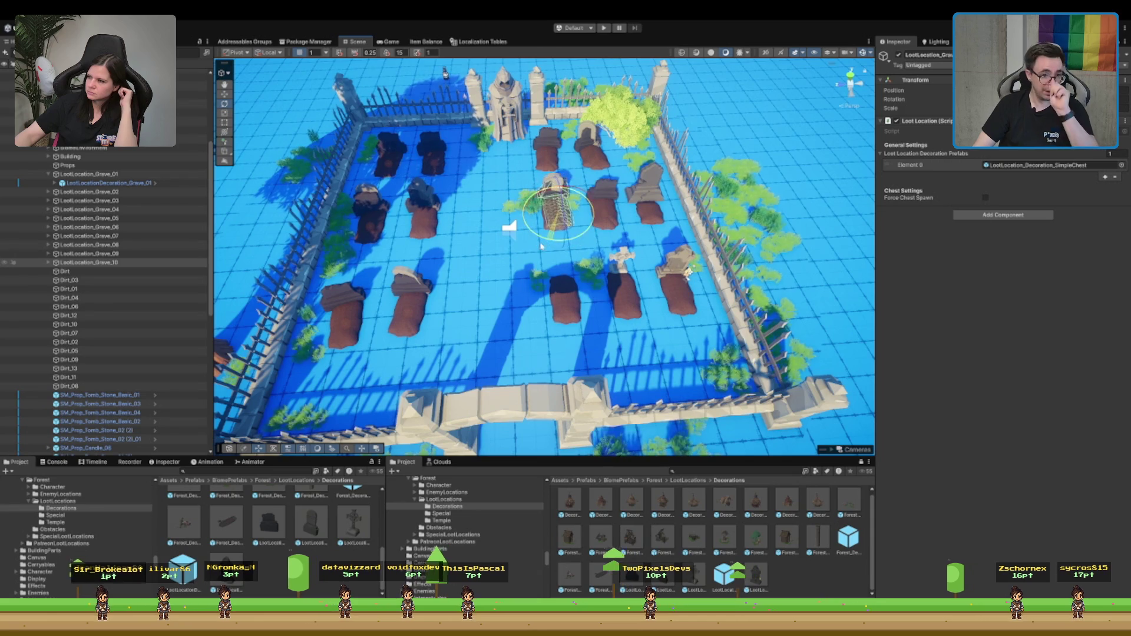
scroll(565, 243, "up", 3)
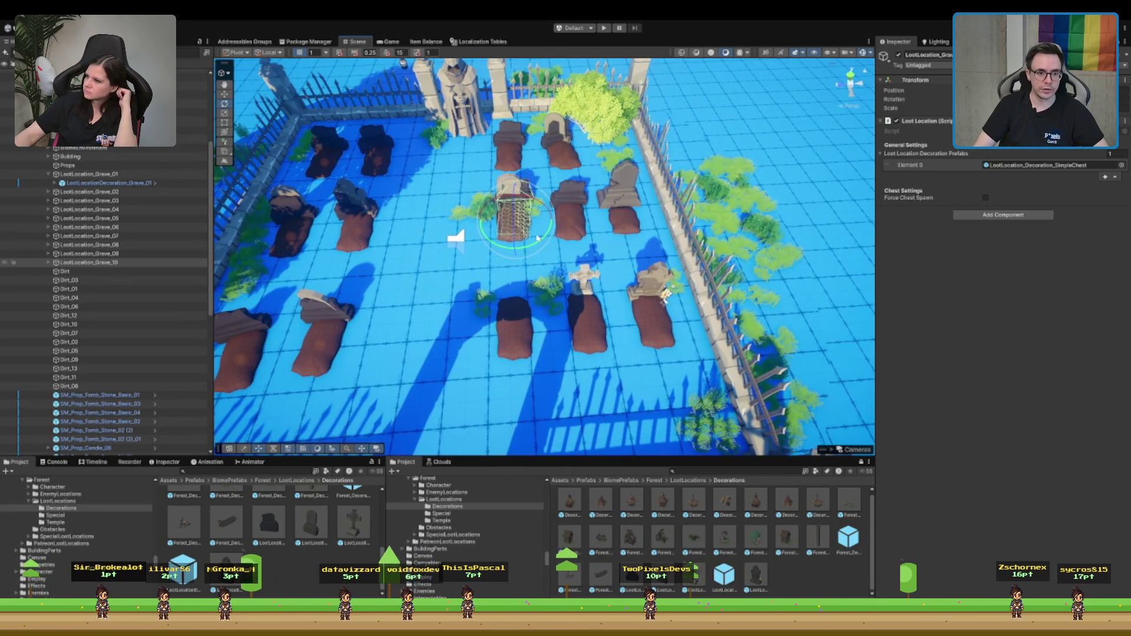
mouse_move(537, 237)
left_mouse_down()
mouse_move(601, 215)
mouse_move(634, 226)
mouse_move(589, 341)
left_mouse_up()
Step: Add the final grave copies up to LootLocation_Grave_14, then select the Dirt mound objects
key("ctrl+d")
key("e")
key("ctrl+d")
key("e")
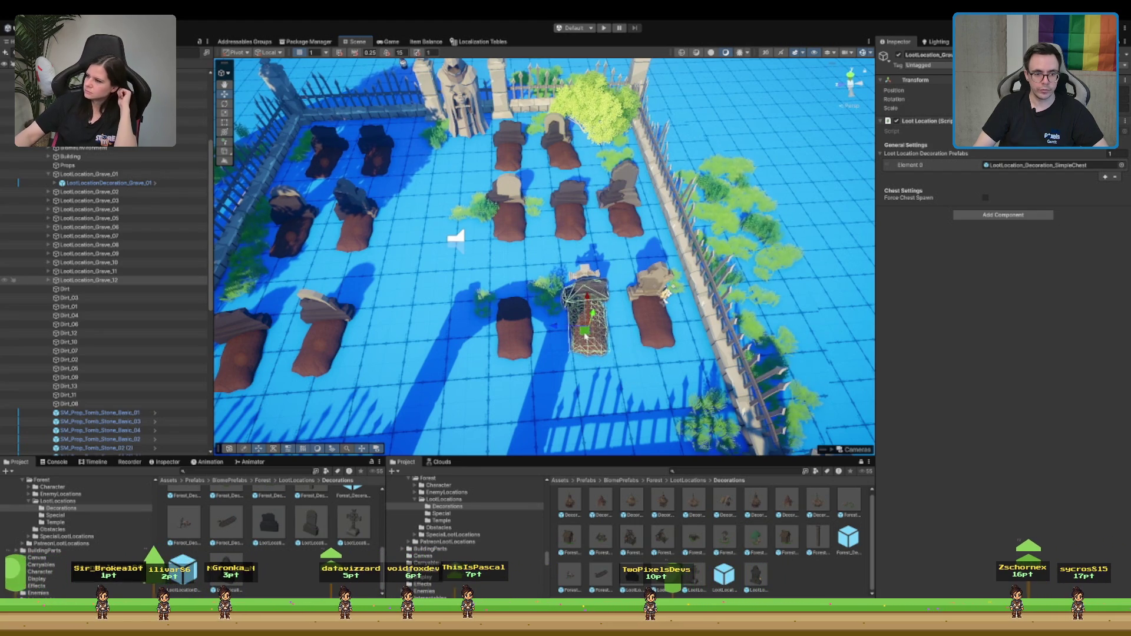
key("w")
key("ctrl+d")
mouse_move(586, 354)
left_mouse_down()
mouse_move(512, 346)
mouse_move(655, 347)
mouse_move(636, 352)
left_mouse_up()
key("ctrl+d")
key("e")
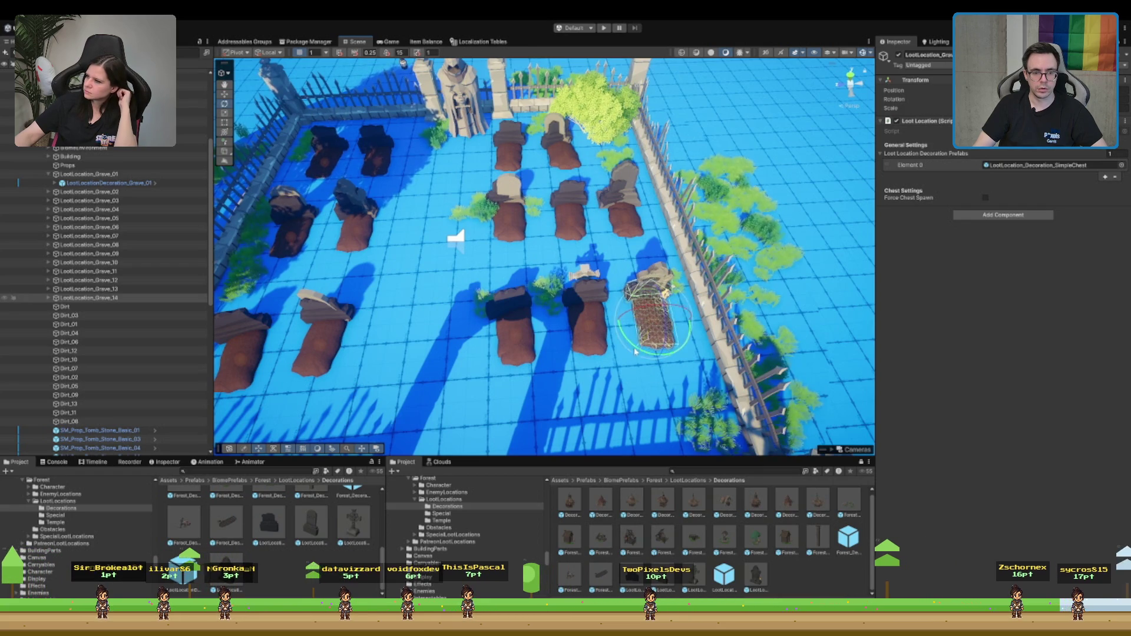
key("w")
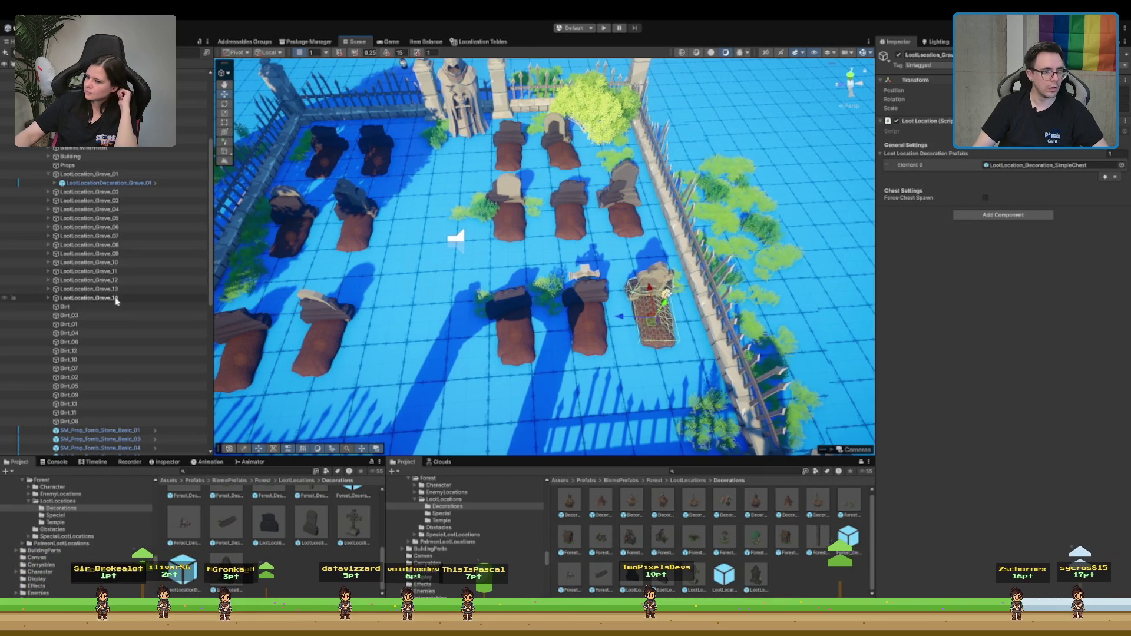
left_click(116, 299)
left_click(119, 307)
Step: Delete the Dirt mound objects and select LootLocation_Grave_01 through LootLocation_Grave_14
left_click(69, 421, "shift")
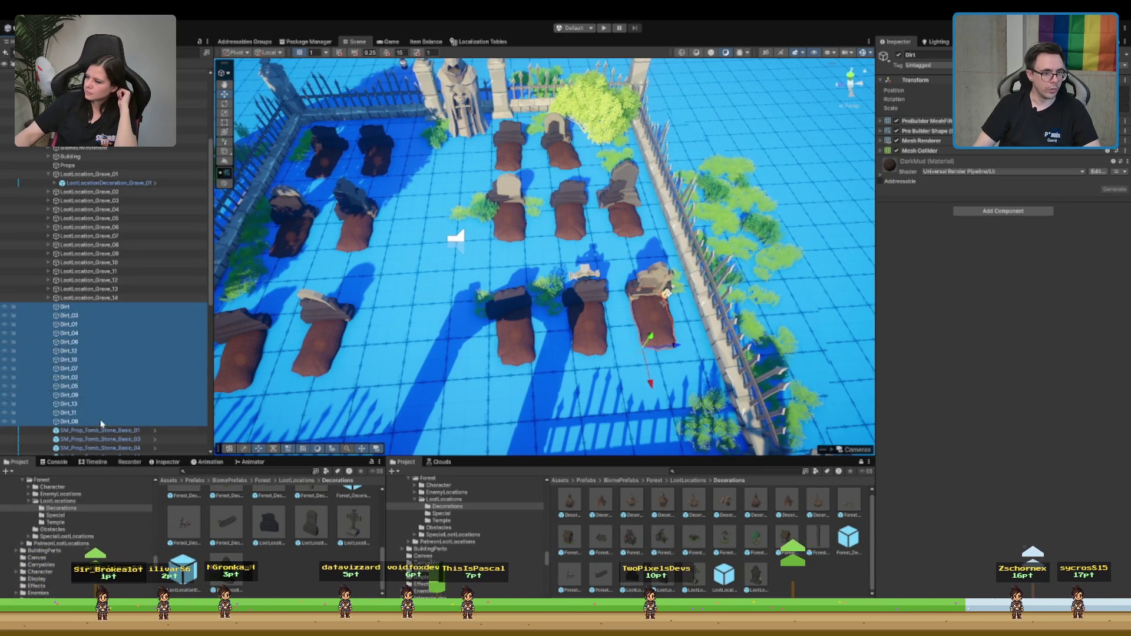
key("Delete")
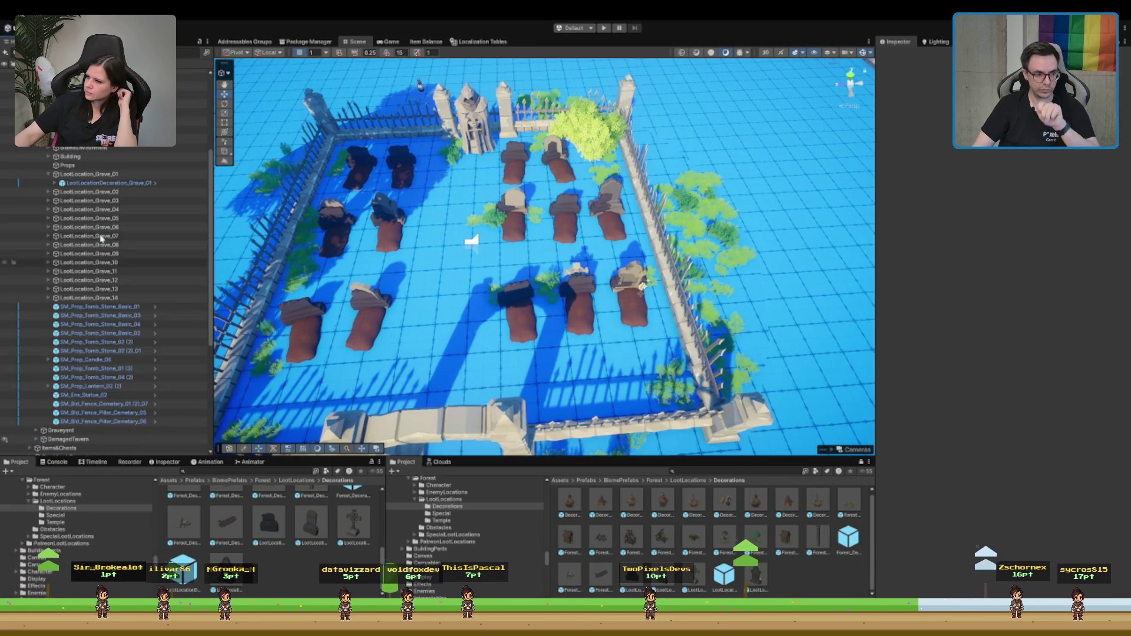
left_click(88, 236)
left_click(1055, 167)
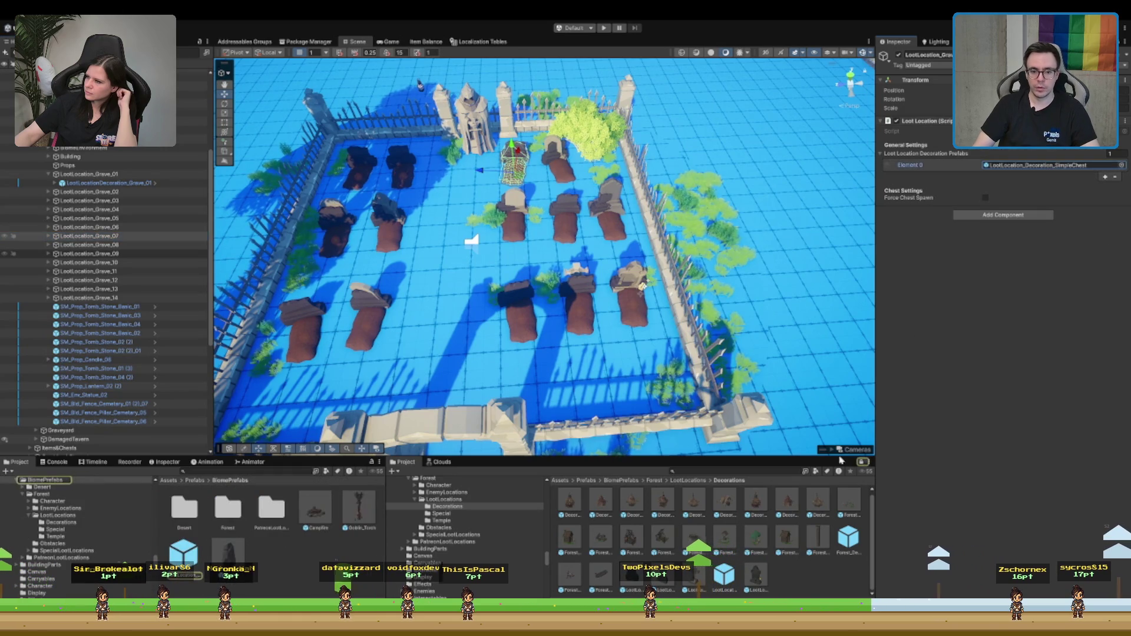
left_click(89, 236)
key("Down")
key("Down")
key("Down")
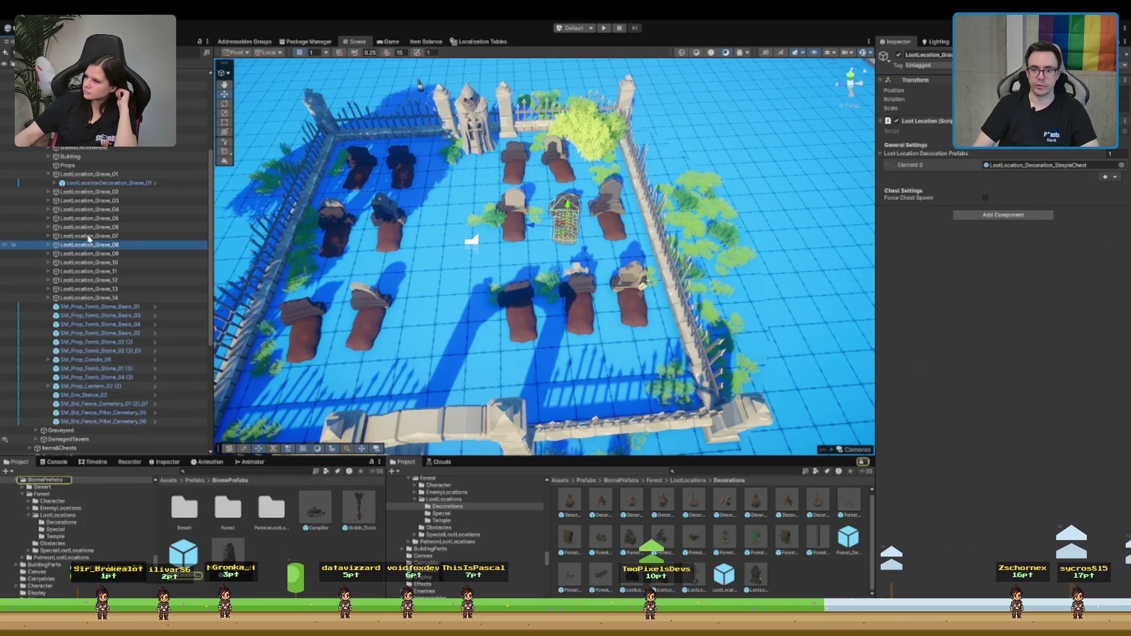
left_click(122, 192)
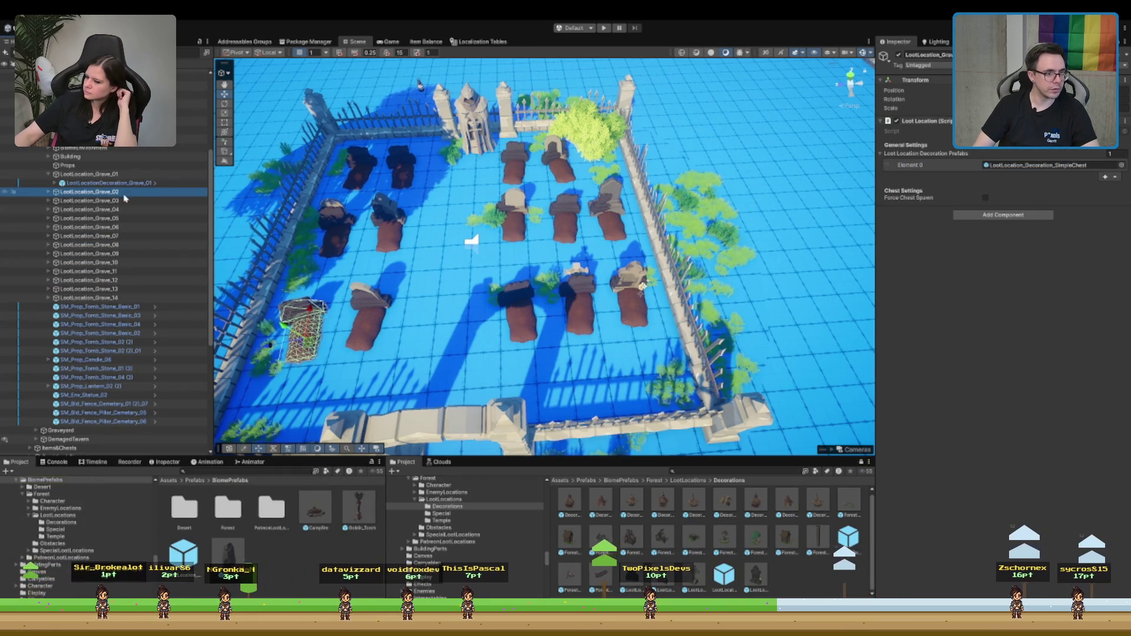
left_click(131, 183)
left_click(130, 175)
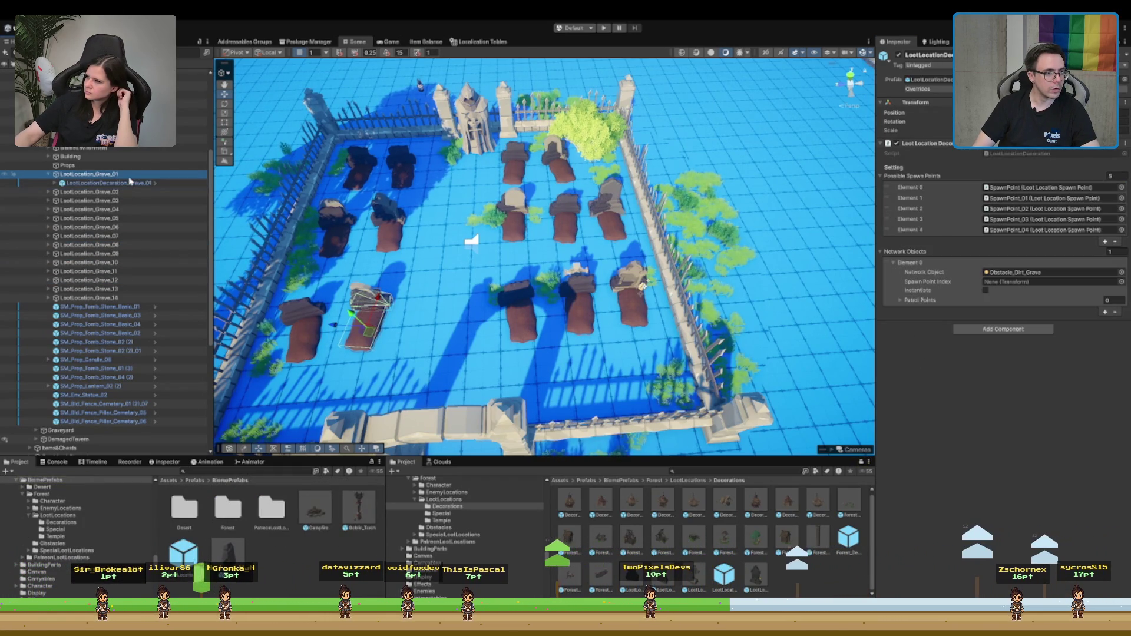
key("Left")
left_click(128, 289, "shift")
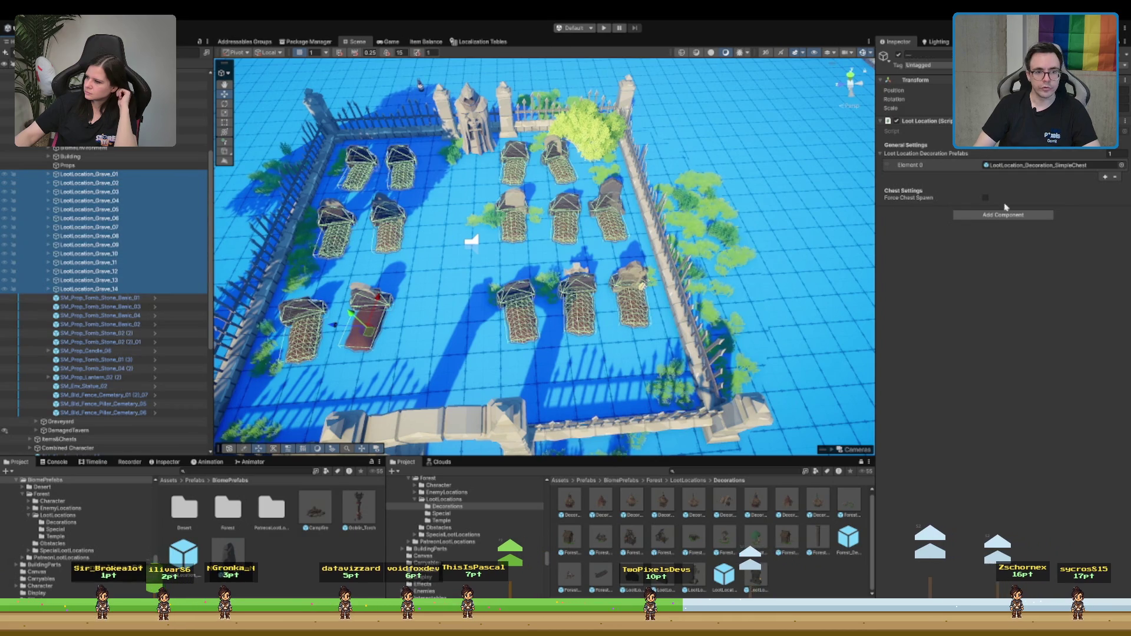
key("alt+Tab")
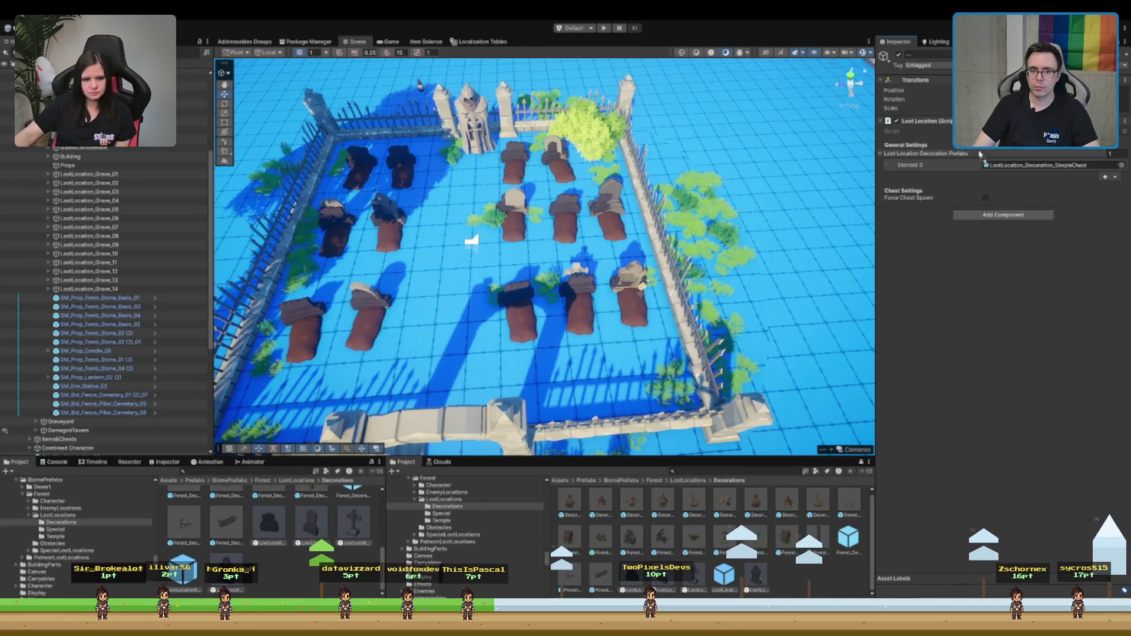
Step: Add the five grave decoration prefabs to Loot Location Decoration Prefabs and remove SimpleChest
left_click_drag(977, 156, 1012, 156)
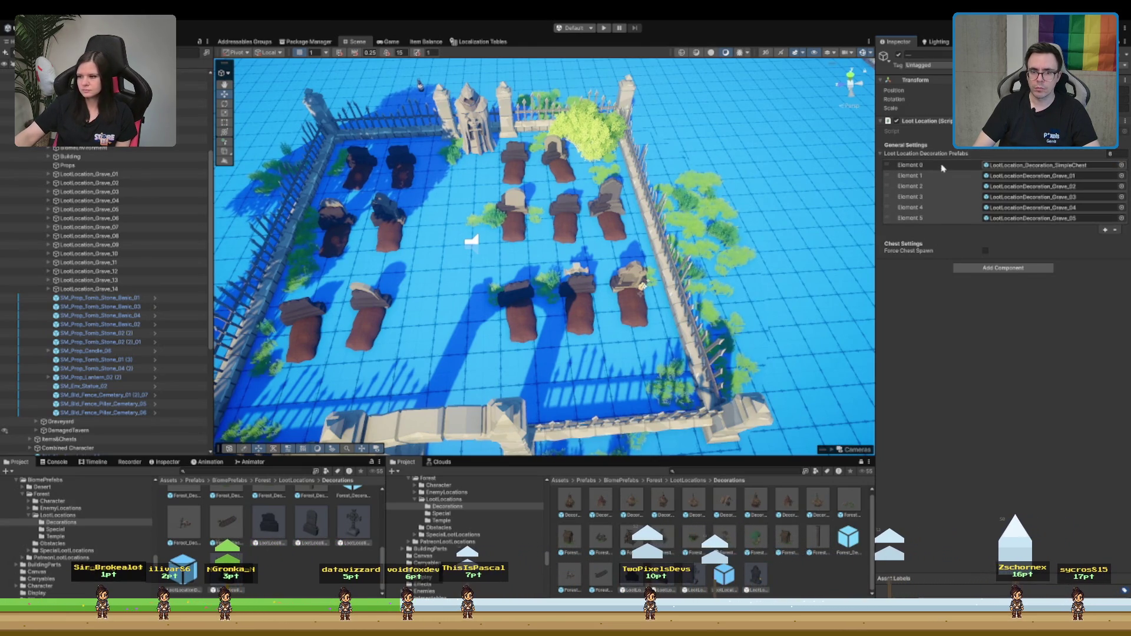
left_click_drag(888, 167, 889, 218)
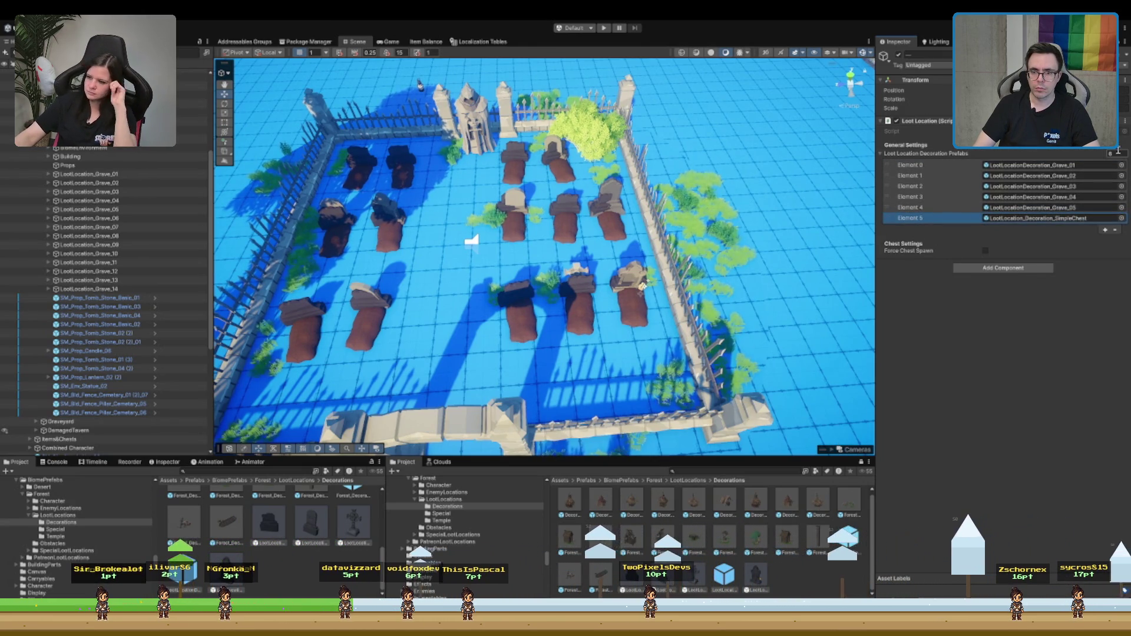
left_click(1115, 230)
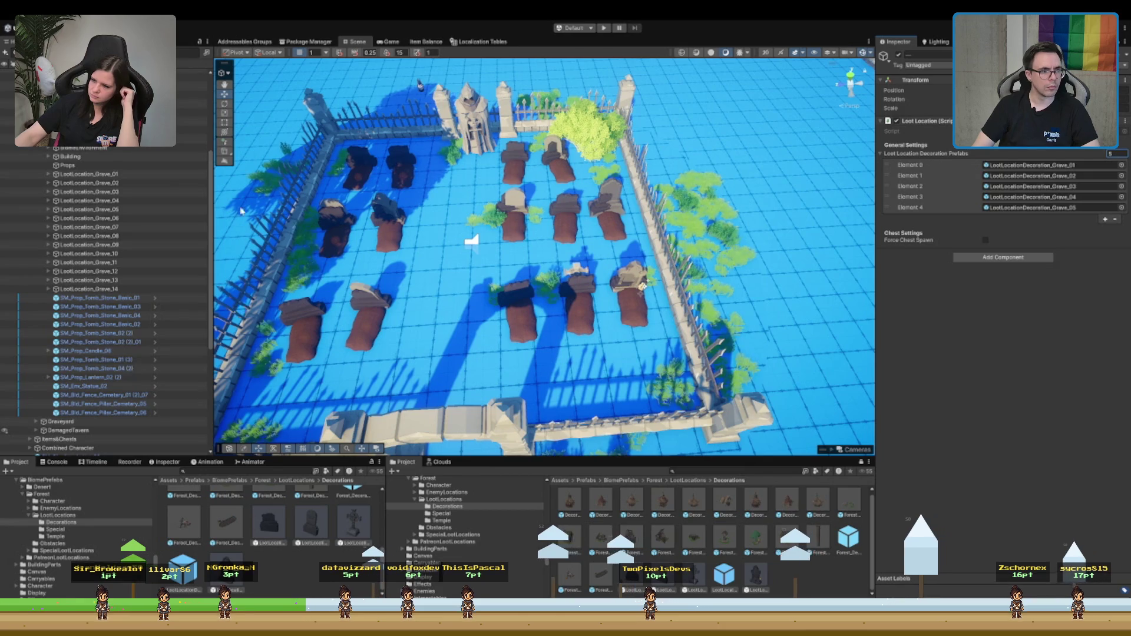
scroll(152, 185, "up", 3)
scroll(152, 185, "down", 4)
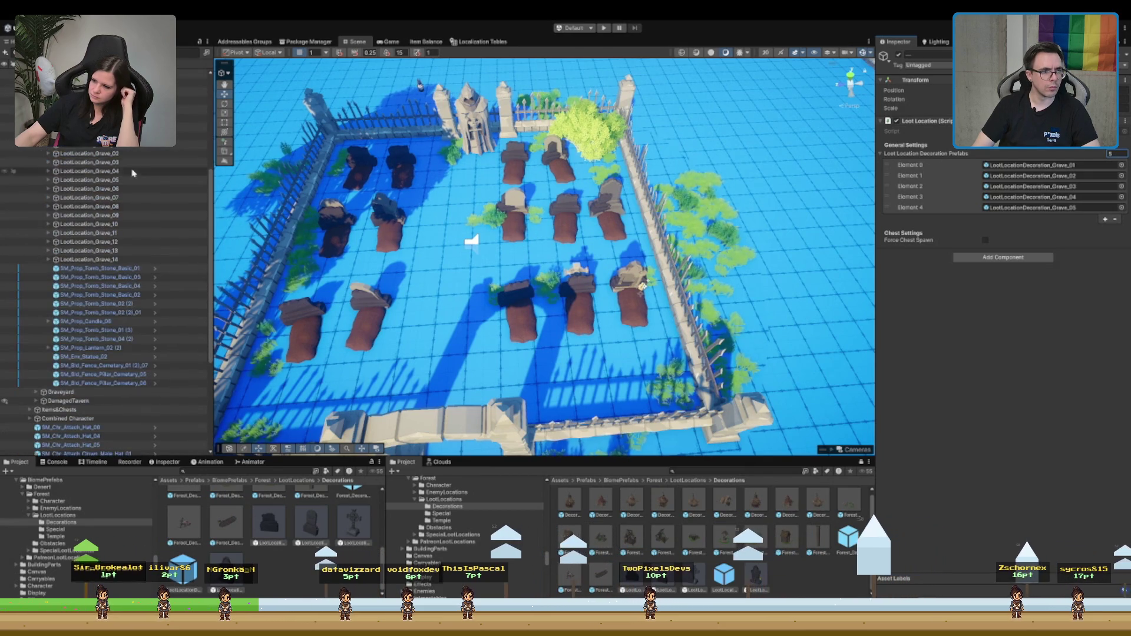
Step: Select the LootLocationDecoration_Grave_05 prefab asset and open it in Prefab Mode
left_click(130, 155)
key("Down")
key("Down")
key("Down")
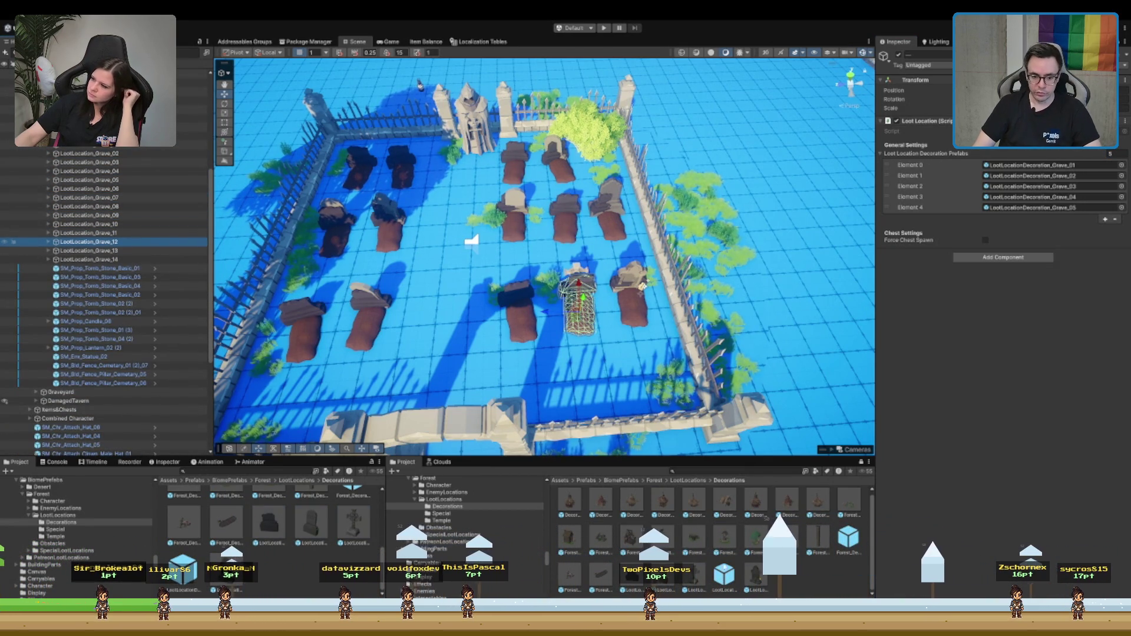
left_click(758, 577)
left_click(748, 586)
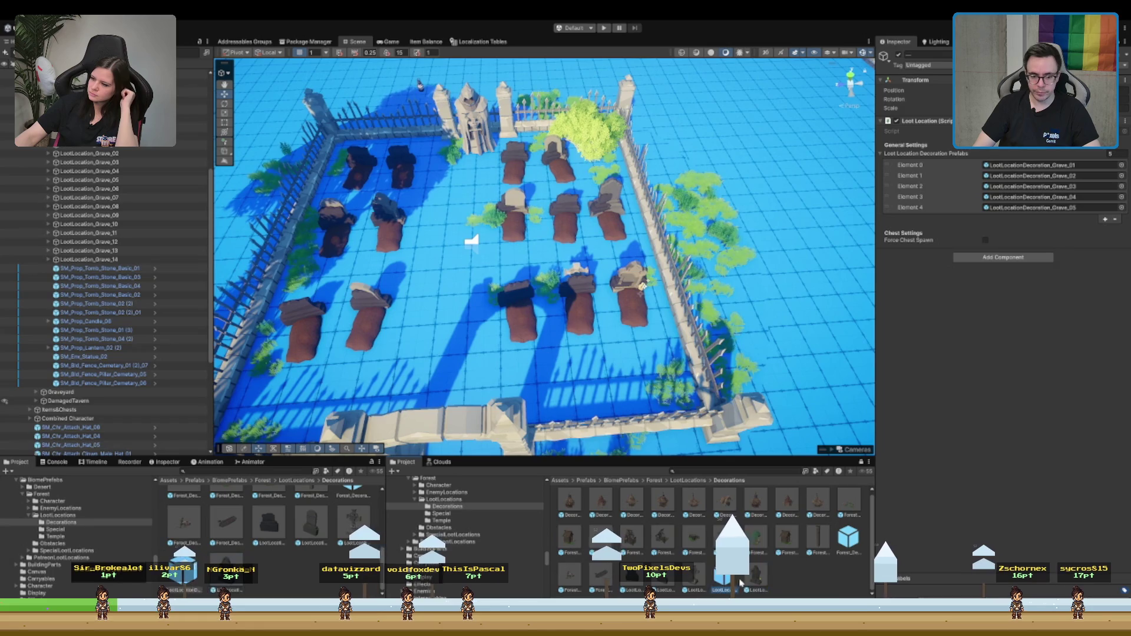
key("Return")
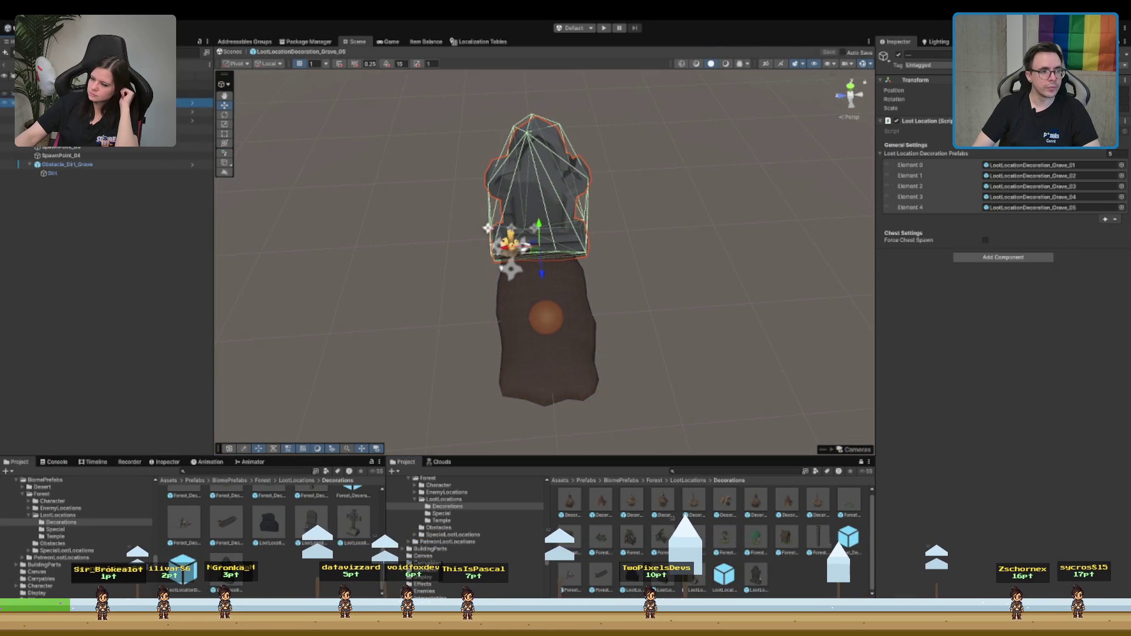
Step: Inspect the grave prefab's SpawnPoint and gravestone mesh in the Inspector
left_click(195, 93)
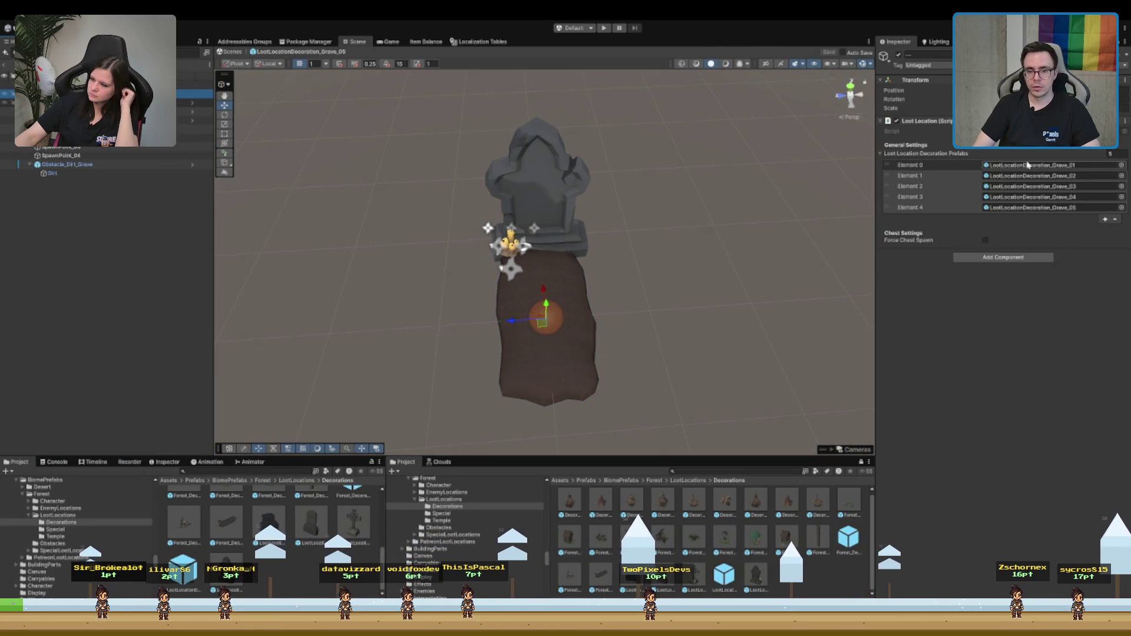
key("Down")
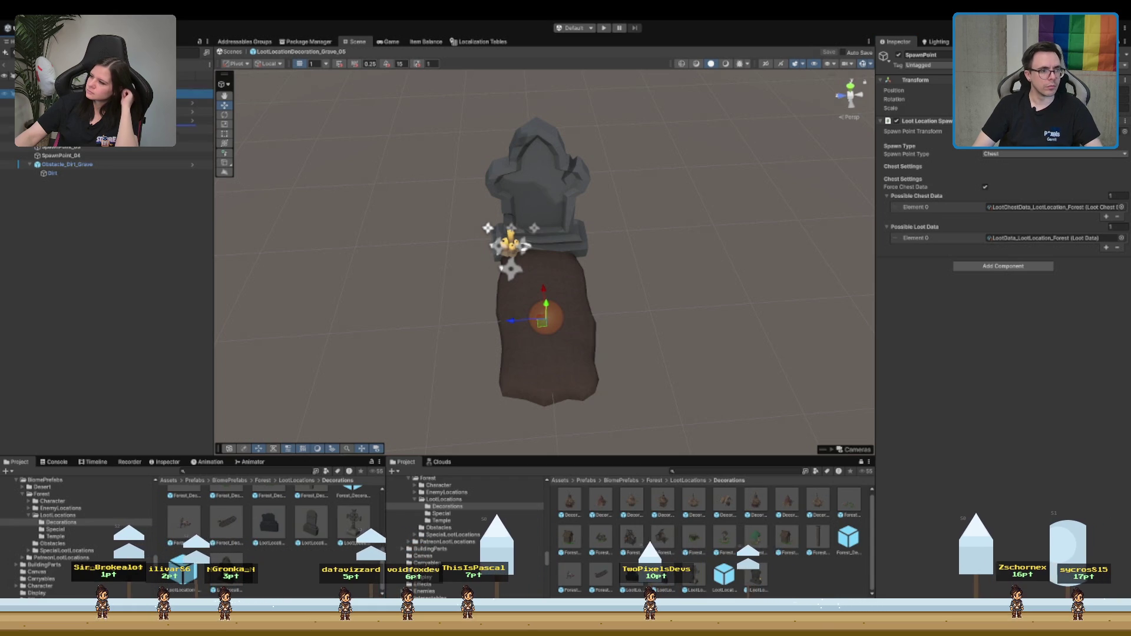
key("shift+d")
key("shift+Up")
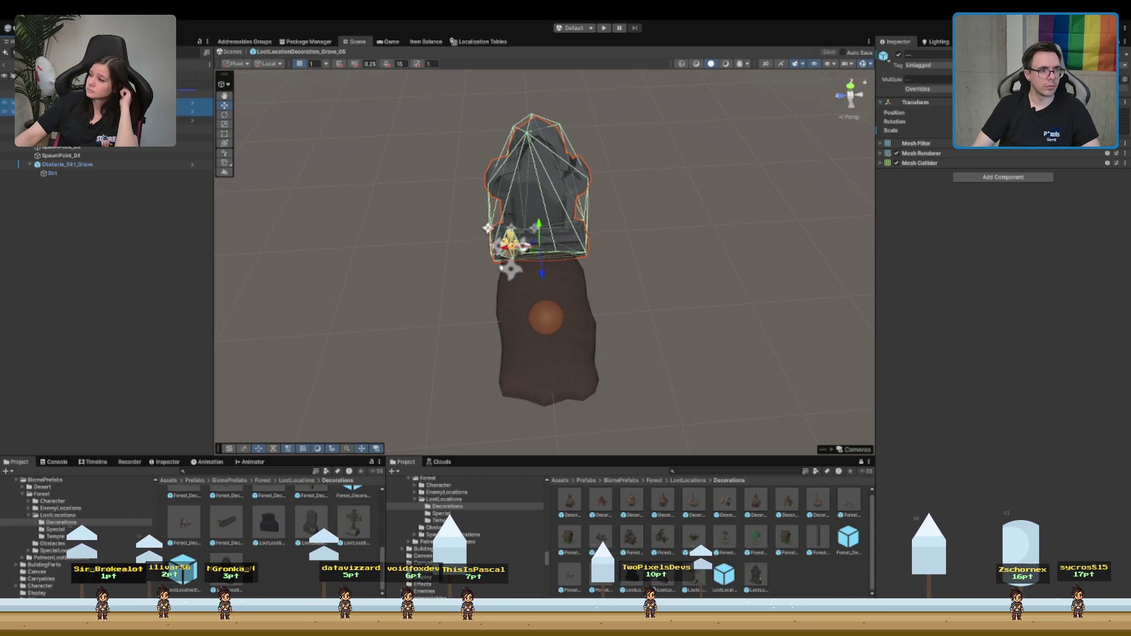
key("shift+Up")
left_click(195, 120)
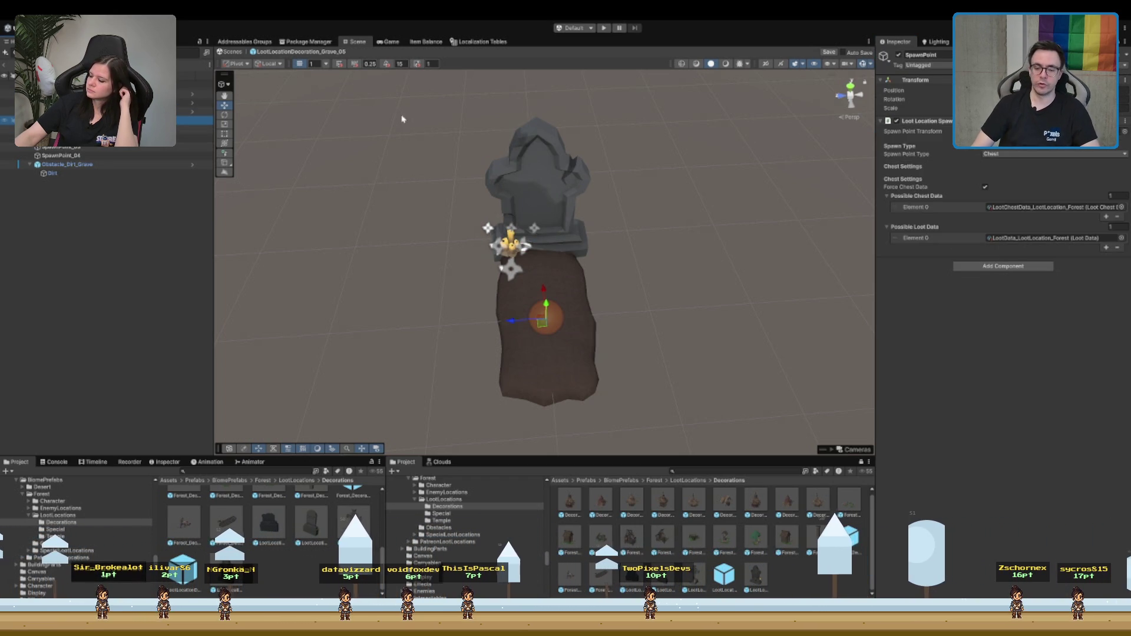
Step: Check SpawnPoint_01 through SpawnPoint_04 settings, then view the prefab root's spawn-point lists
key("Down")
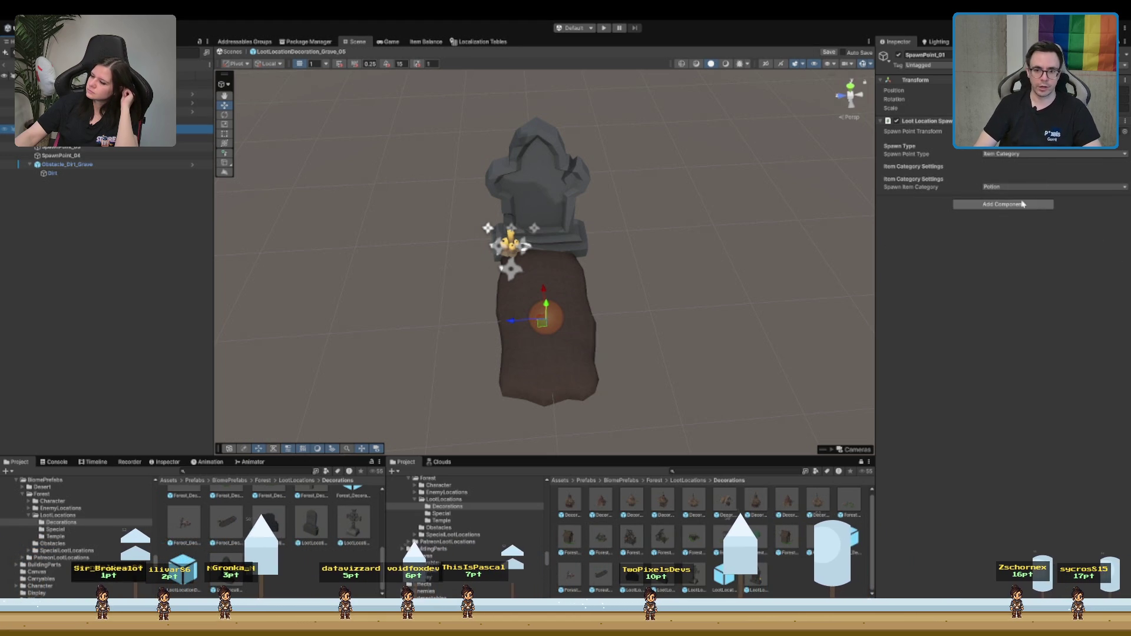
key("Down")
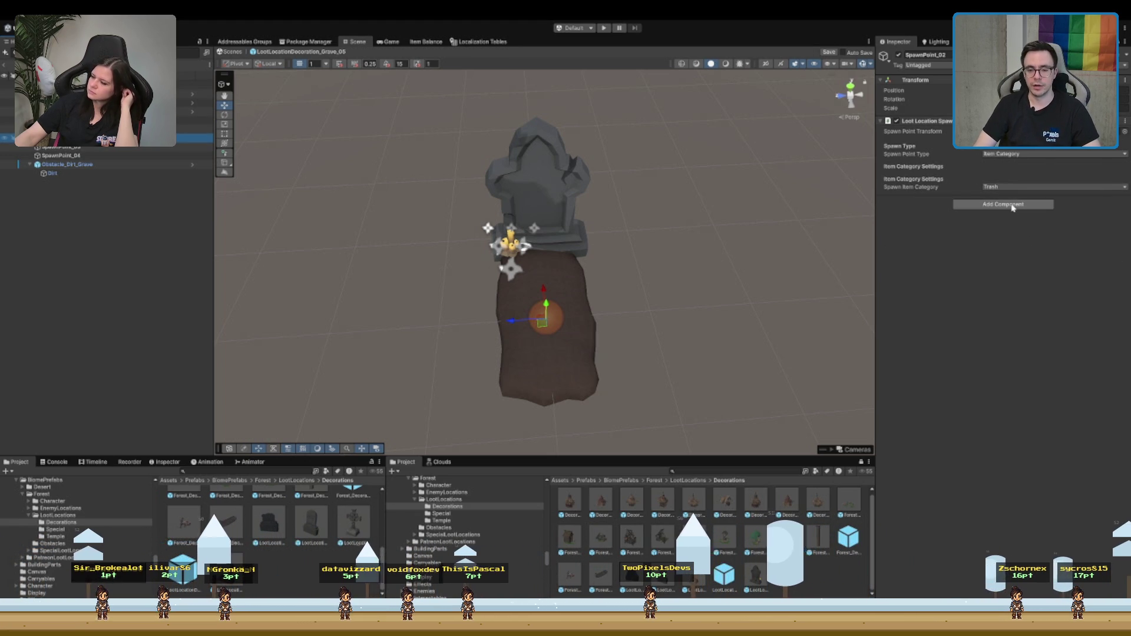
key("Down")
key("Down")
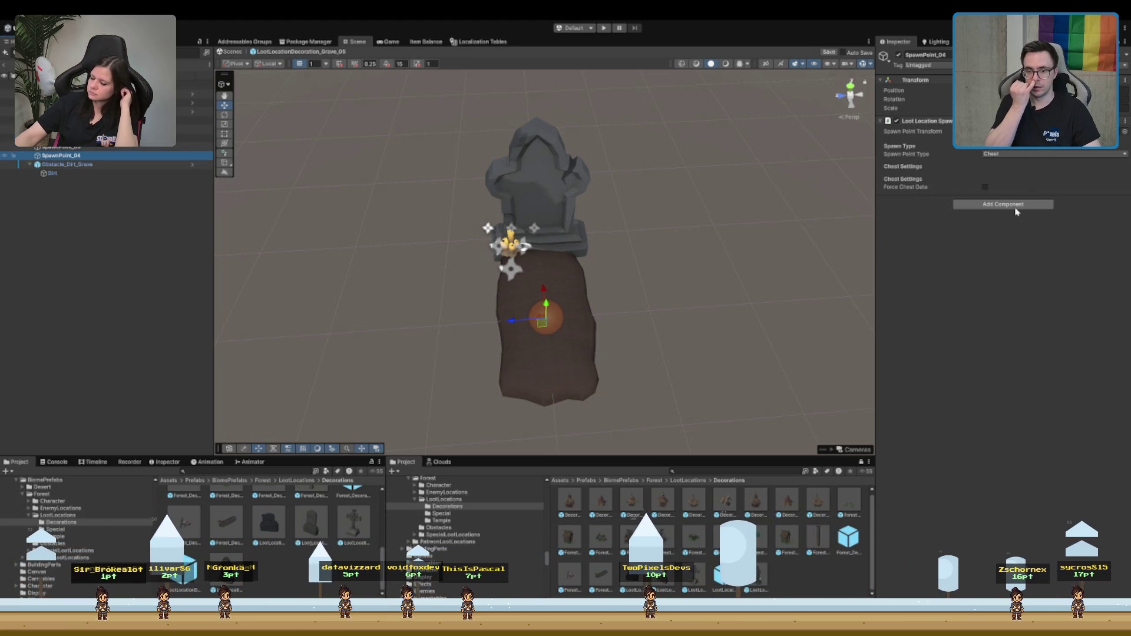
key("Down")
key("Up")
key("Up")
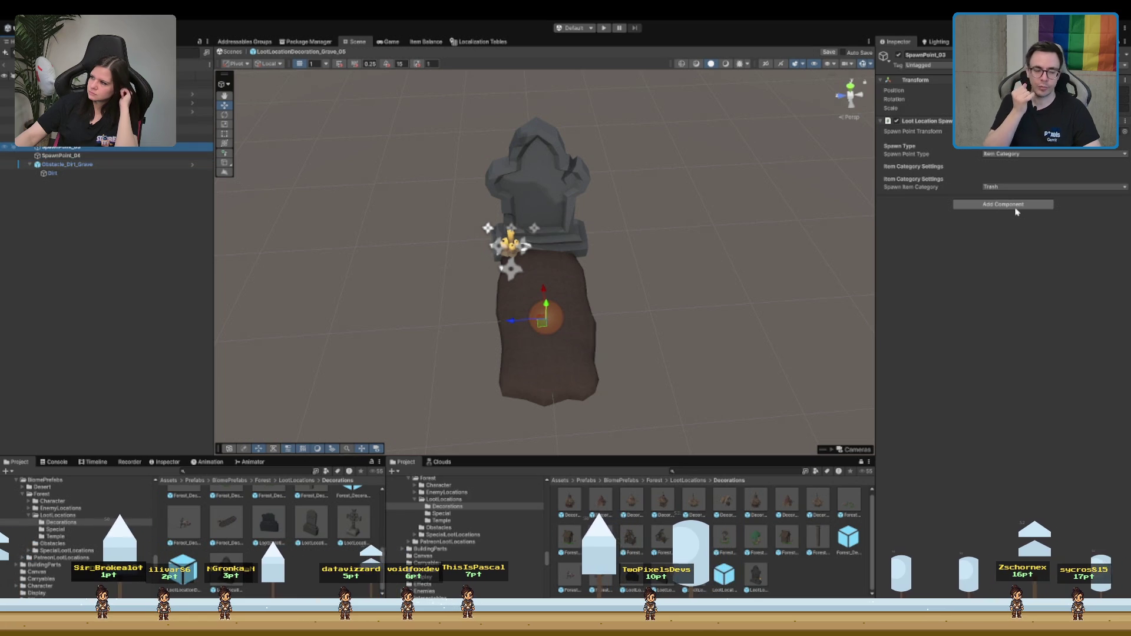
key("Down")
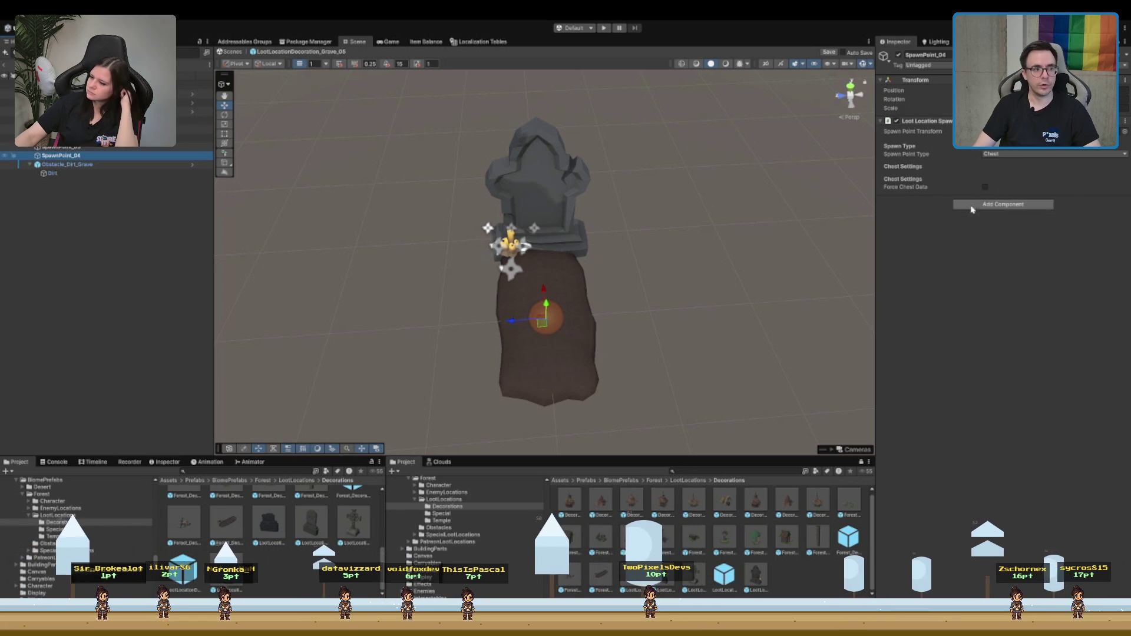
key("Down")
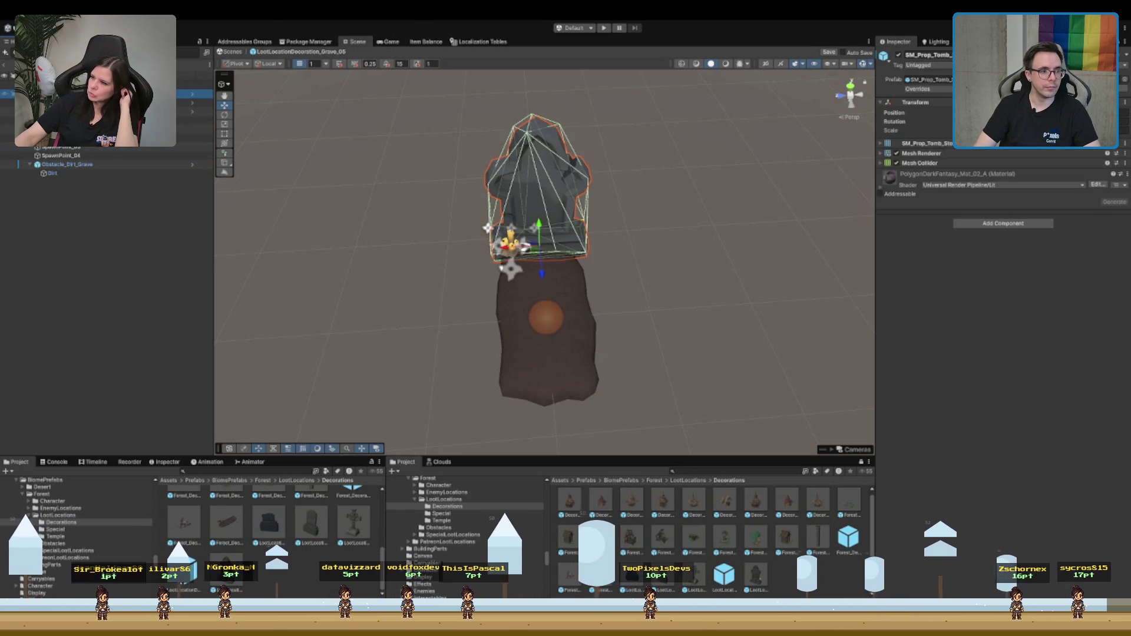
key("Up")
key("Left")
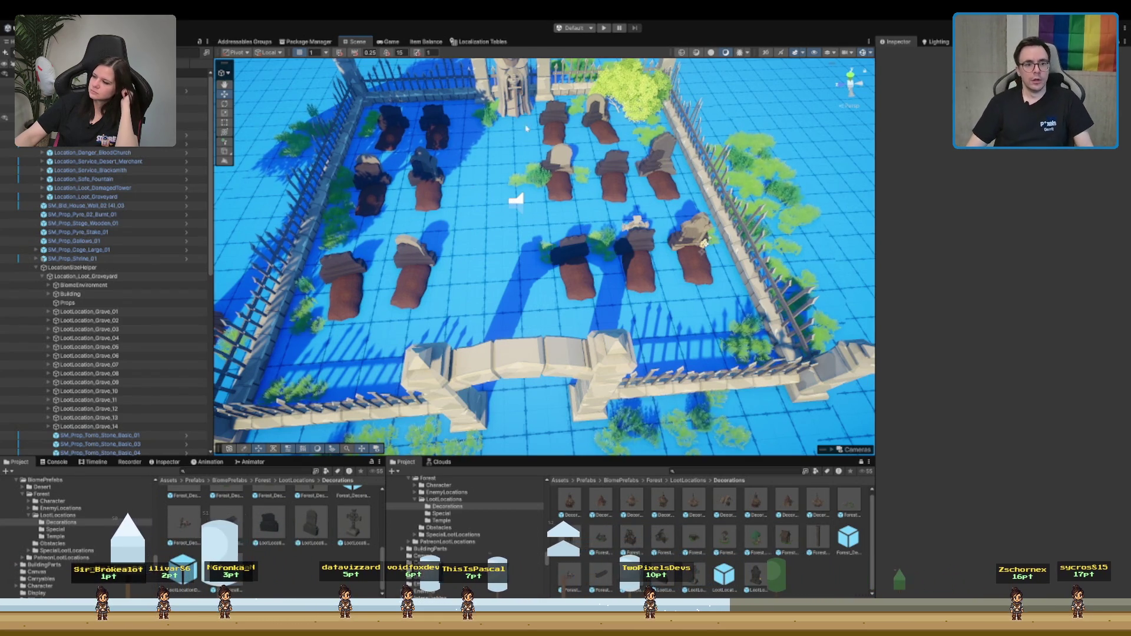
Step: Frame the statue on the graveyard's top wall and select the nearby lantern
scroll(520, 175, "up", 5)
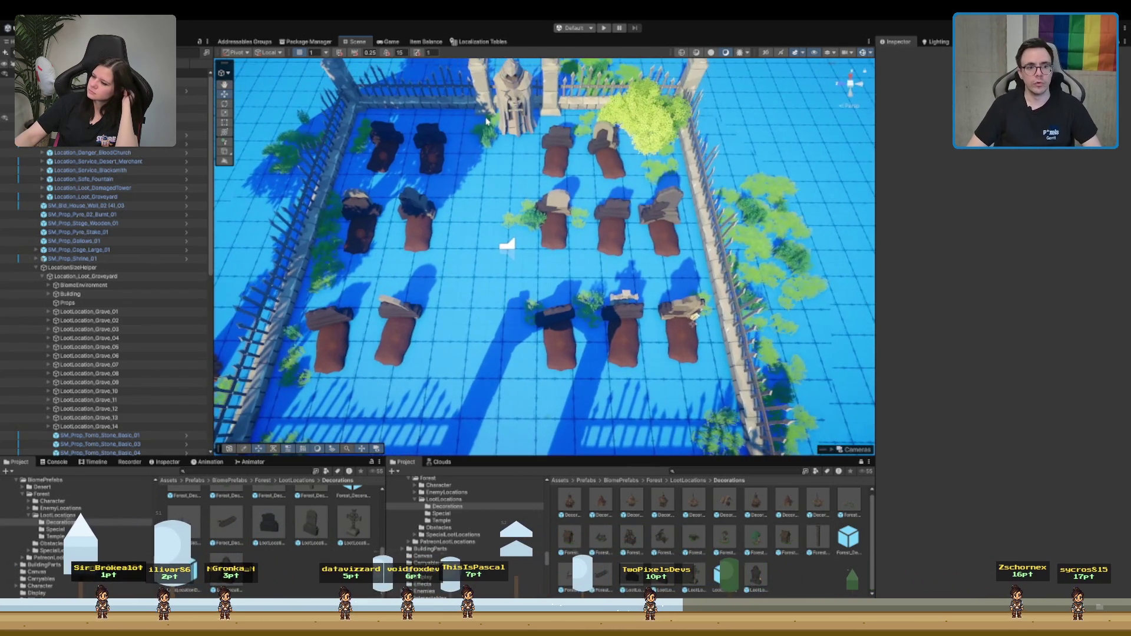
left_click(532, 137)
key("f")
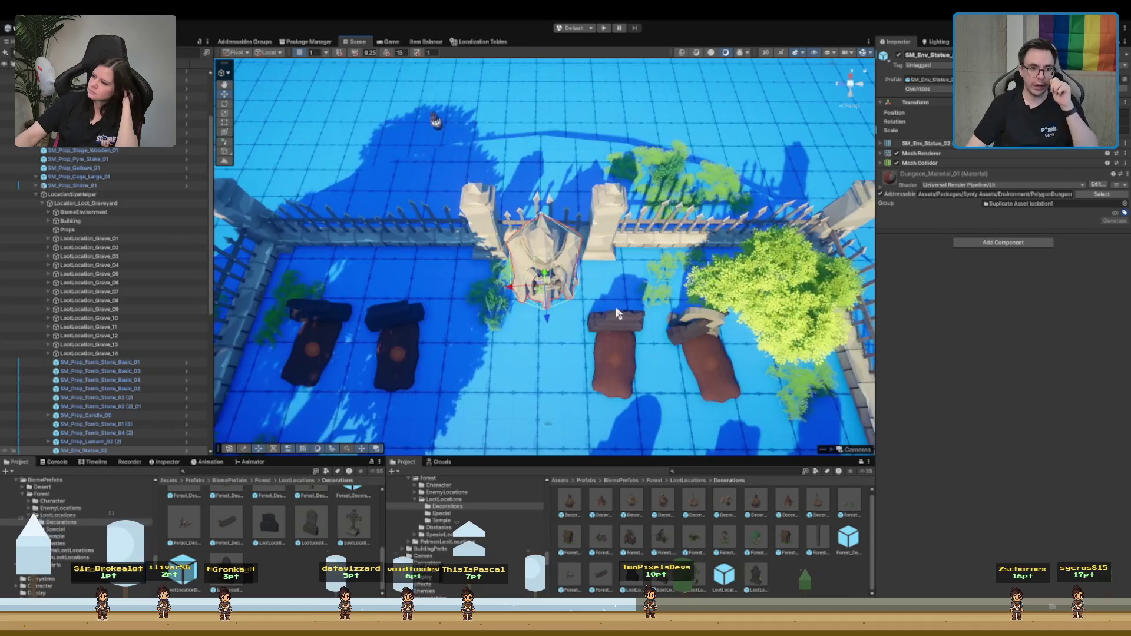
scroll(533, 138, "down", 3)
scroll(465, 148, "down", 2)
left_click(461, 141)
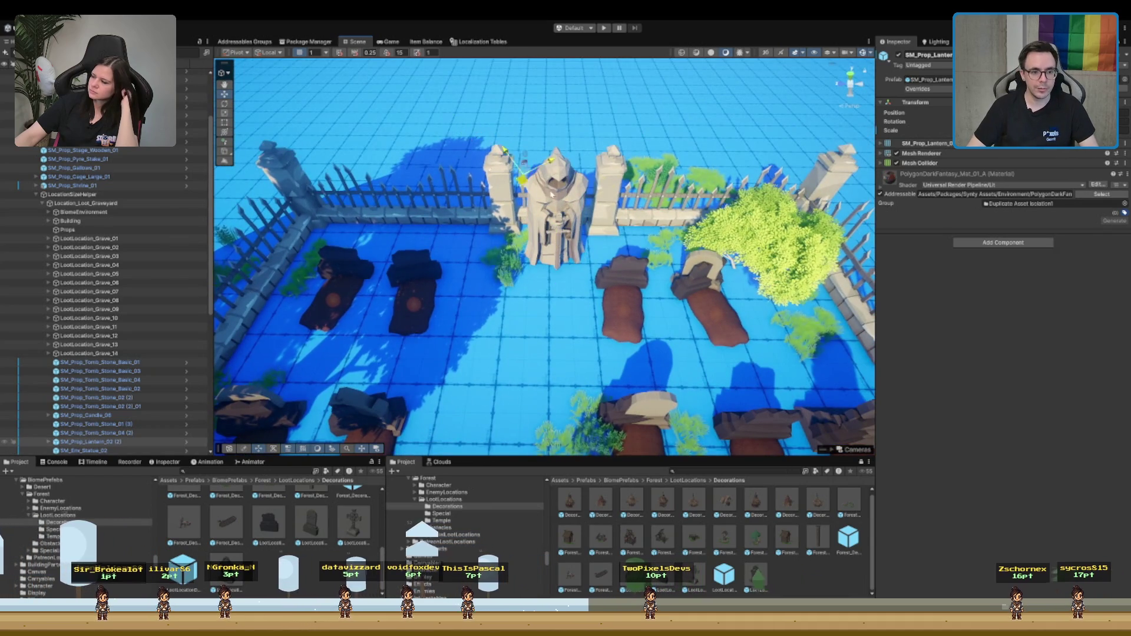
Step: Move the lantern beside the statue, stand it upright, and lower it toward the ground
left_click_drag(595, 270, 579, 288)
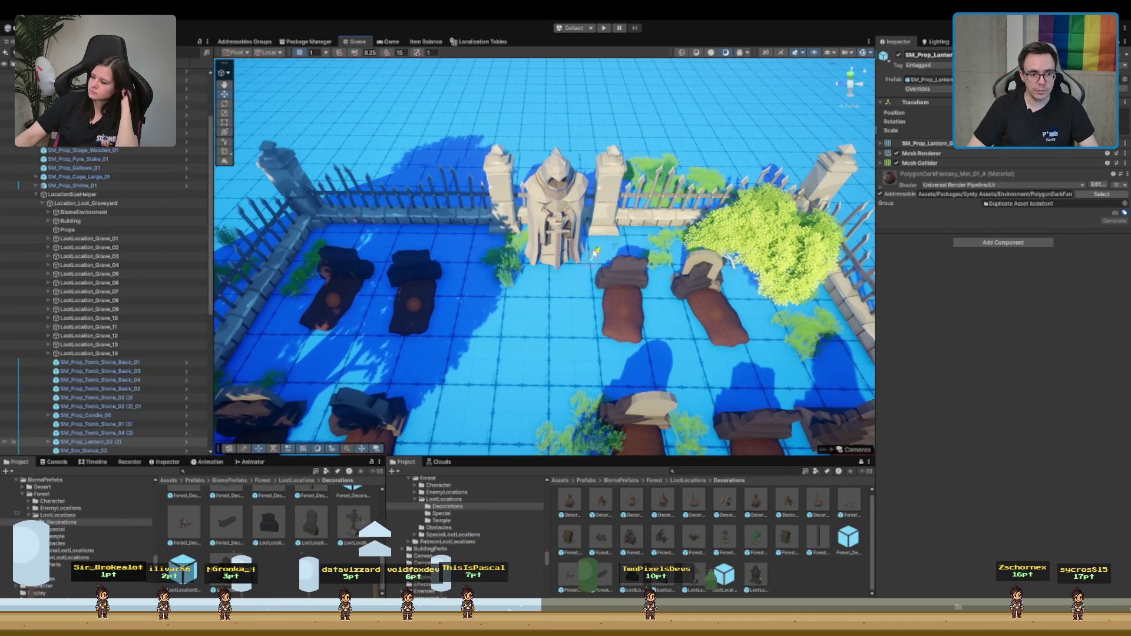
scroll(581, 273, "up", 3)
scroll(595, 249, "up", 3)
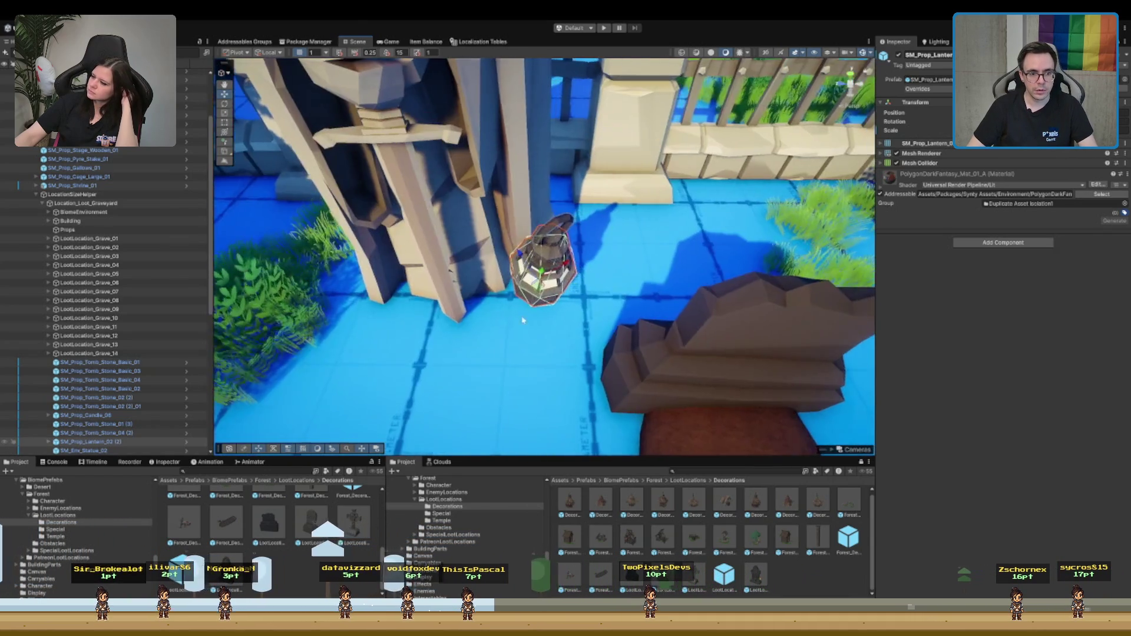
key("ctrl+z")
key("ctrl+z")
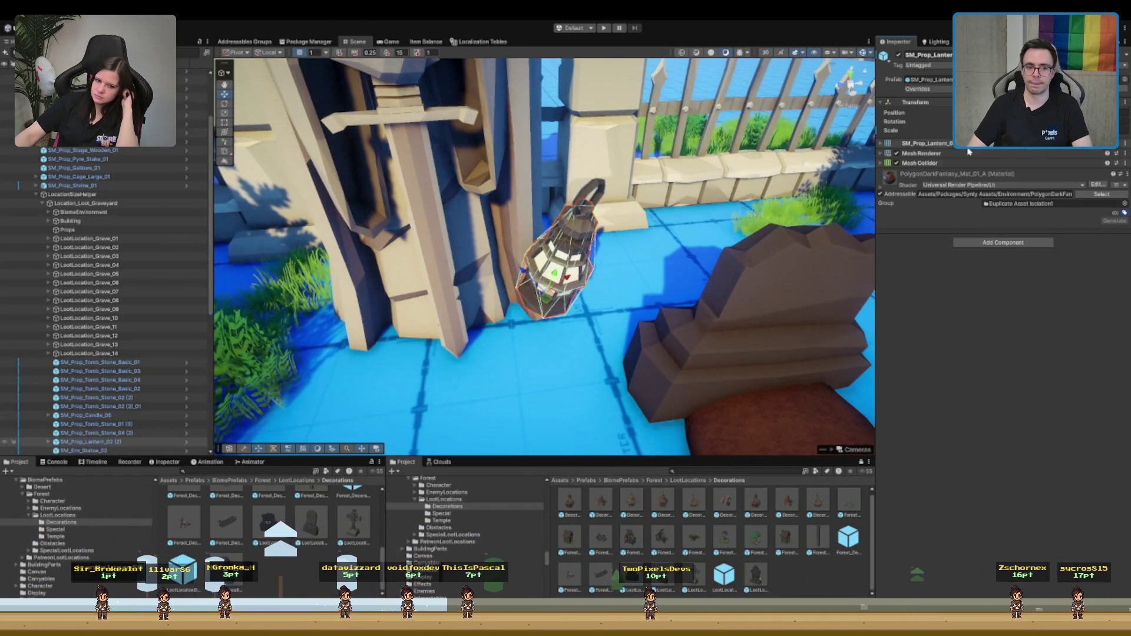
mouse_move(545, 266)
left_mouse_down()
mouse_move(545, 327)
mouse_move(549, 283)
left_mouse_up()
scroll(545, 329, "down", 10)
Step: Delete six leftover tombstones from the graveyard Hierarchy
left_click(120, 354)
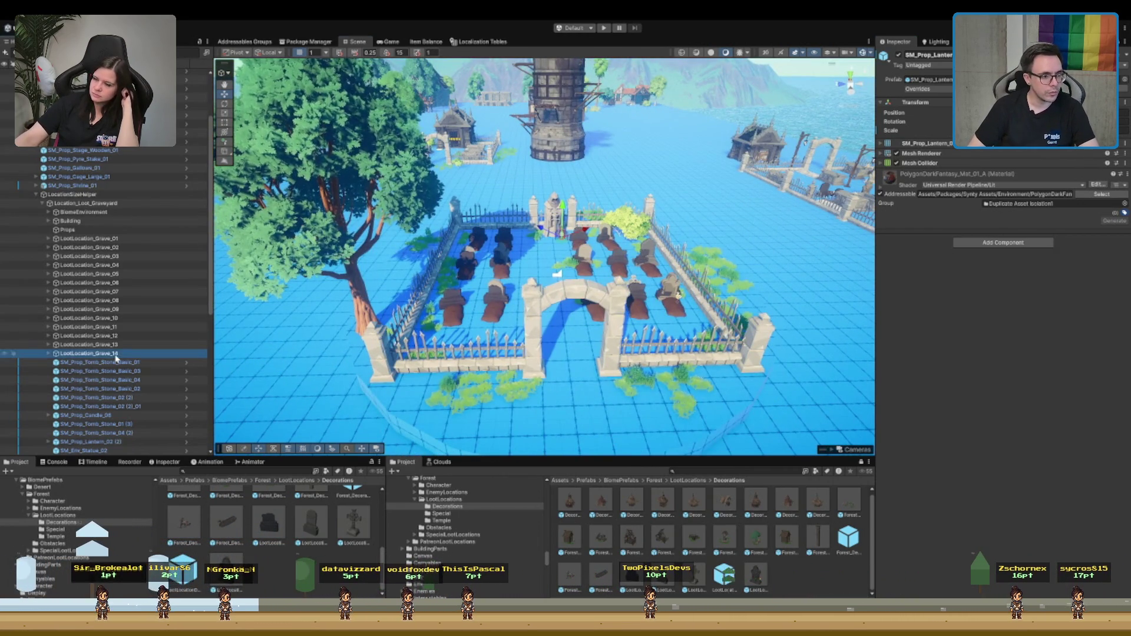
scroll(124, 362, "down", 2)
left_click(125, 314)
key("Down")
key("Down")
key("Down")
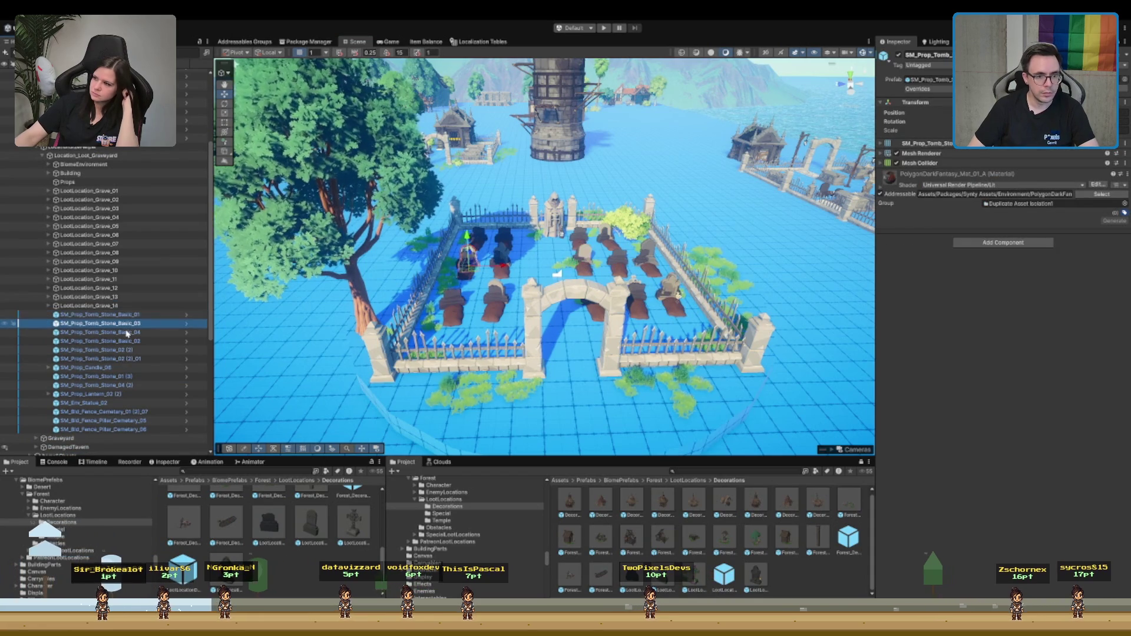
key("Up")
left_click(127, 315)
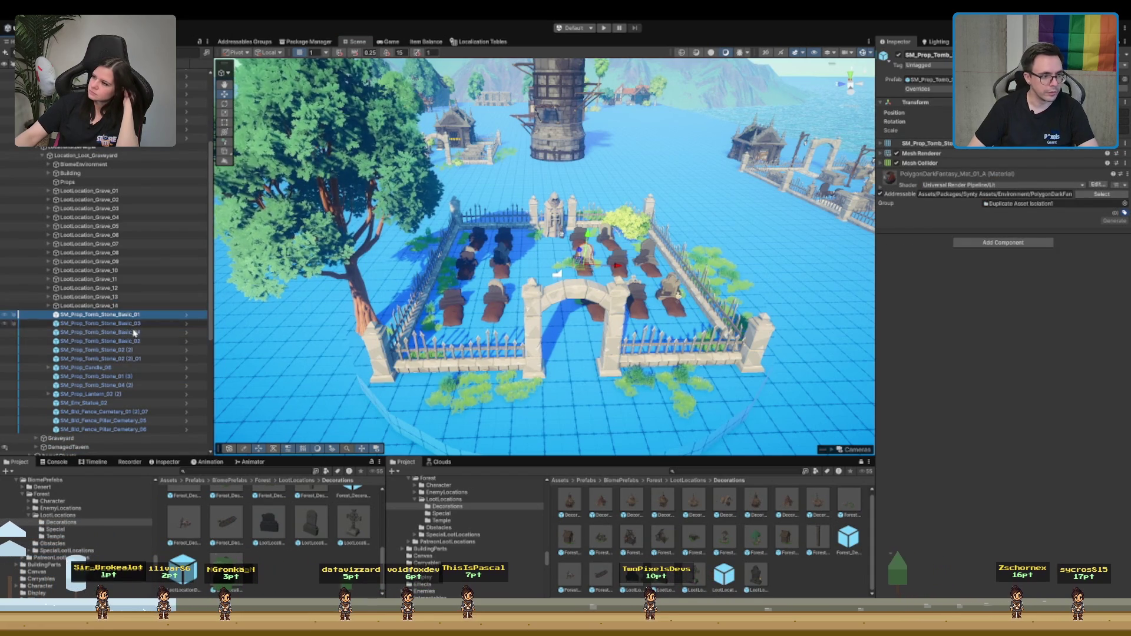
left_click(131, 358, "shift")
key("Delete")
Step: Delete SM_Prop_Candle_06, SM_Prop_Tomb_Stone_04 (2) and SM_Prop_Tomb_Stone_01 (3)
left_click(131, 318)
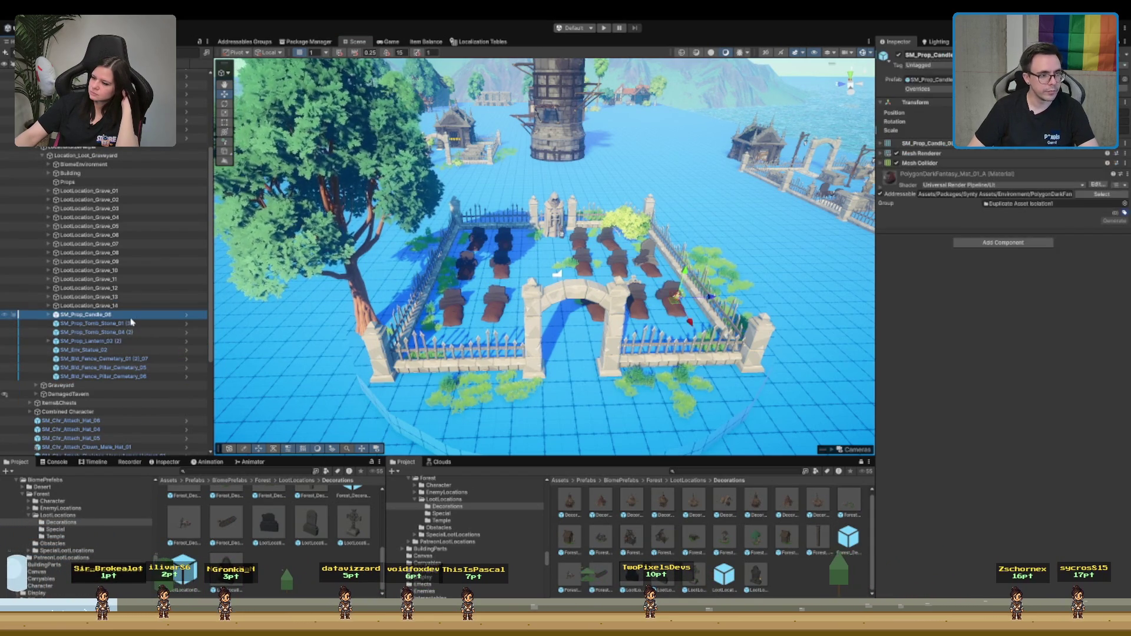
key("Delete")
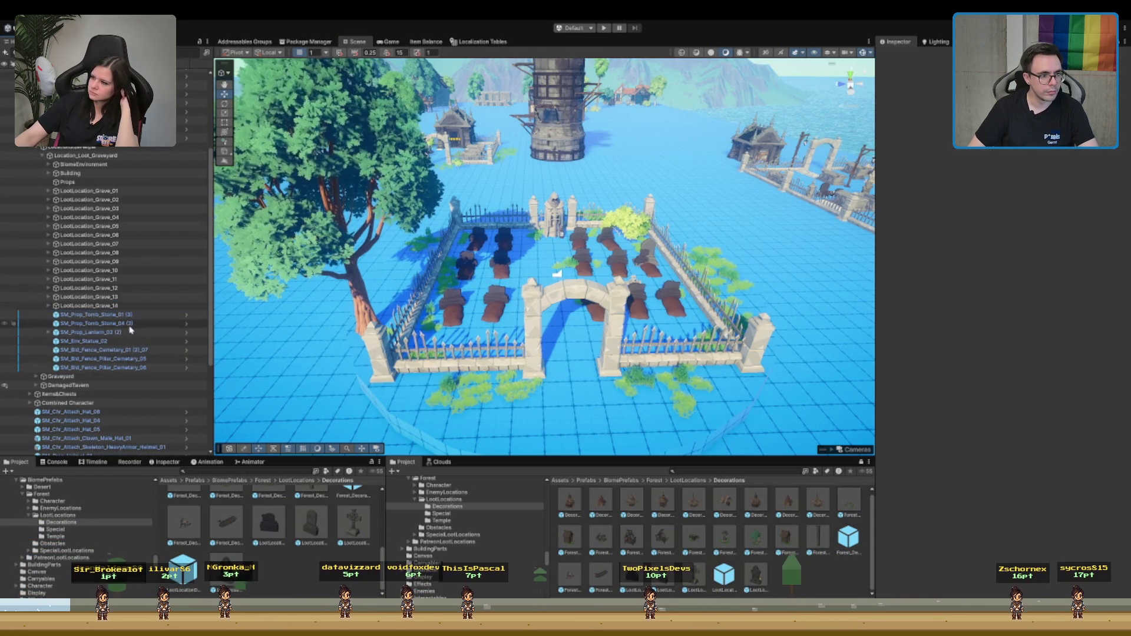
left_click(132, 324)
key("Delete")
left_click(134, 316)
key("Delete")
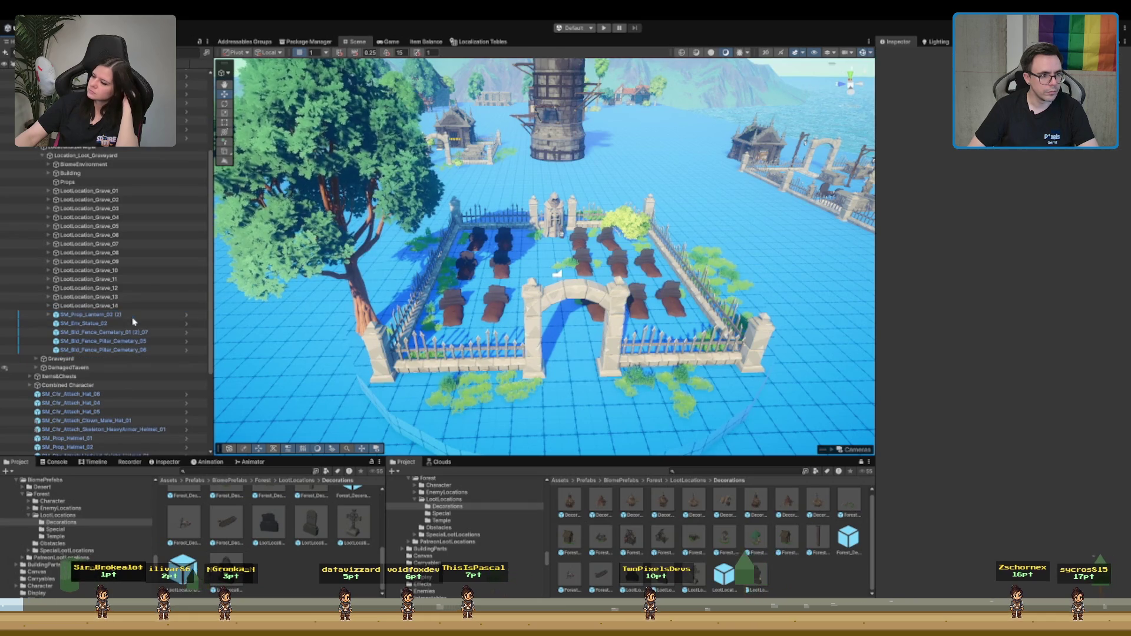
Step: Group the lantern, statue and fence pieces under Props
left_click(125, 325)
key("Down")
key("Down")
key("Down")
key("Down")
key("Down")
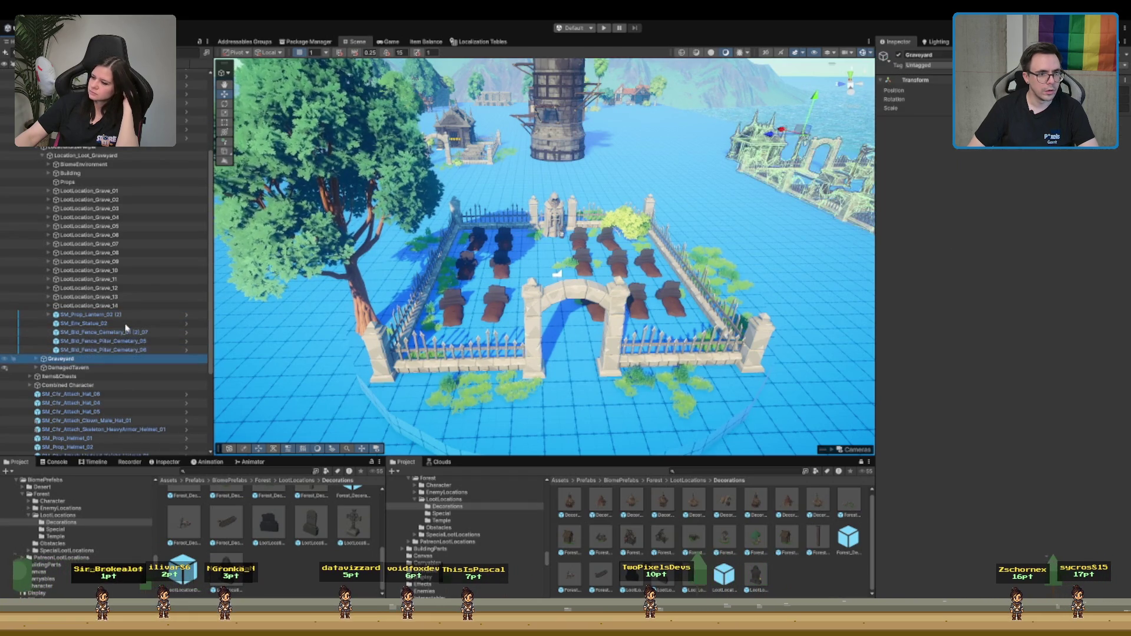
left_click(124, 315)
left_click(115, 343, "shift")
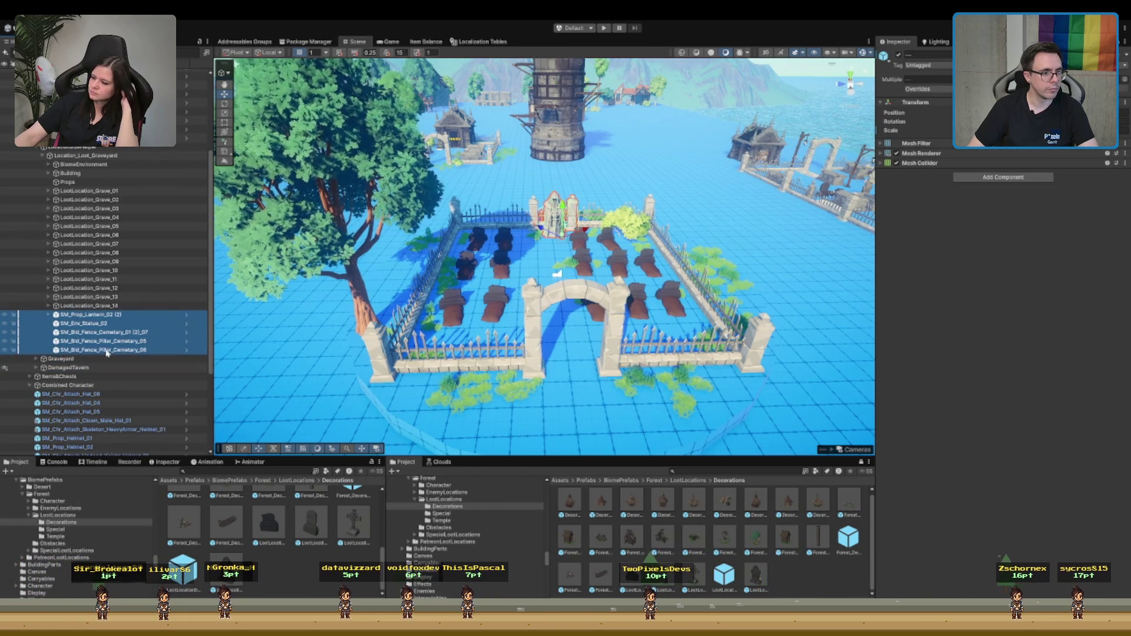
key("Delete")
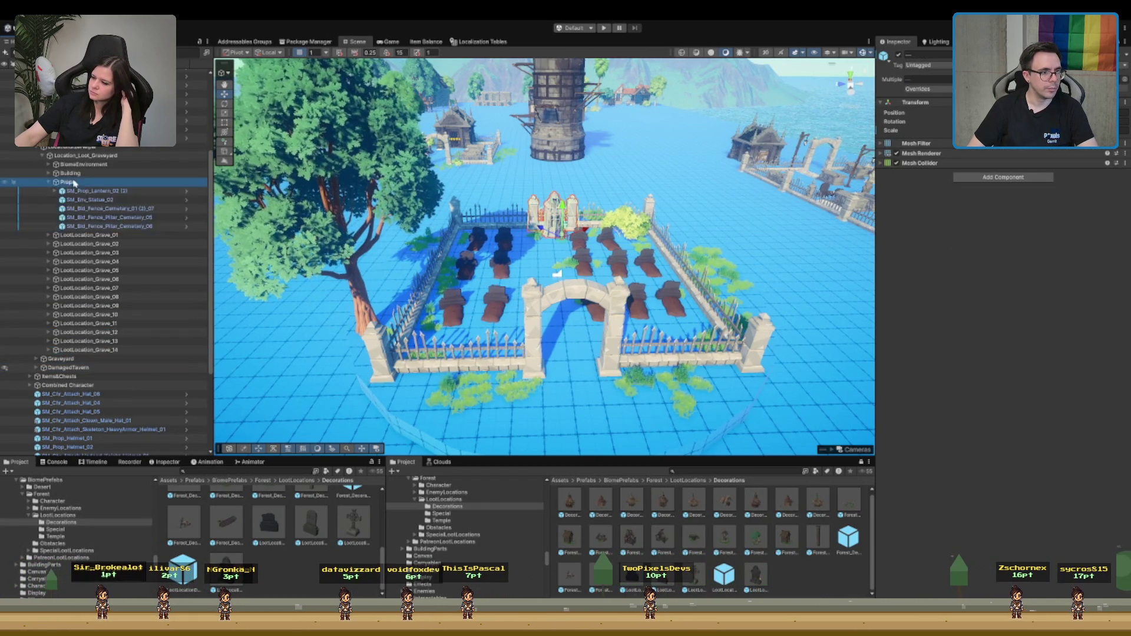
left_click(82, 174)
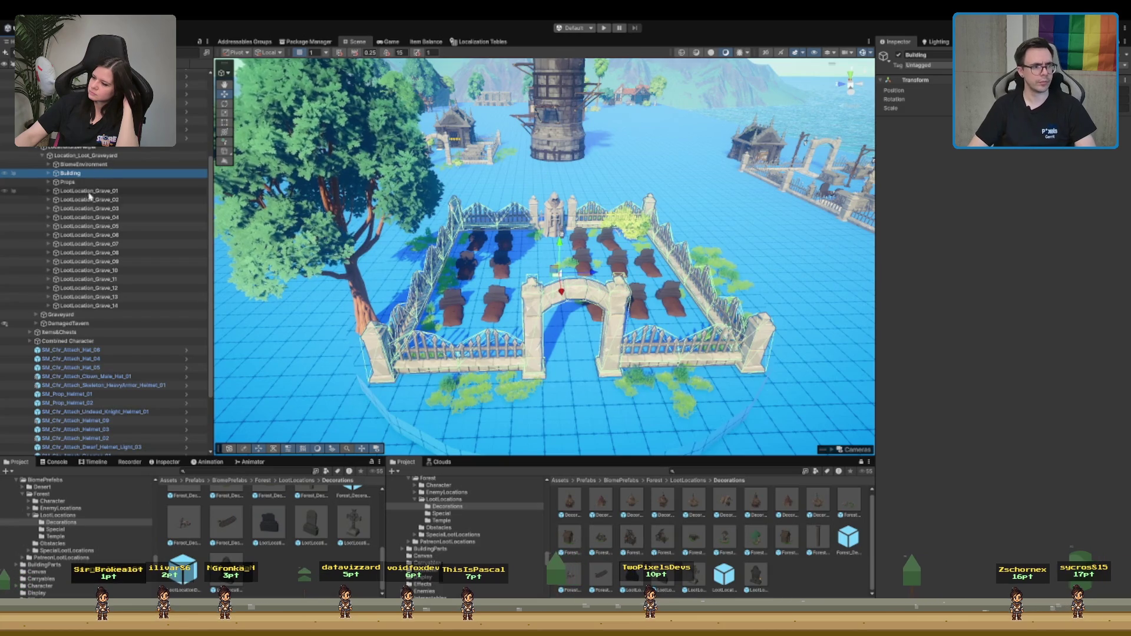
Step: Parent LootLocation_Grave_01 under Location_Loot_Graveyard and check its loot location reference
left_click_drag(114, 191, 122, 161)
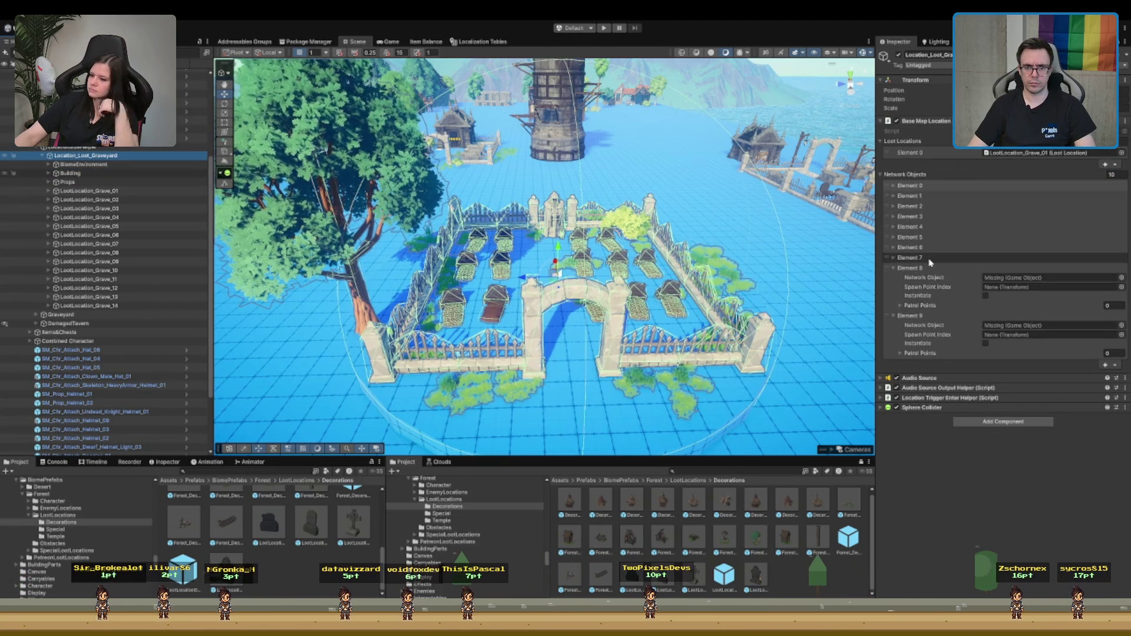
left_click(917, 270)
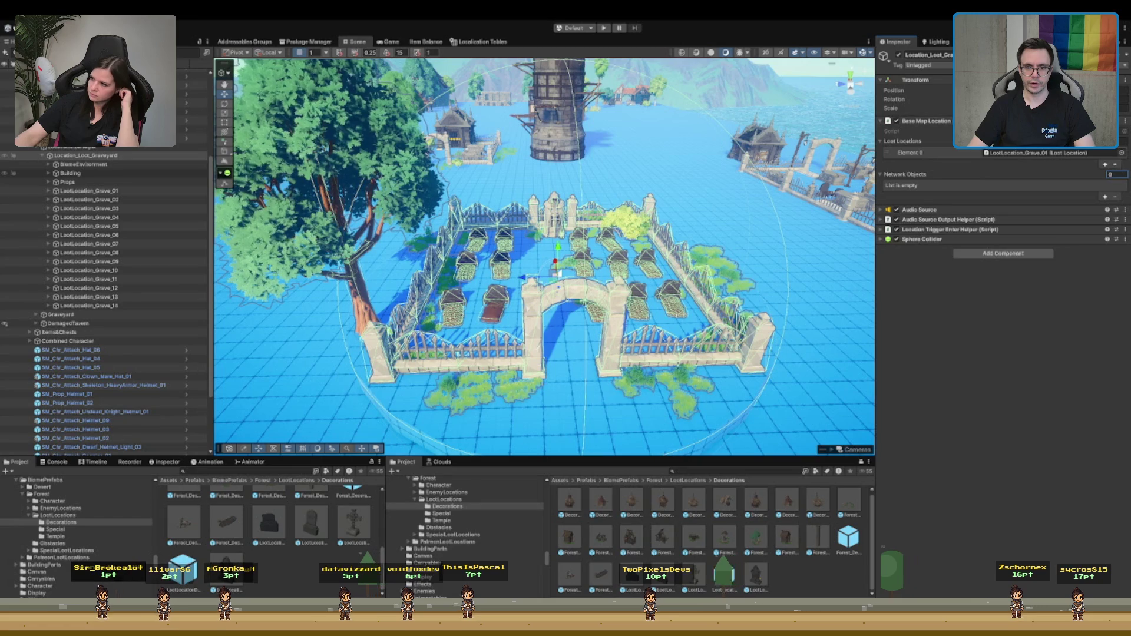
left_click(1078, 154)
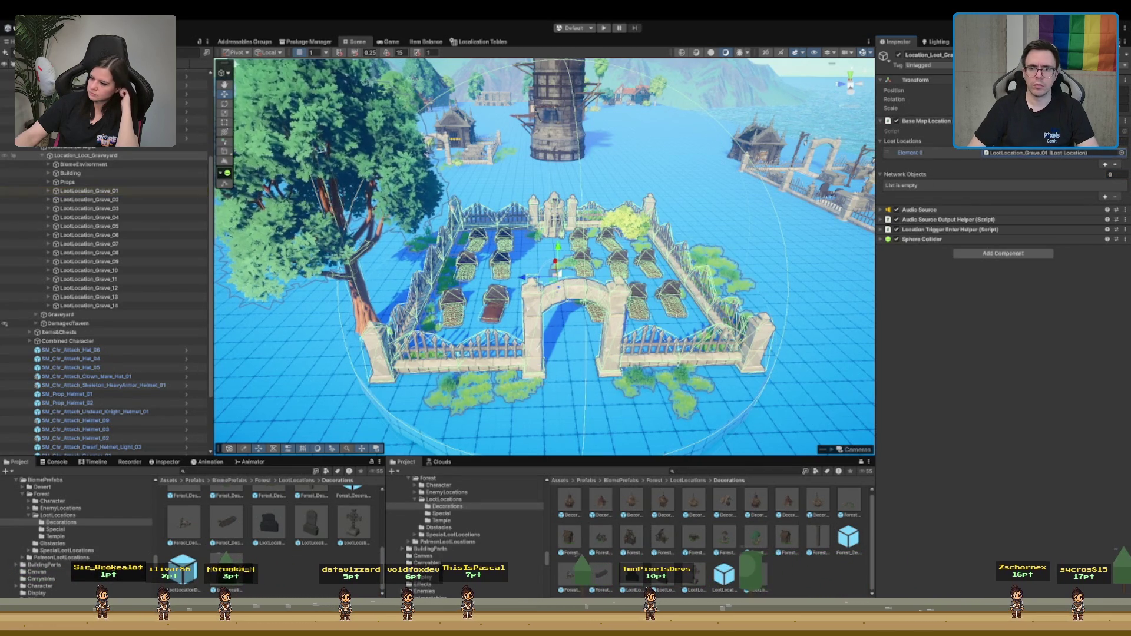
Step: Add LootLocation_Grave_02 through Grave_14 to Loot Locations, making fourteen entries
left_click(94, 199)
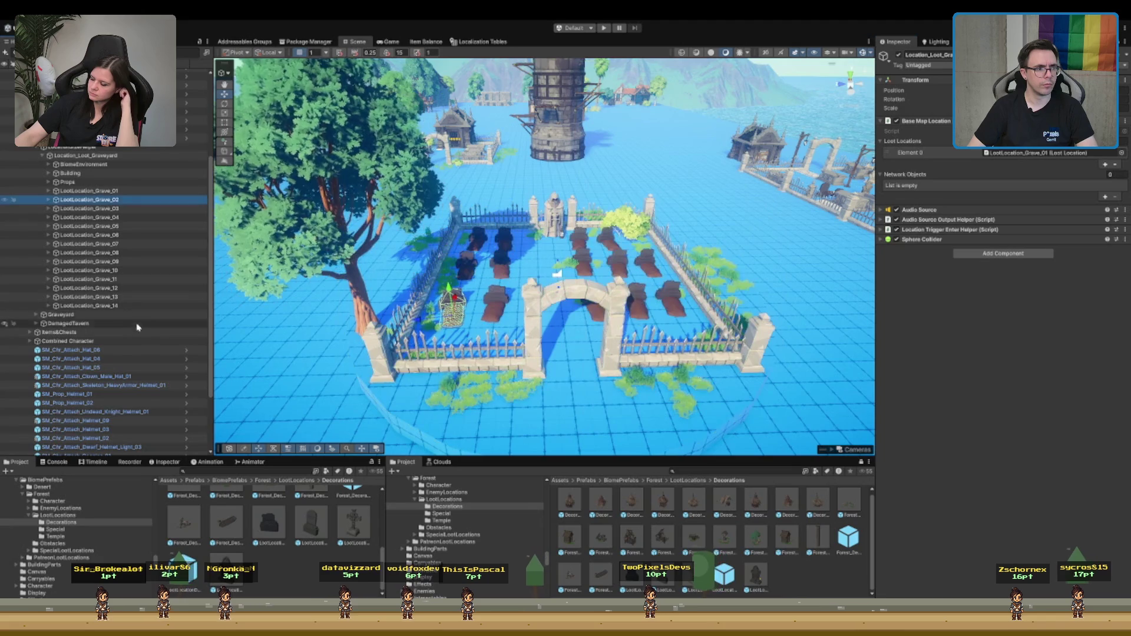
left_click(121, 306, "shift")
mouse_move(121, 306)
left_mouse_down()
mouse_move(648, 153)
mouse_move(909, 142)
left_mouse_up()
left_click(909, 142)
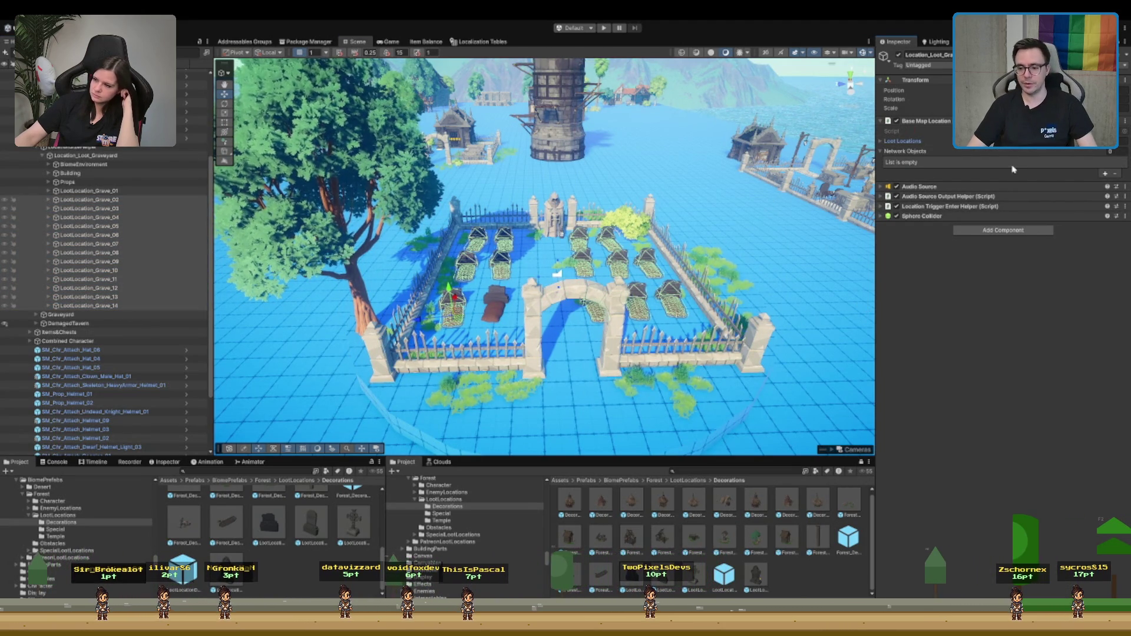
left_click(927, 152)
left_click(923, 142)
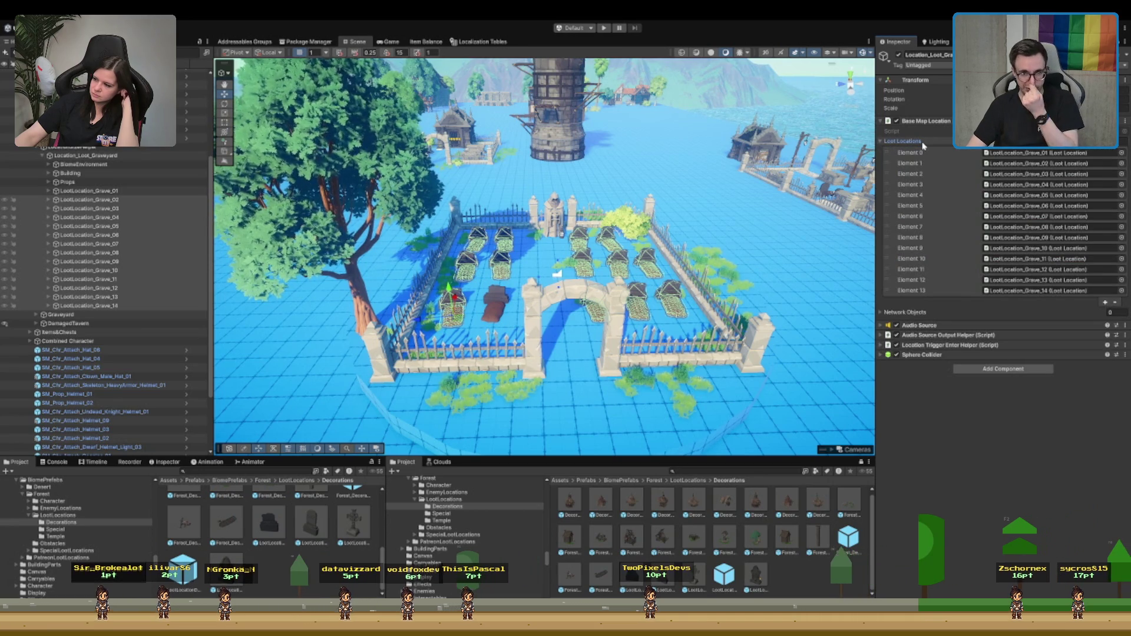
left_click(923, 143)
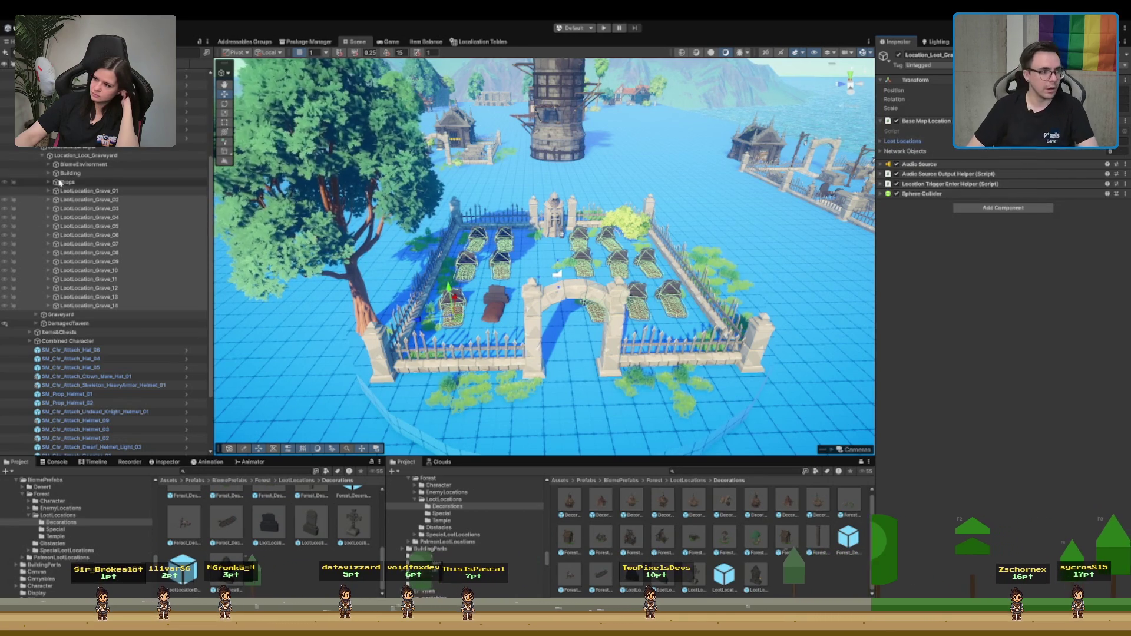
Step: Hide LootLocation_Grave_02 through LootLocation_Grave_14 in the Scene view
left_click(97, 200, "shift")
left_click(97, 200)
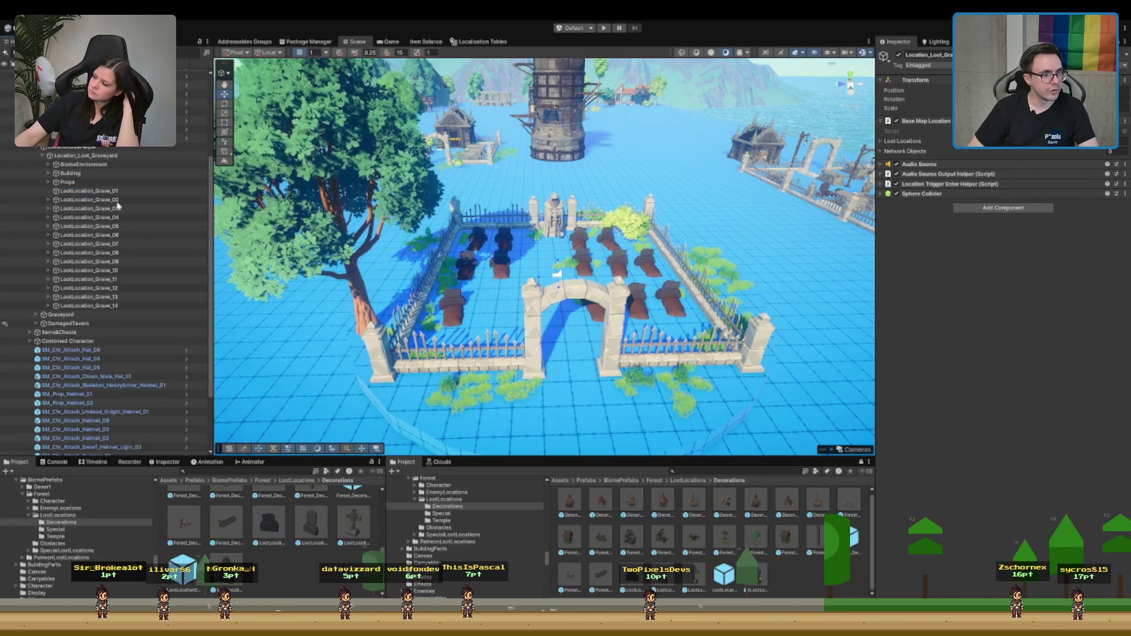
left_click(118, 209)
left_click(115, 217)
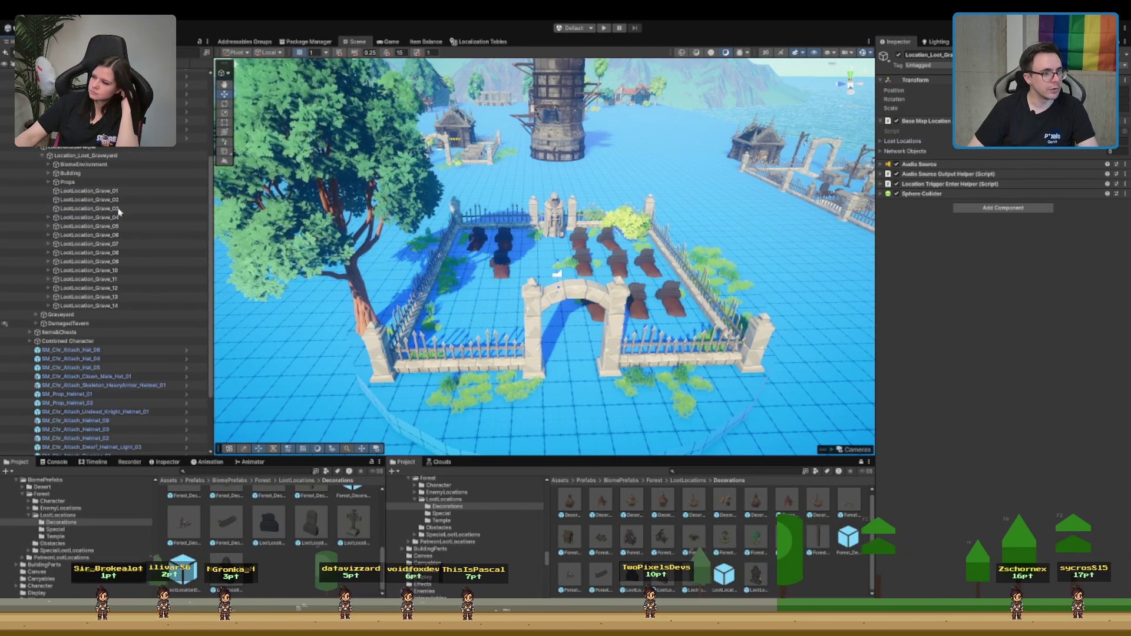
left_click(116, 226)
left_click(129, 235)
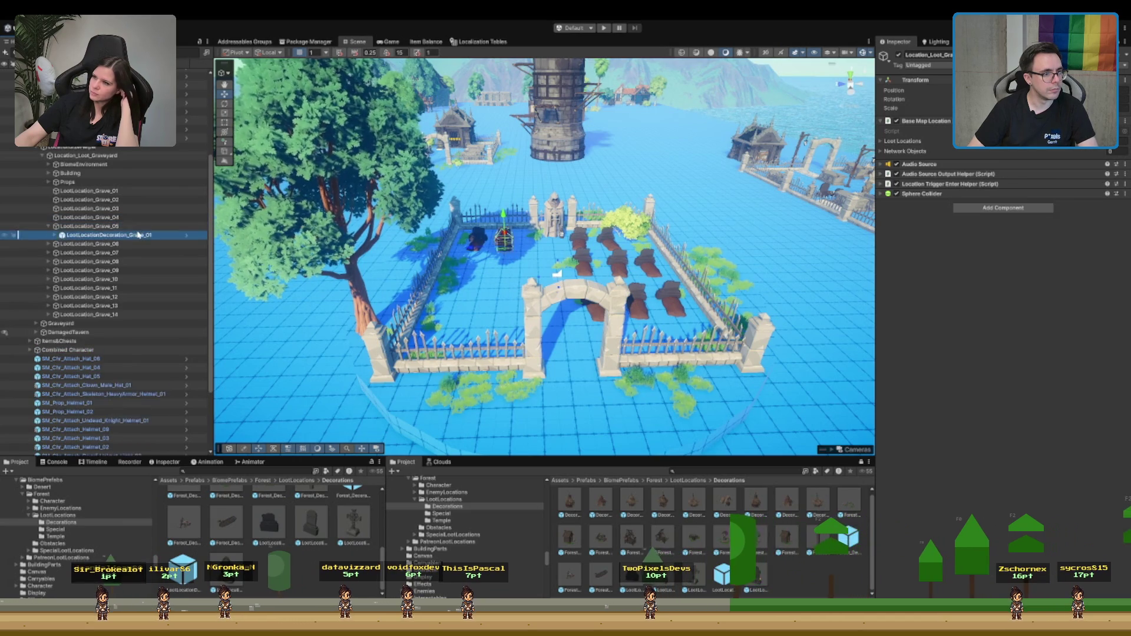
left_click(133, 244)
left_click(136, 252)
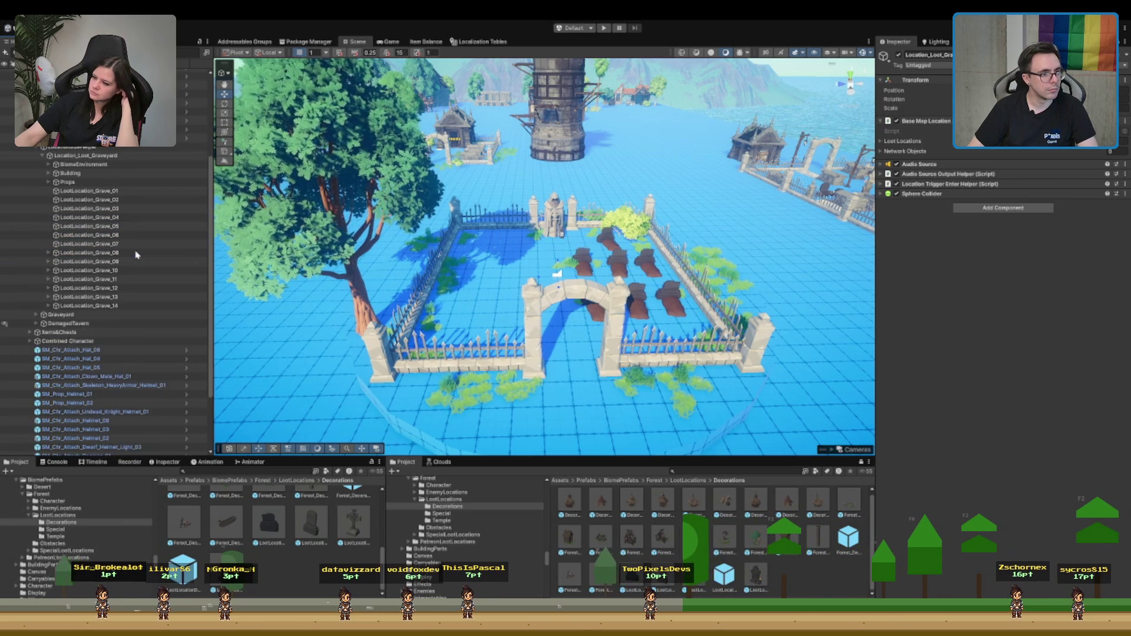
left_click(133, 261)
left_click(130, 270)
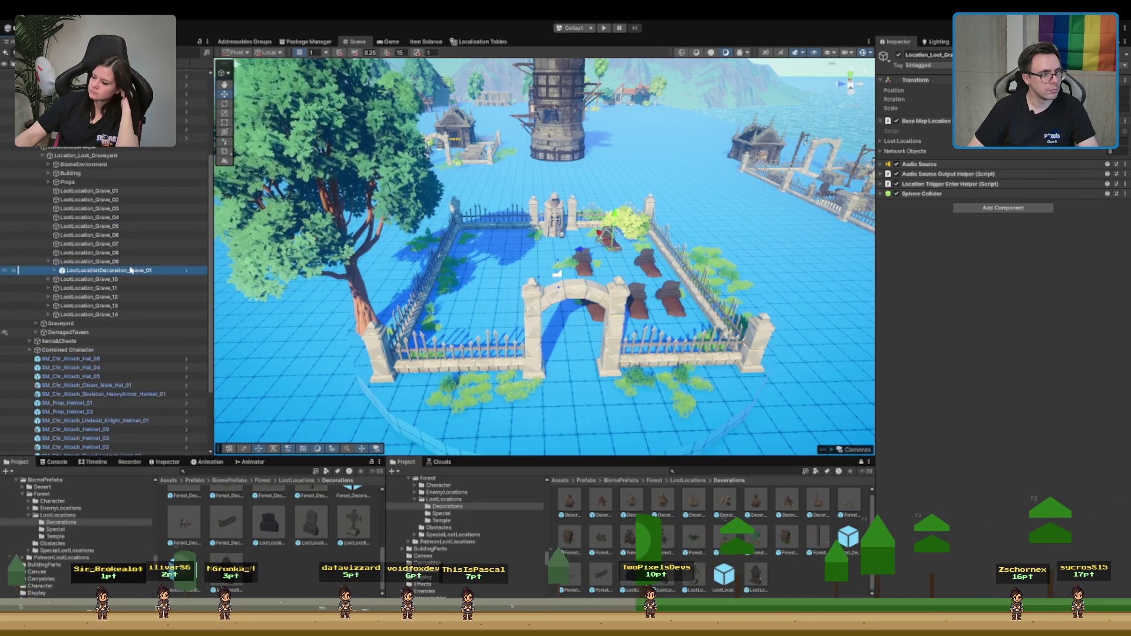
left_click(127, 280)
left_click(125, 289)
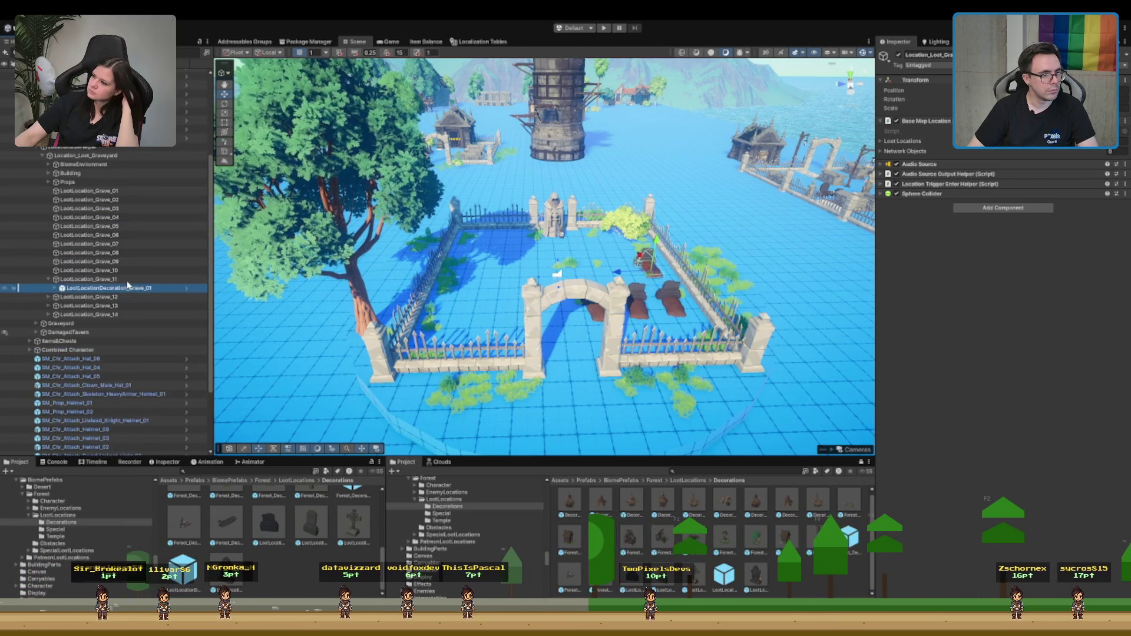
left_click(122, 297)
left_click(120, 306)
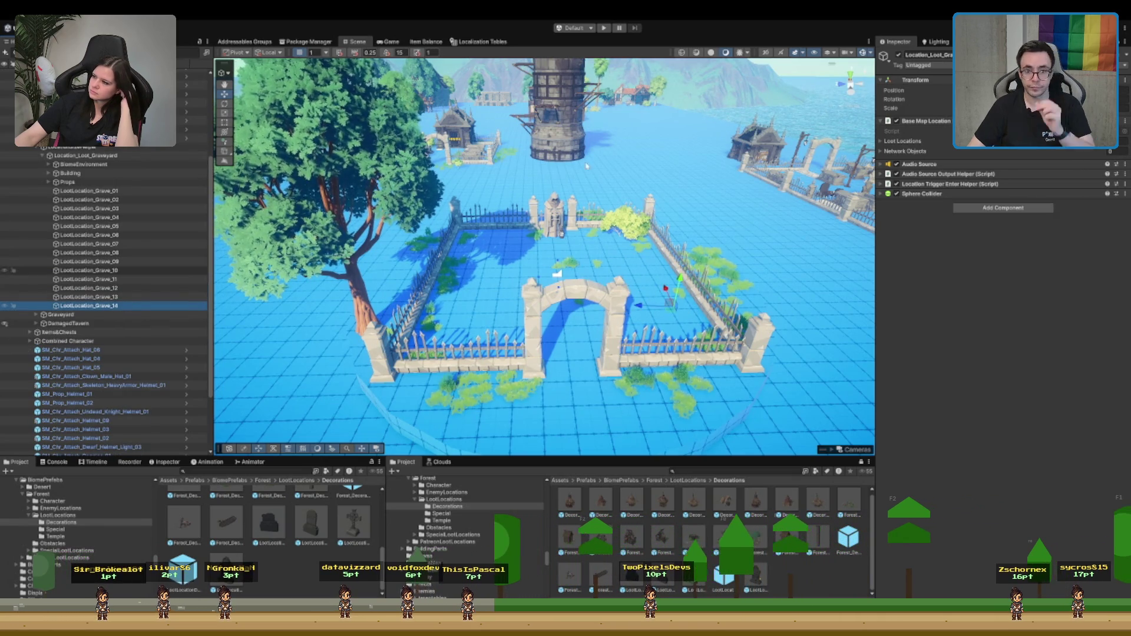
Step: Select LootLocation_Grave_01 and unlock the Inspector
scroll(586, 165, "up", 3)
scroll(562, 242, "up", 3)
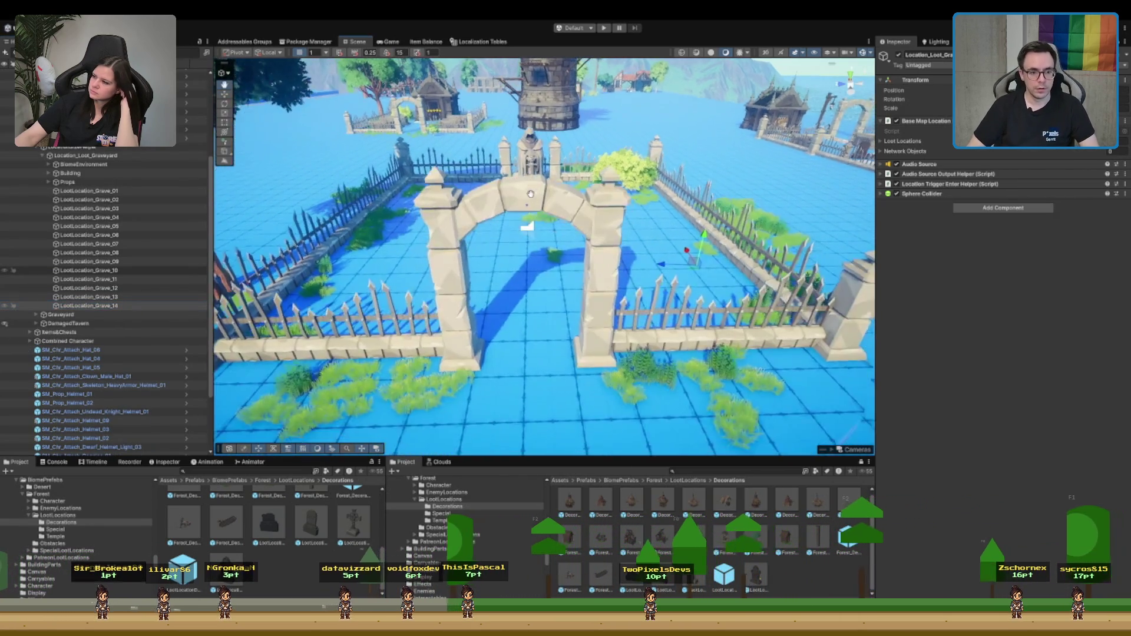
left_click(112, 297)
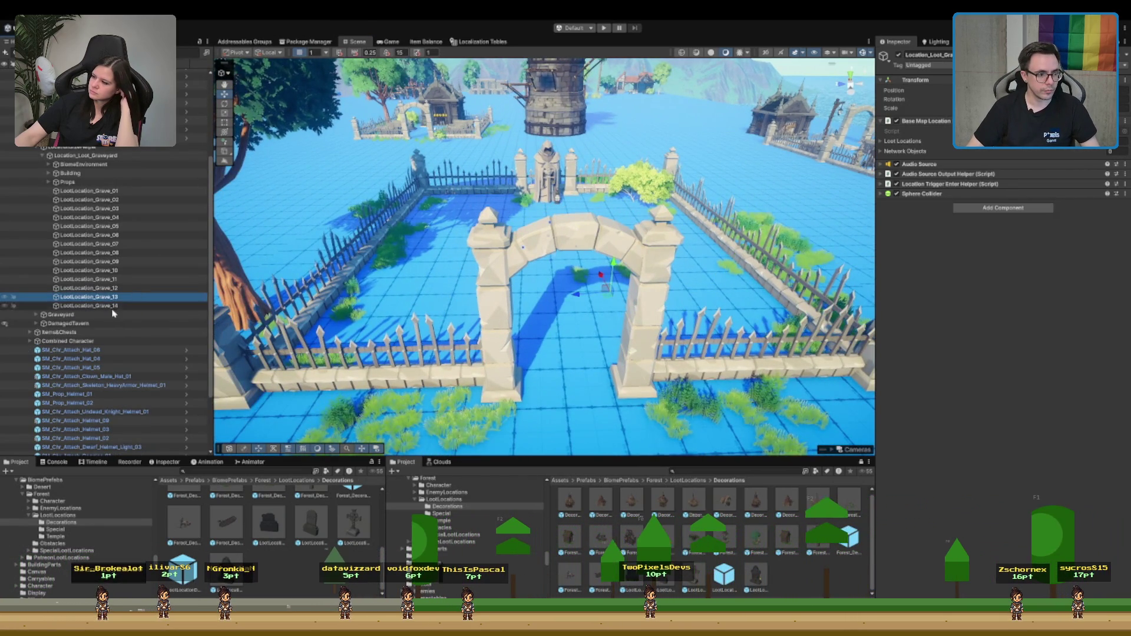
left_click(114, 190)
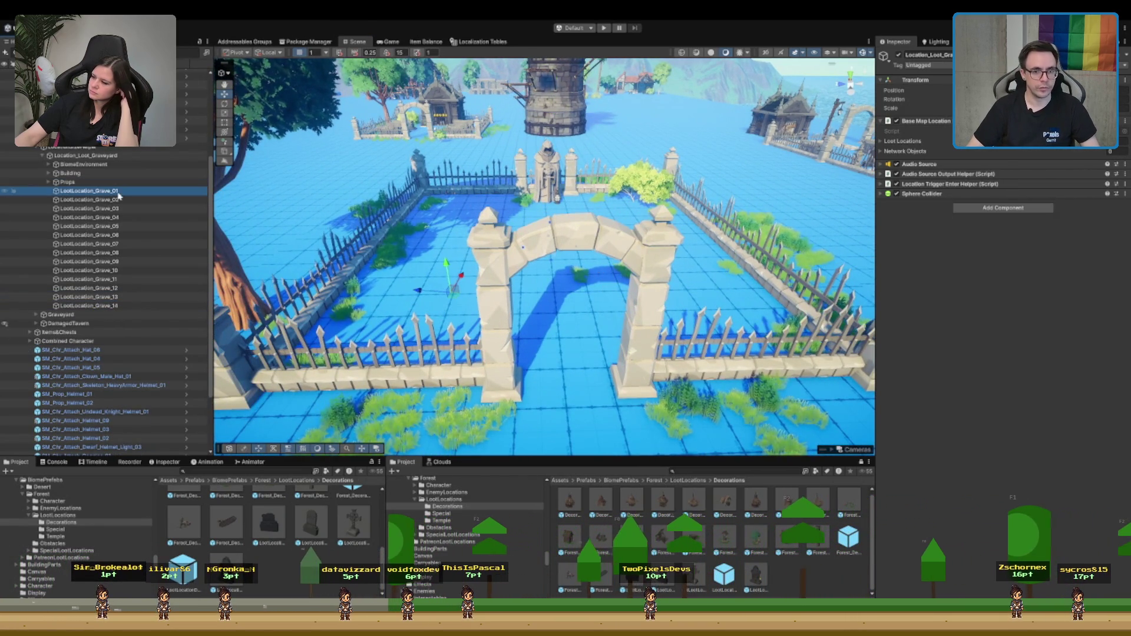
left_click(949, 184)
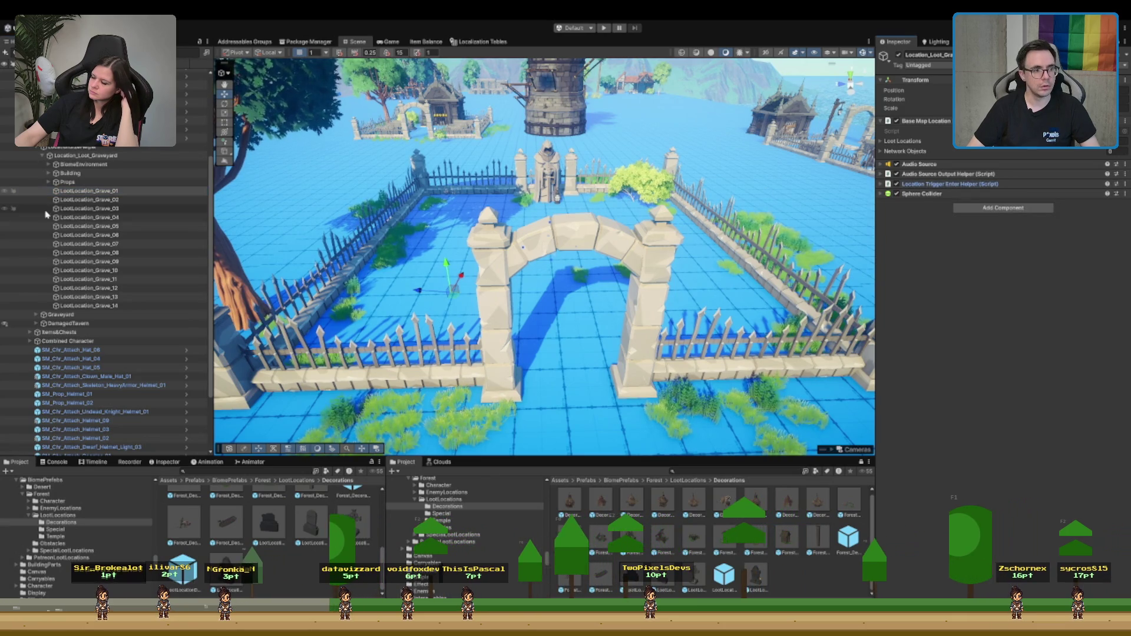
Step: Enable Force Chest Spawn on all fourteen grave loot locations
left_click(1121, 43)
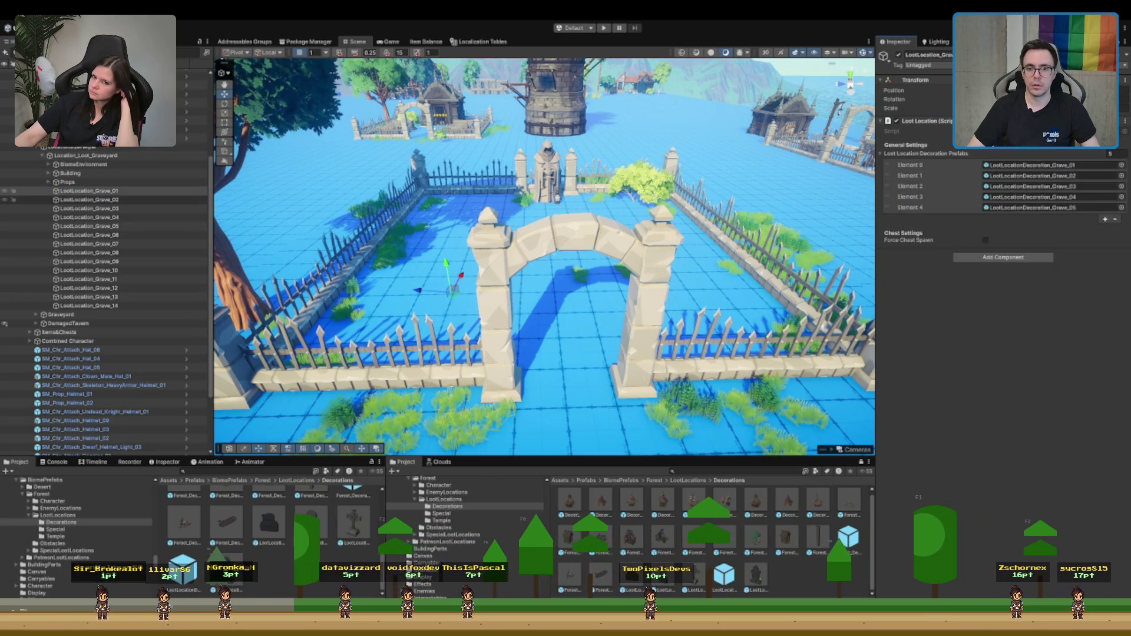
left_click(111, 307, "shift")
left_click(984, 240)
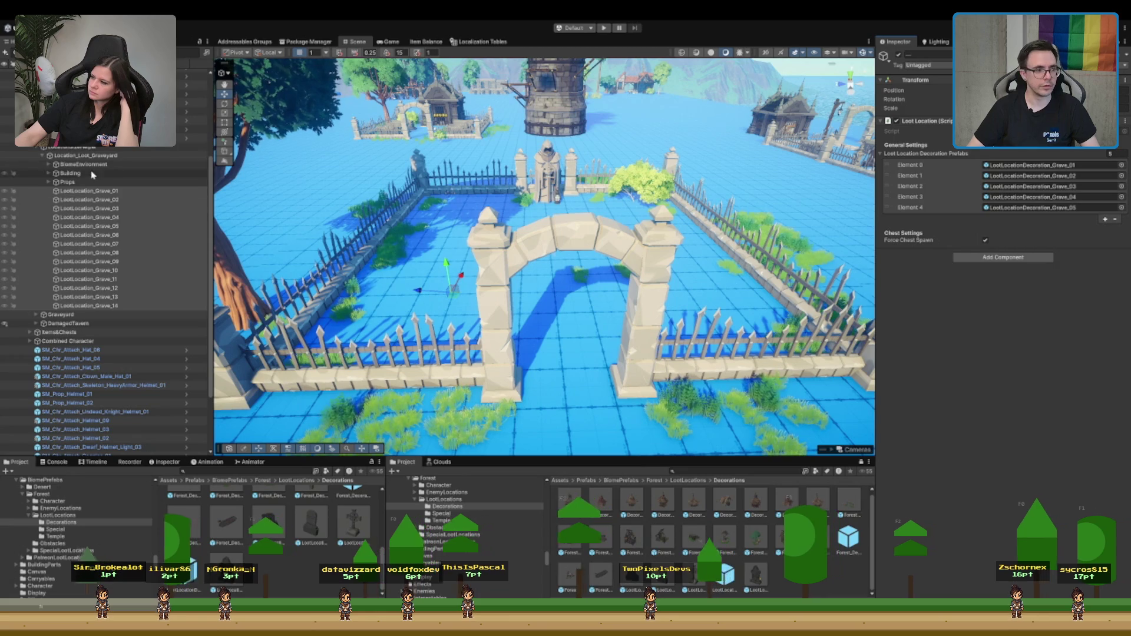
Step: Duplicate LootLocation_Grave_01 as LootLocation_Shovel with Decoration Prefabs size 1
left_click(87, 192)
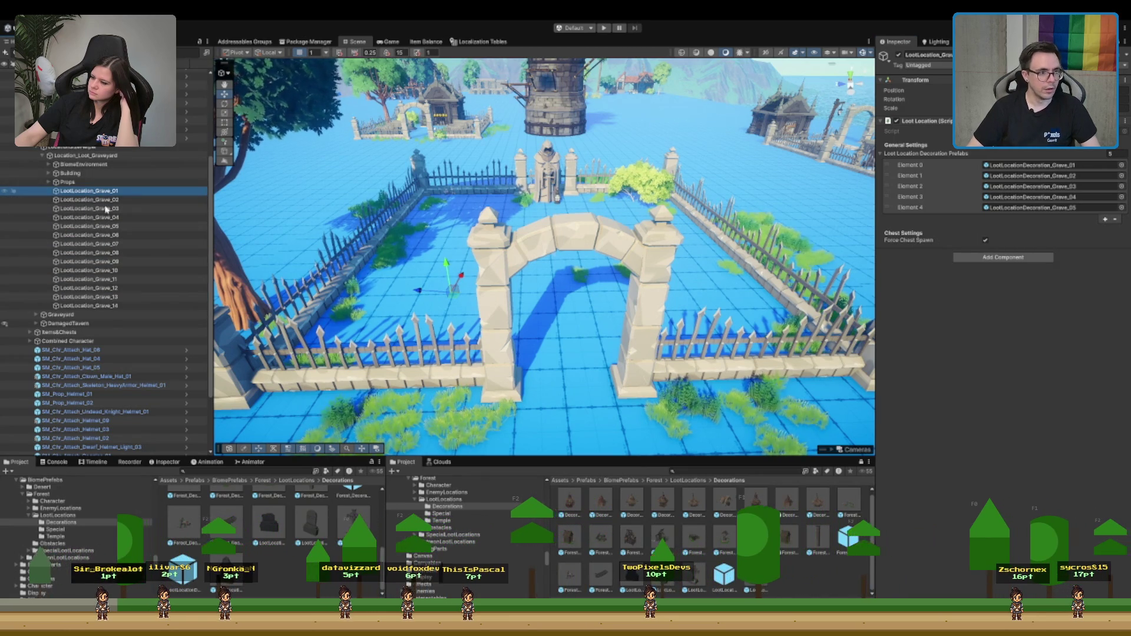
key("ctrl+d")
left_click_drag(117, 192, 117, 191)
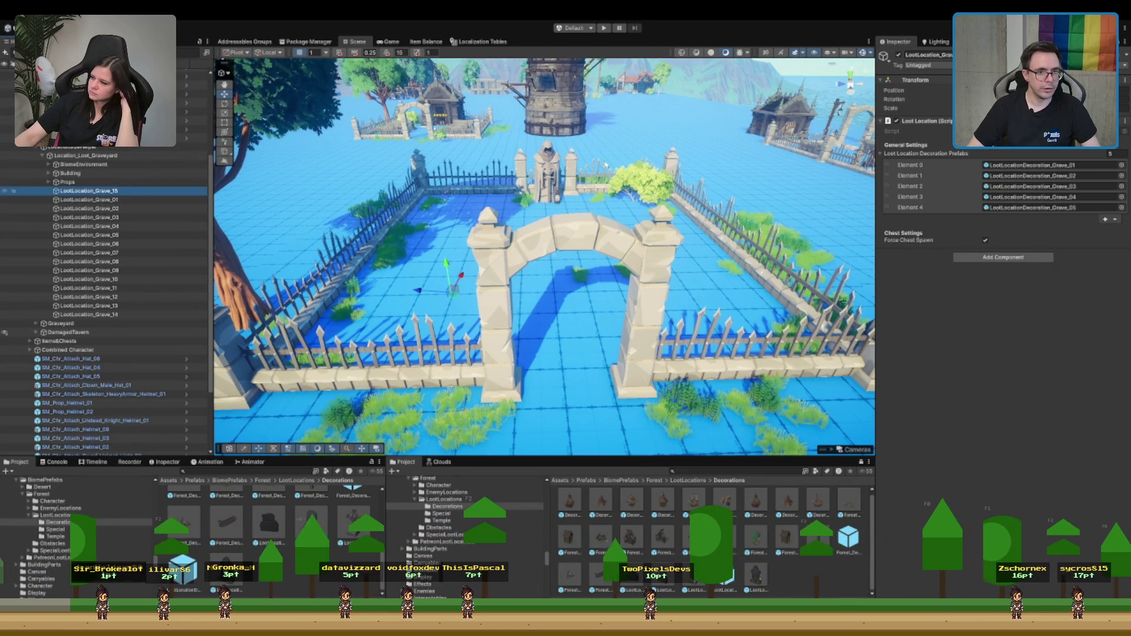
left_click(928, 55)
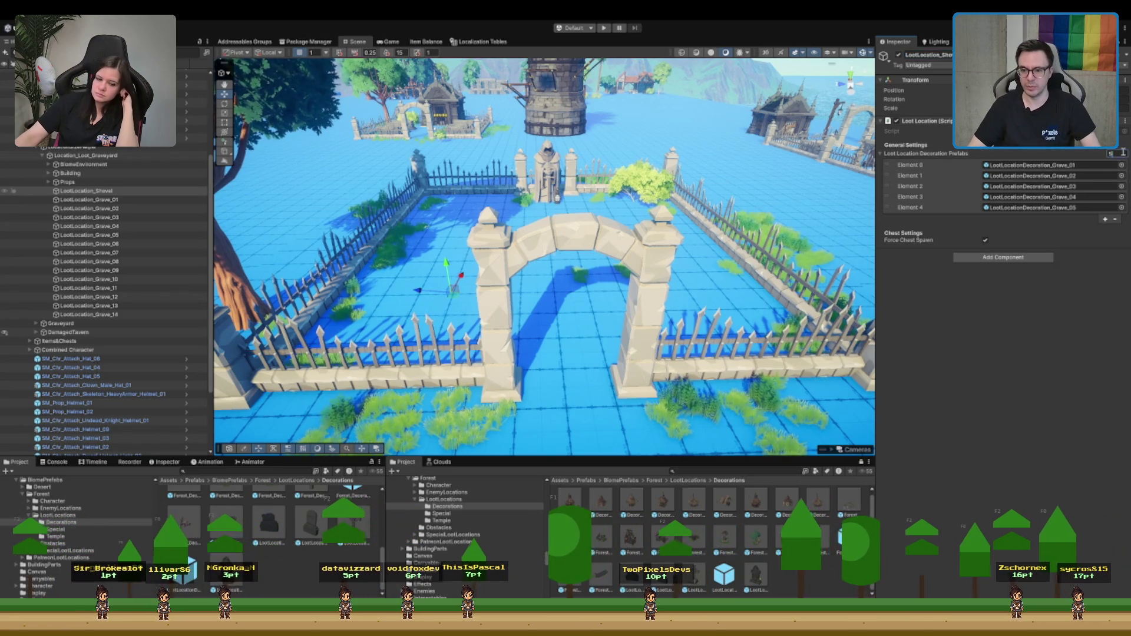
type("1")
key("Return")
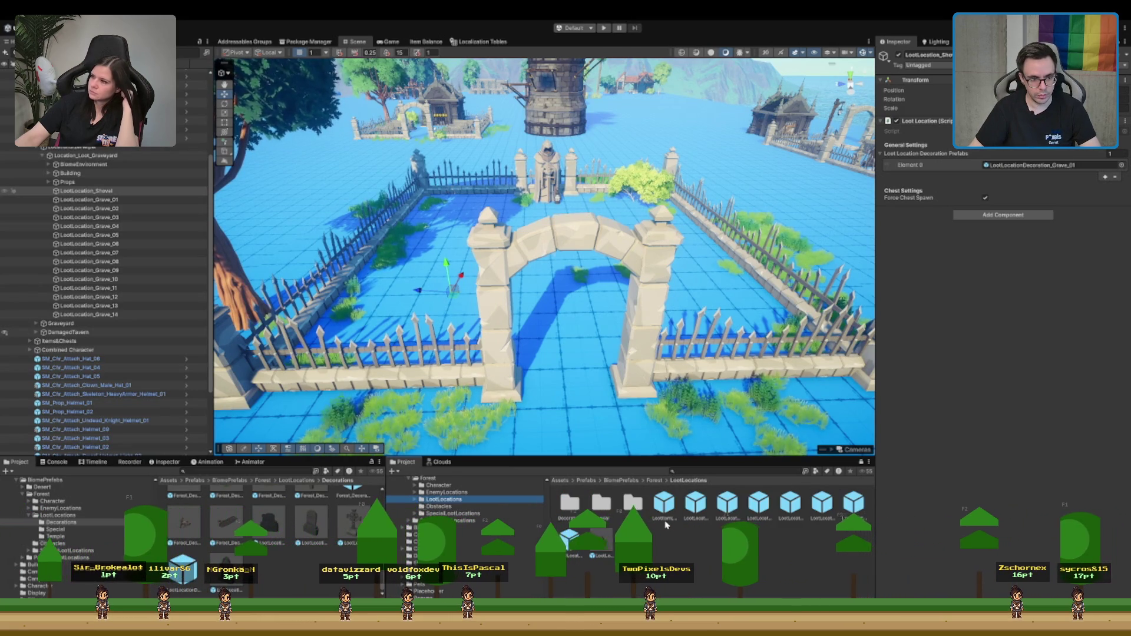
Step: Place a LootLocationDecoration_Grave_01 instance as a child of LootLocation_Shovel
scroll(699, 363, "up", 3)
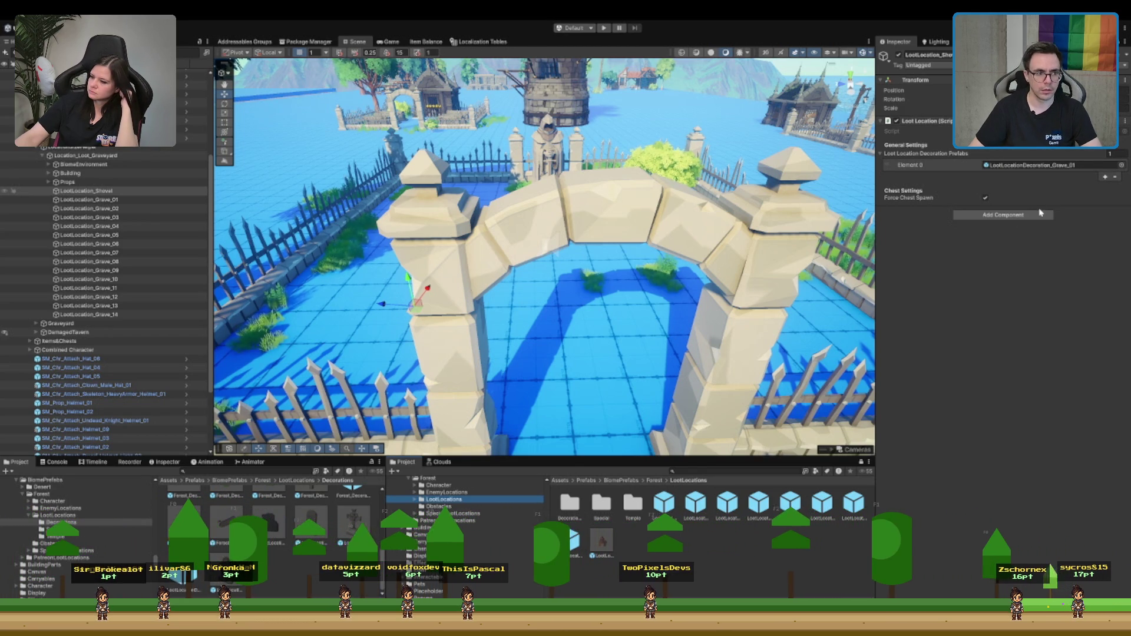
left_click(1087, 168)
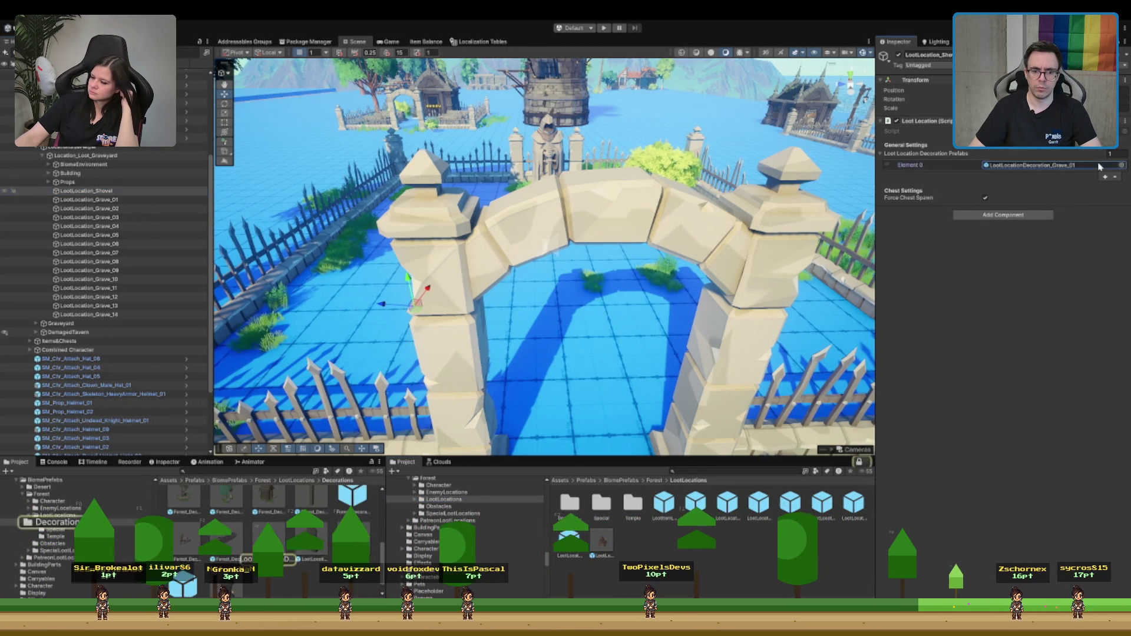
left_click(121, 193)
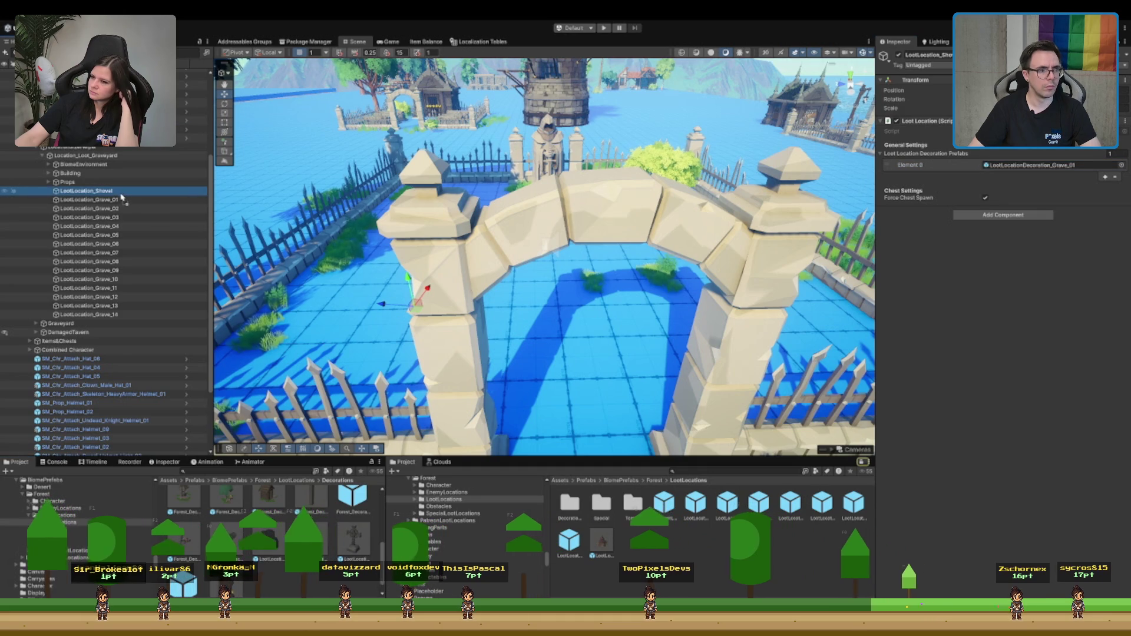
mouse_move(353, 539)
left_mouse_down()
mouse_move(112, 191)
mouse_move(112, 202)
left_mouse_up()
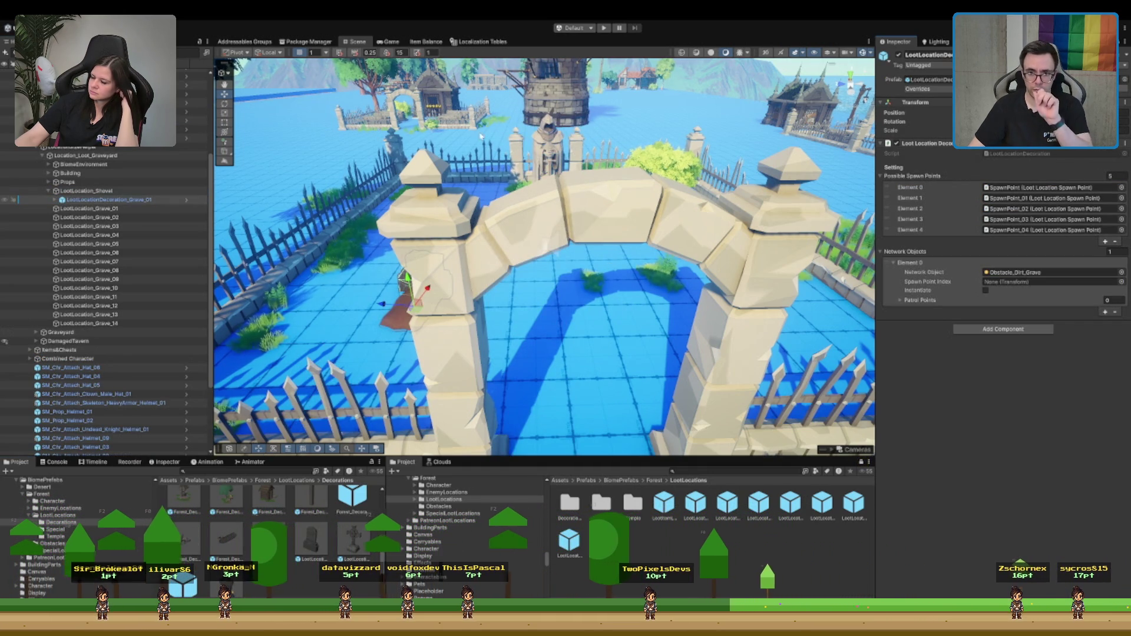
Step: Frame the new grave mound and rename its decoration LootLocationDecoration_Shovel
key("f")
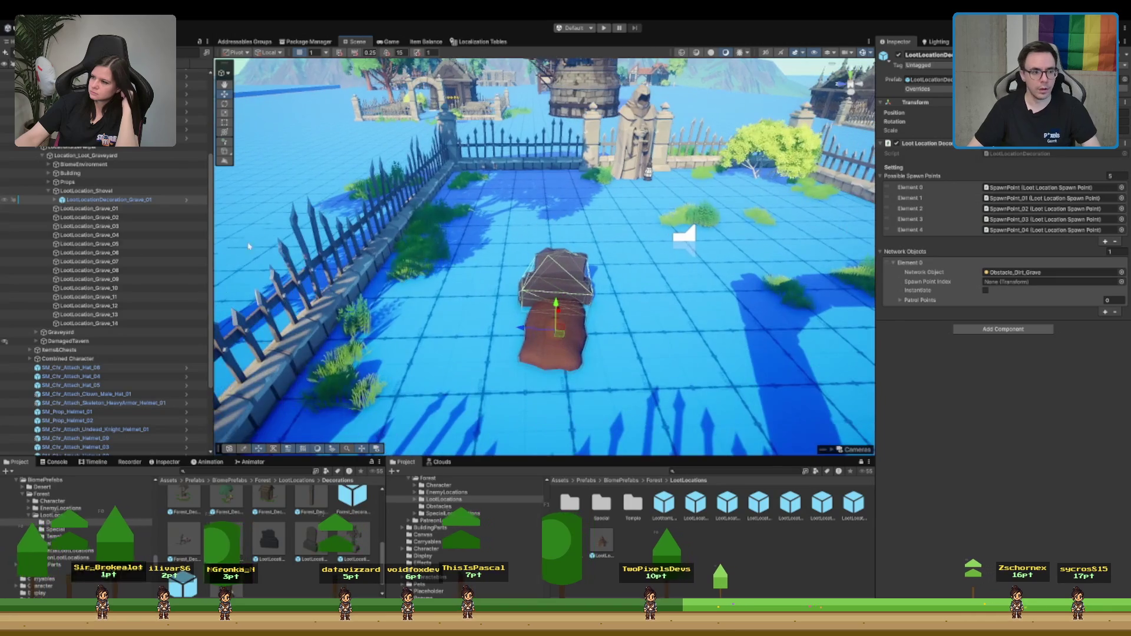
left_click(106, 200)
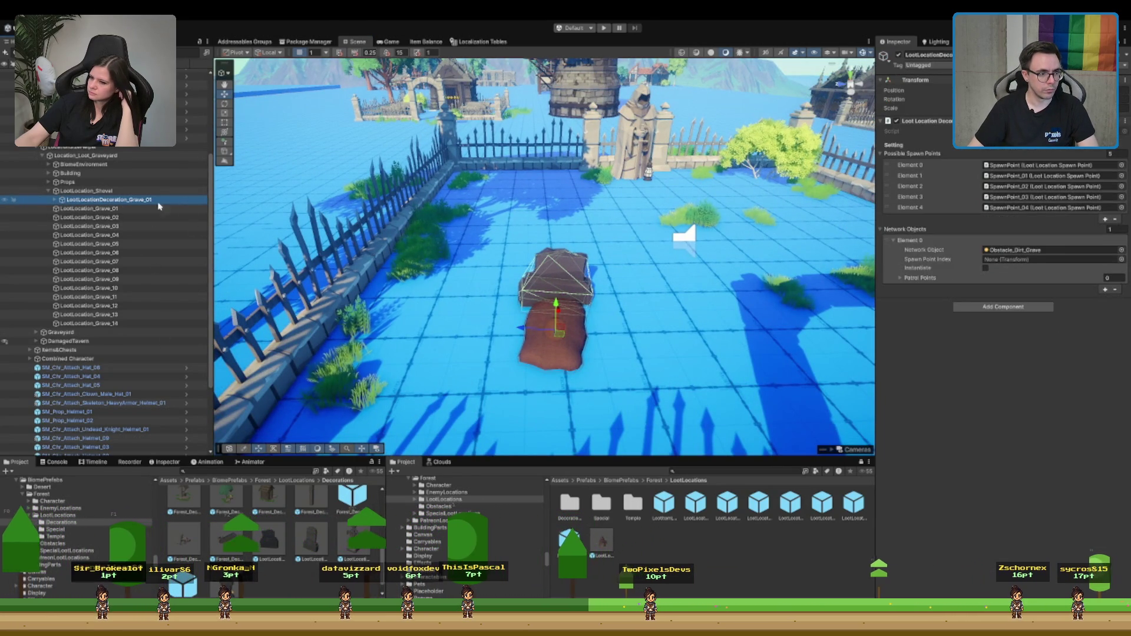
type("Shovel")
left_click(928, 55)
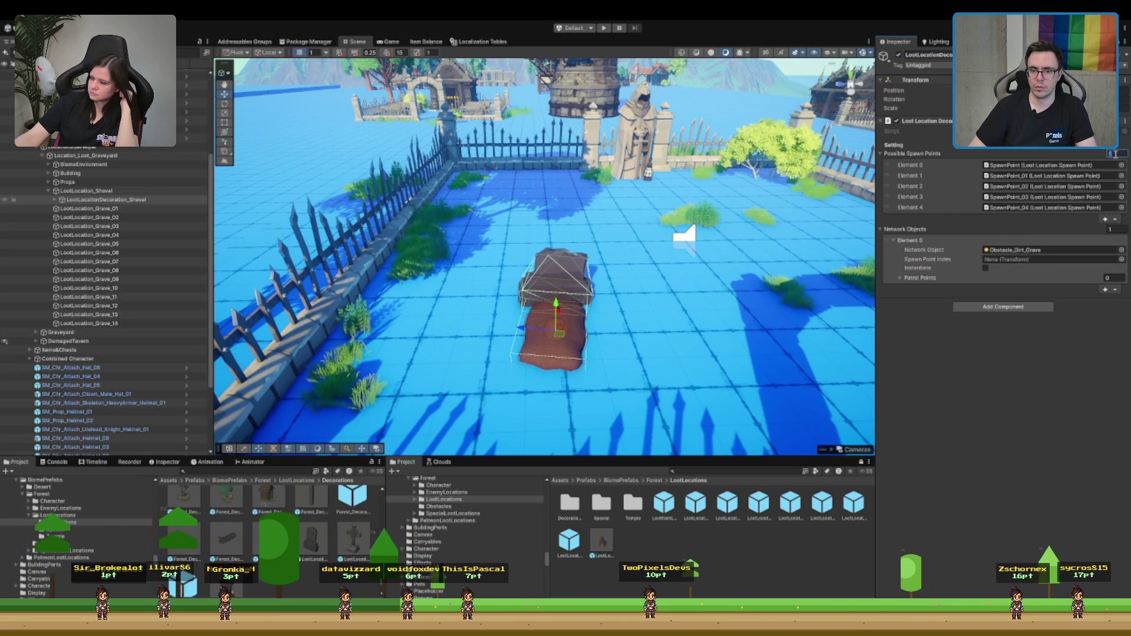
Step: Set Possible Spawn Points size to 1 and Network Objects size to 0
type("1")
key("Return")
left_click(1009, 220)
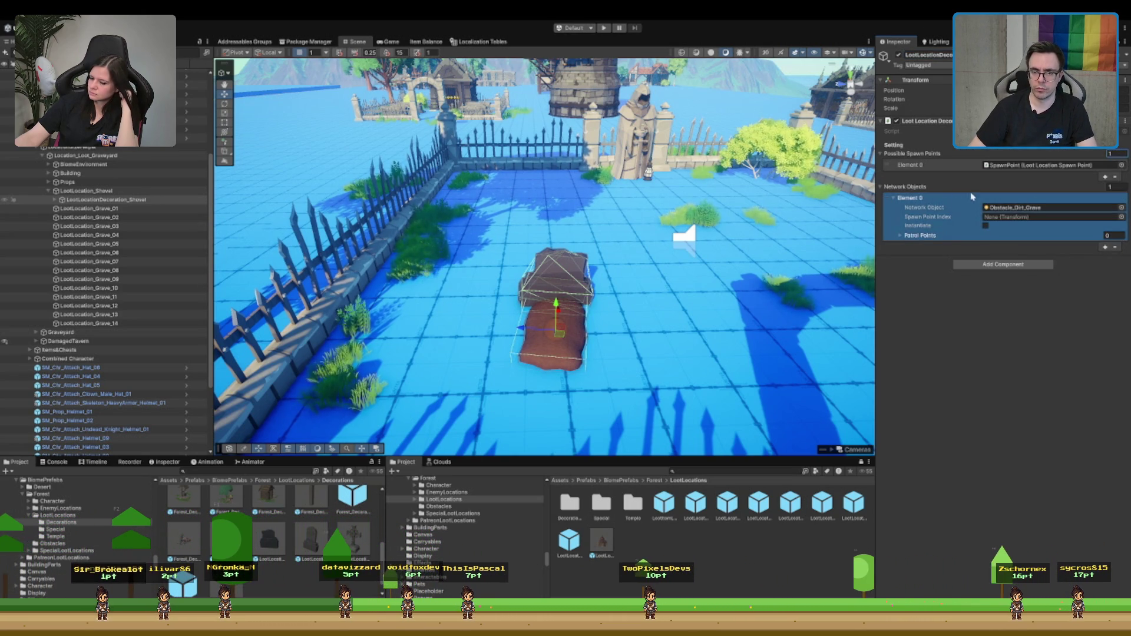
left_click(1110, 187)
type("0")
key("Return")
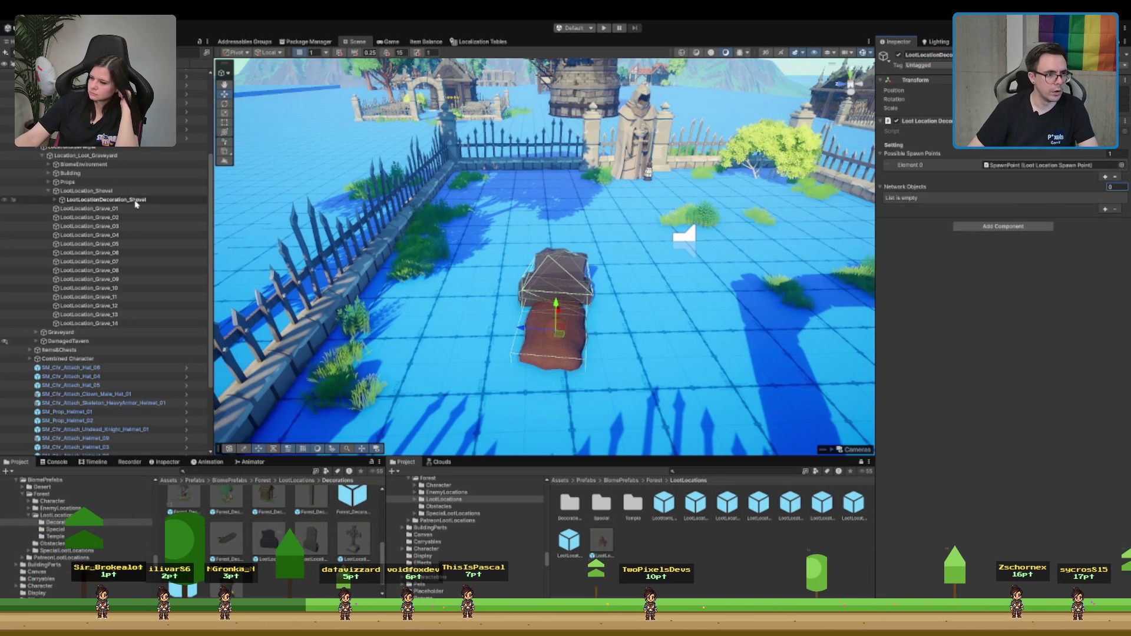
left_click(135, 201)
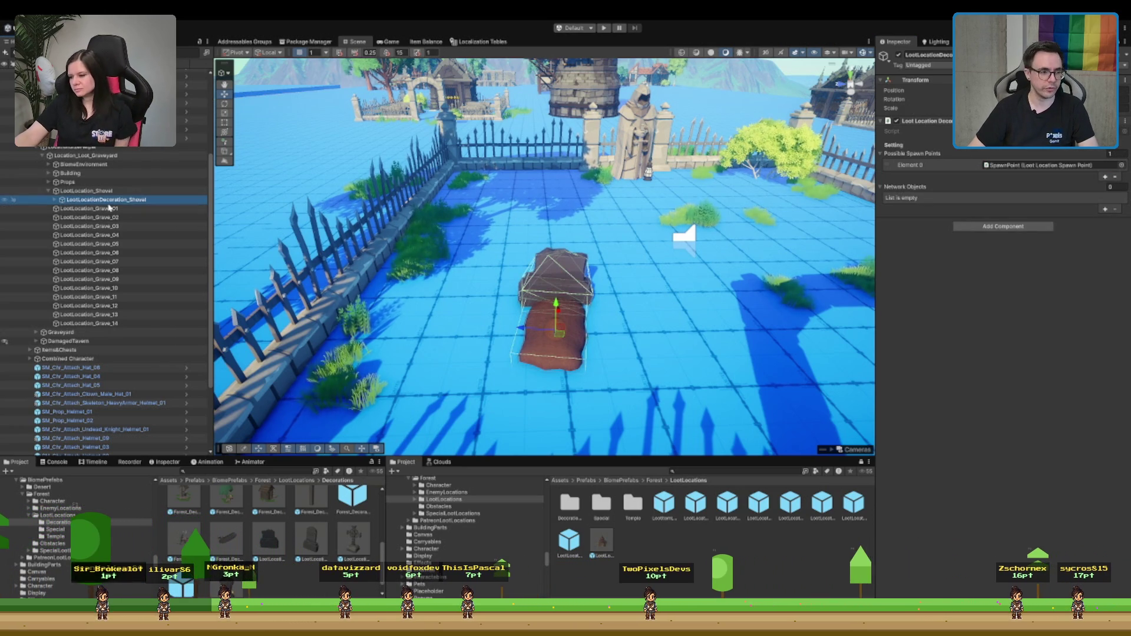
Step: Delete SpawnPoint_01 through SpawnPoint_04 and the tombstone from LootLocationDecoration_Shovel
left_click(1040, 165)
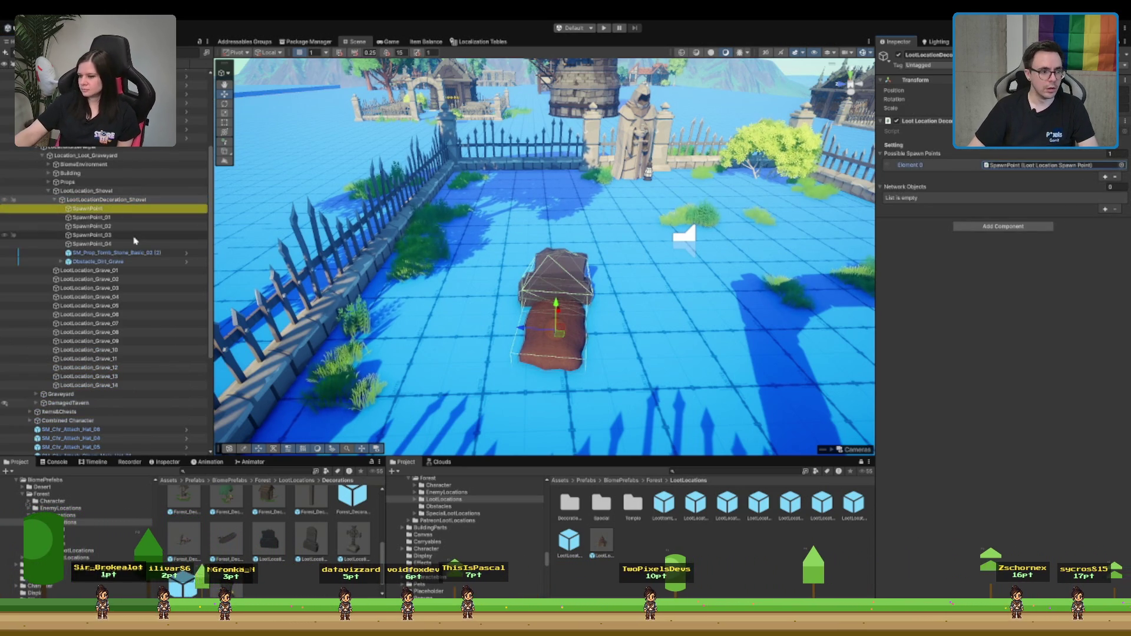
left_click(92, 218)
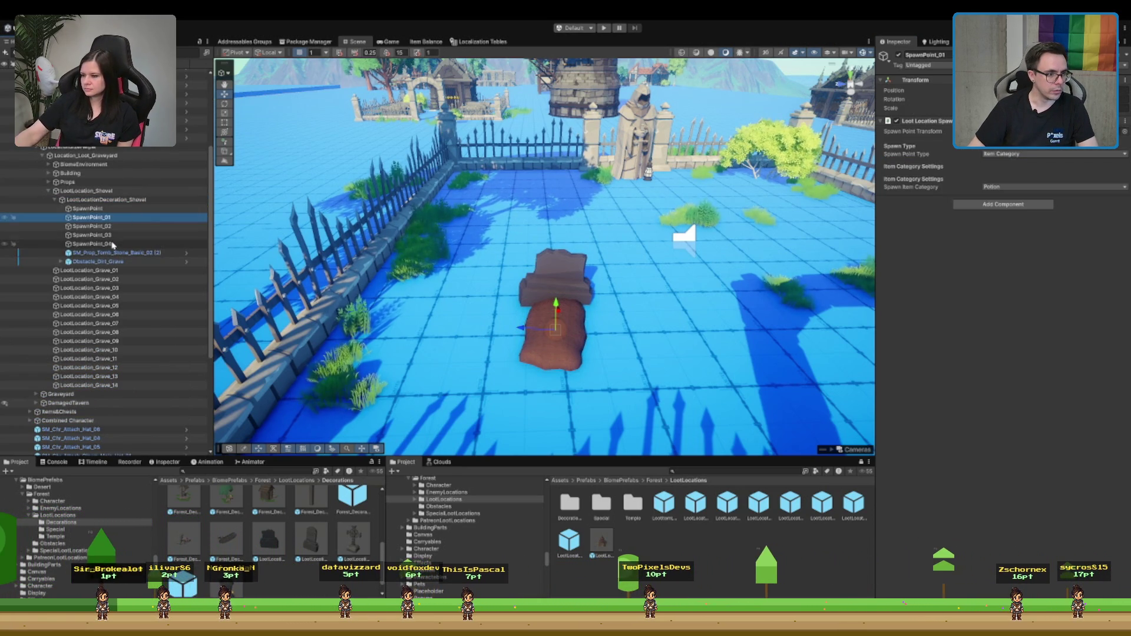
left_click(112, 243, "shift")
key("Delete")
left_click(118, 218)
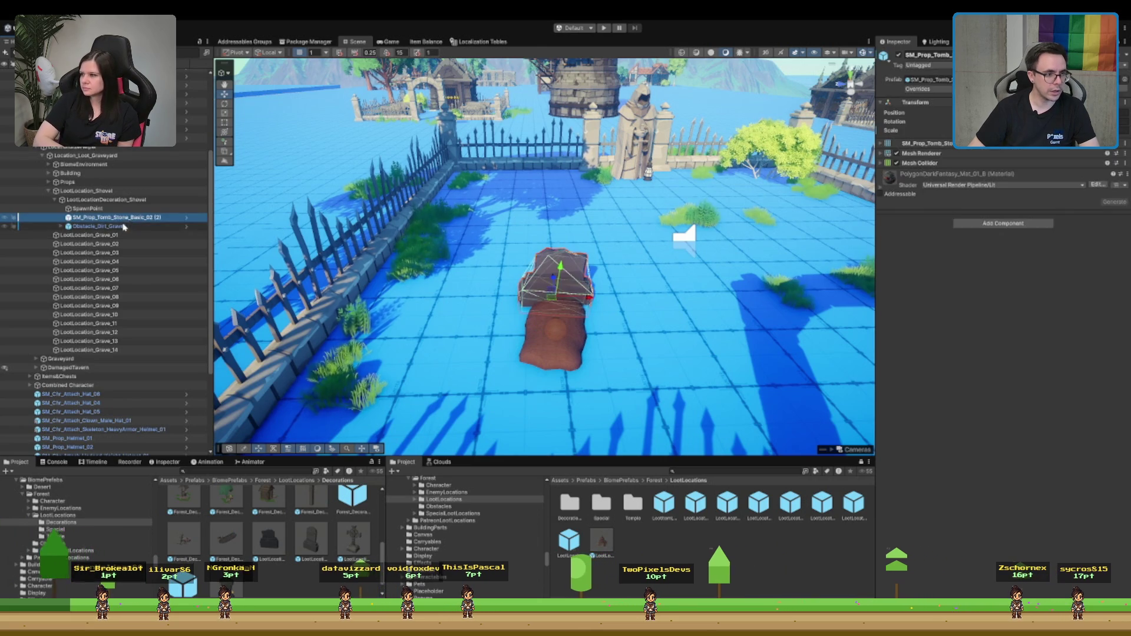
key("Delete")
Step: Take the Dirt mesh out of Obstacle_Dirt_Grave and remove the grave obstacle
left_click(118, 218)
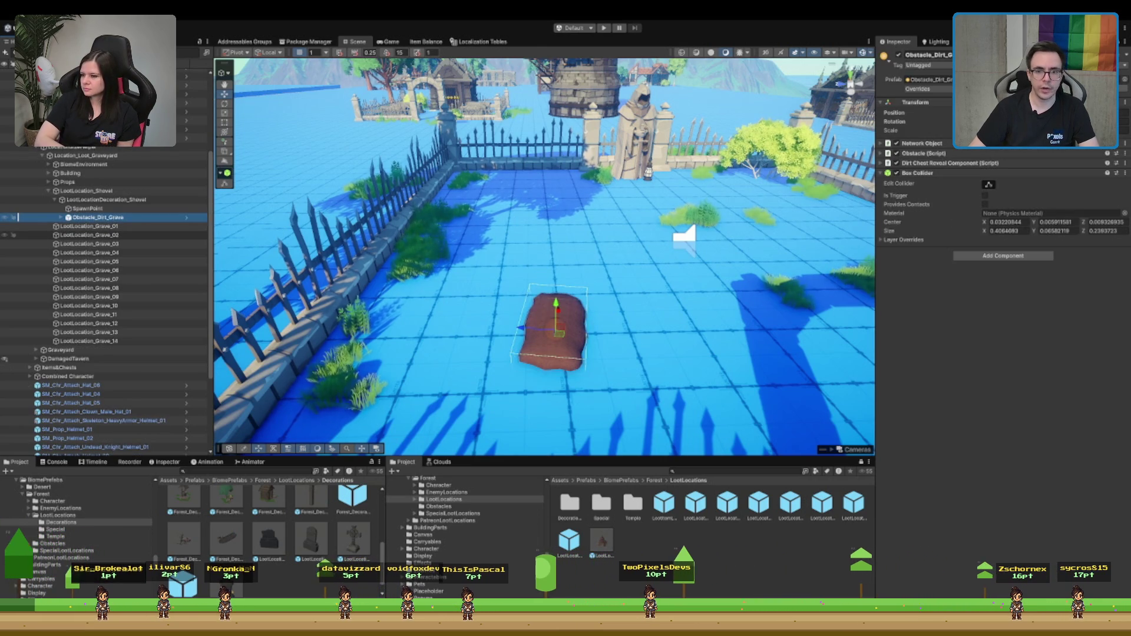
left_click(1030, 151)
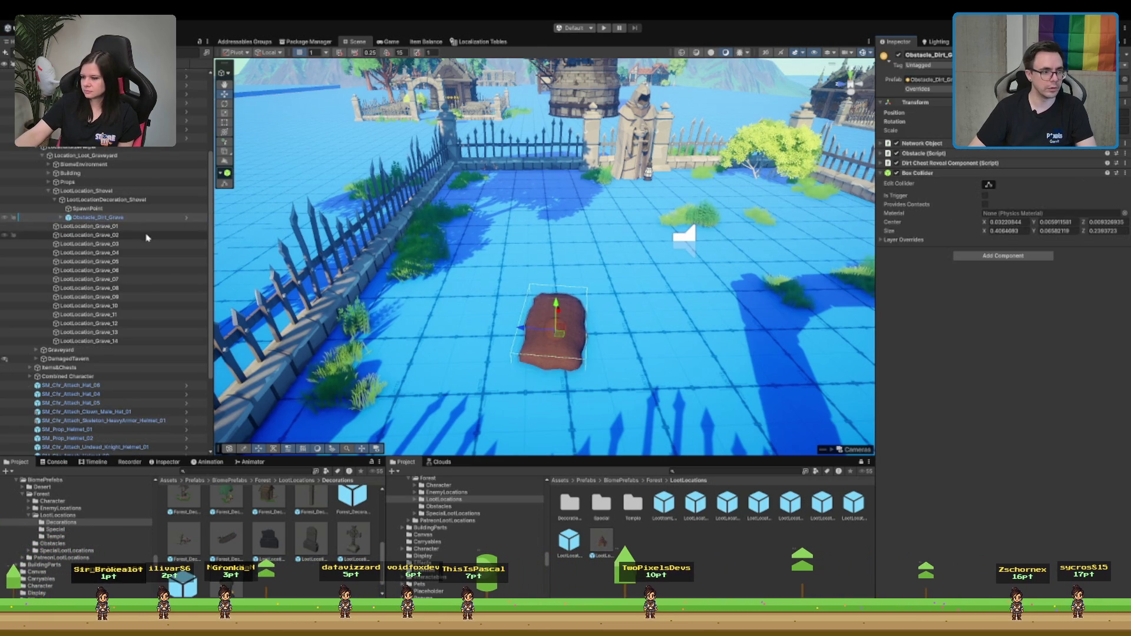
left_click(61, 217)
left_click(112, 218)
left_click(88, 225)
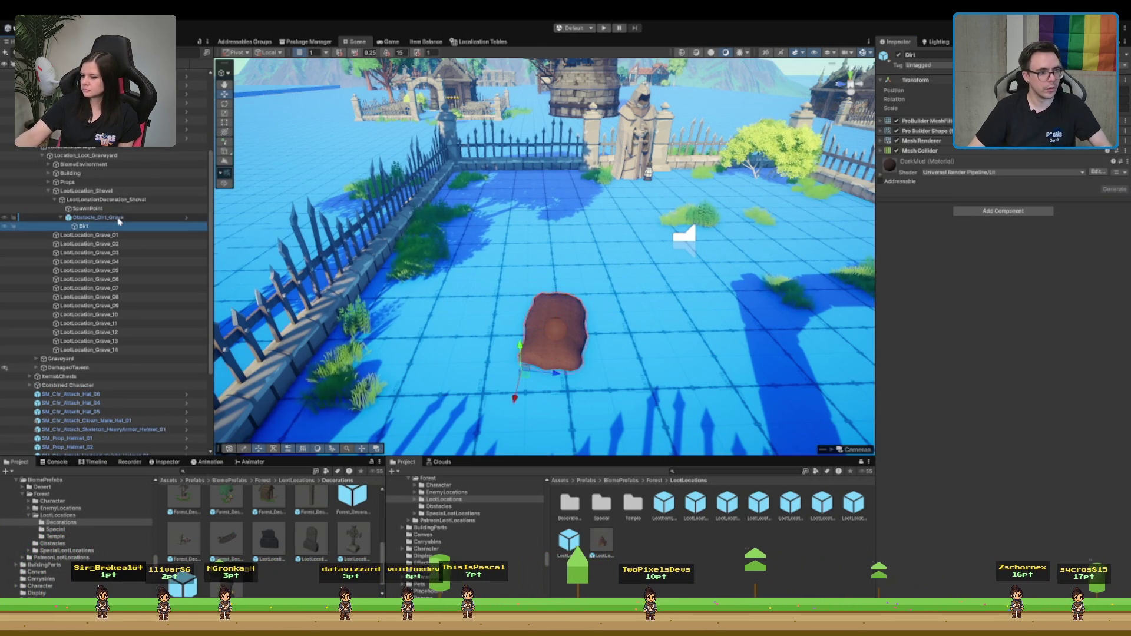
left_click(100, 218)
key("Delete")
Step: Paste the Dirt under SpawnPoint, then shrink the mound and lower it
left_click(127, 209)
key("ctrl+v")
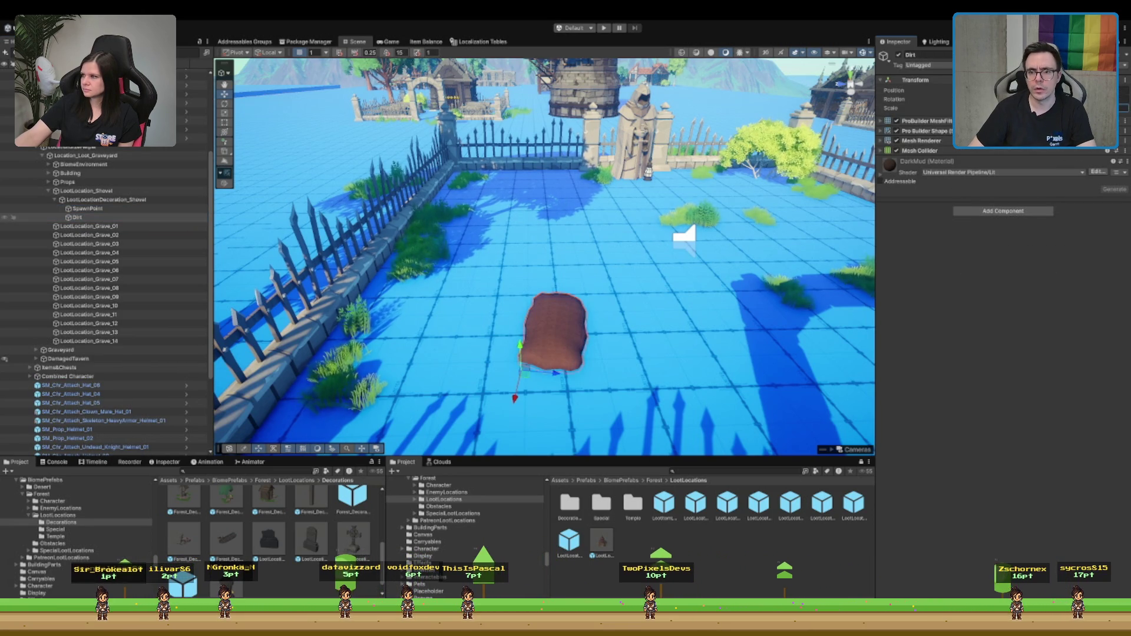
key("Return")
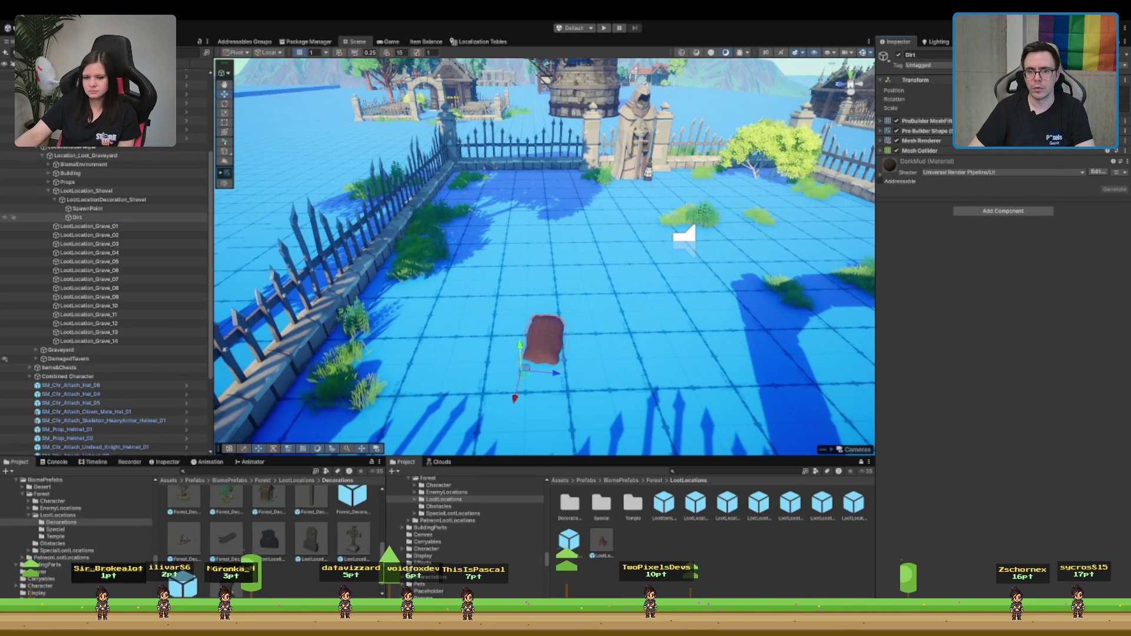
key("Return")
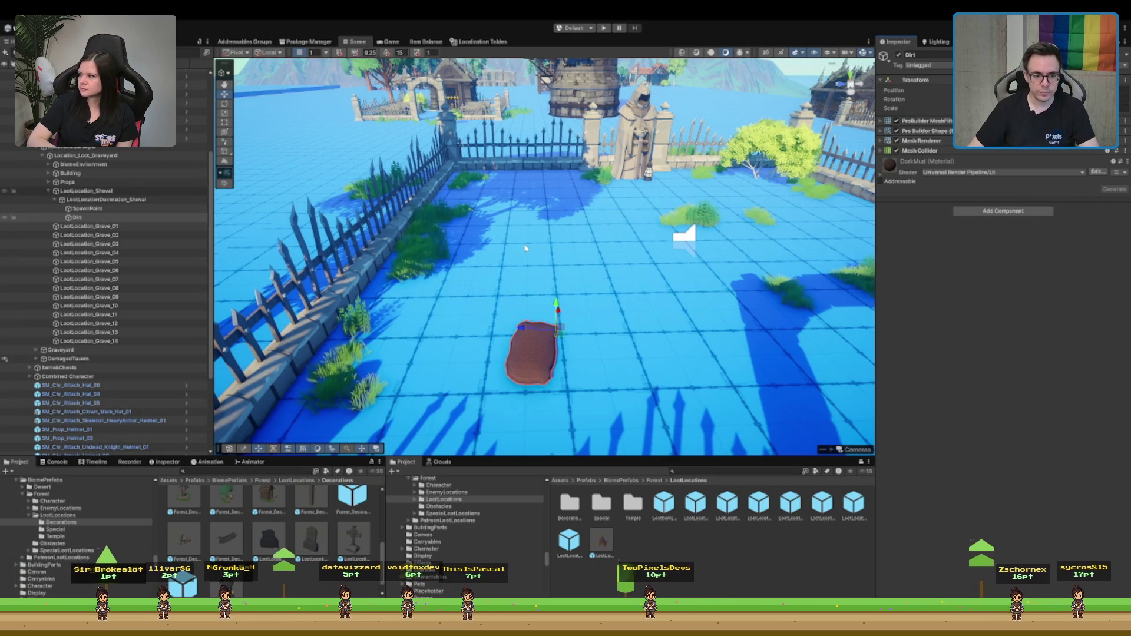
Step: Frame the Dirt mound and drag it further down into the ground
left_click(97, 209)
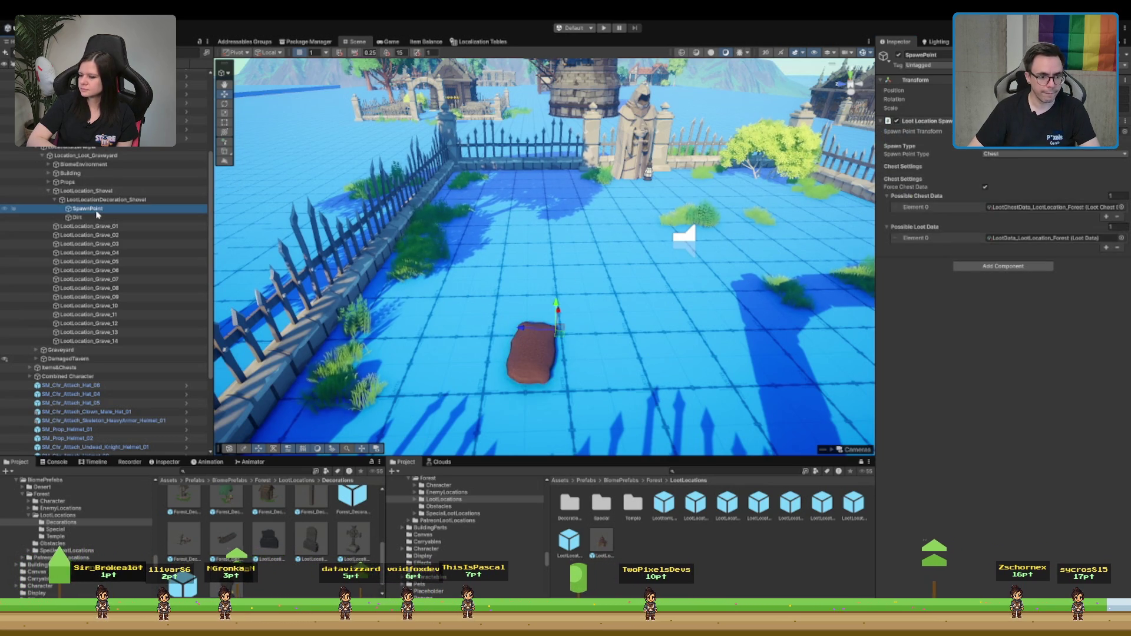
double_click(176, 218)
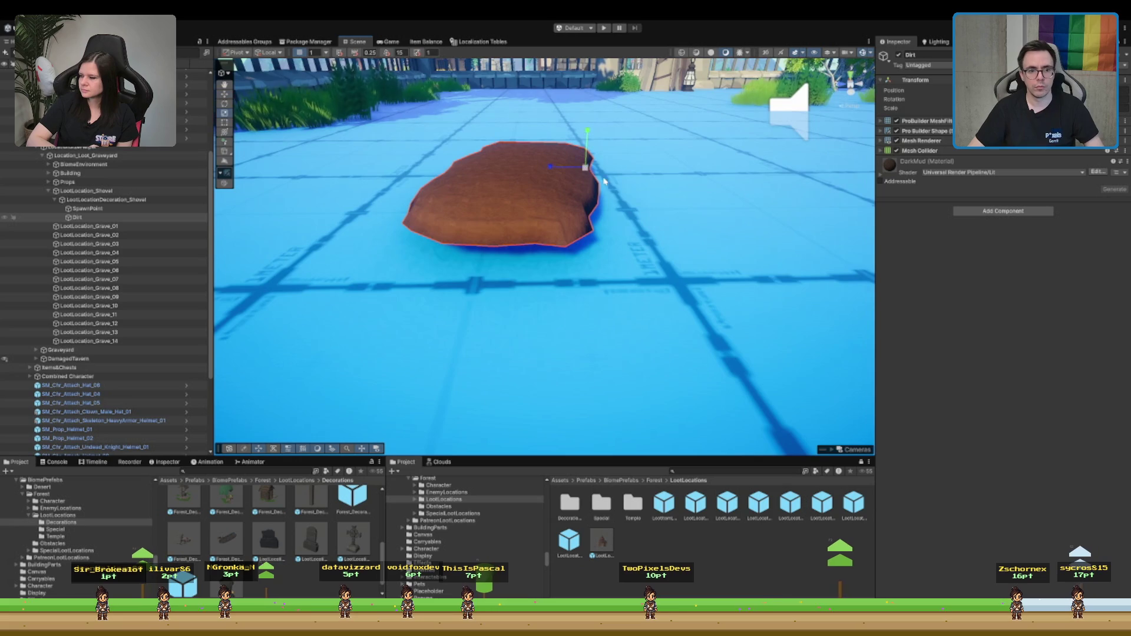
left_click_drag(595, 162, 716, 231)
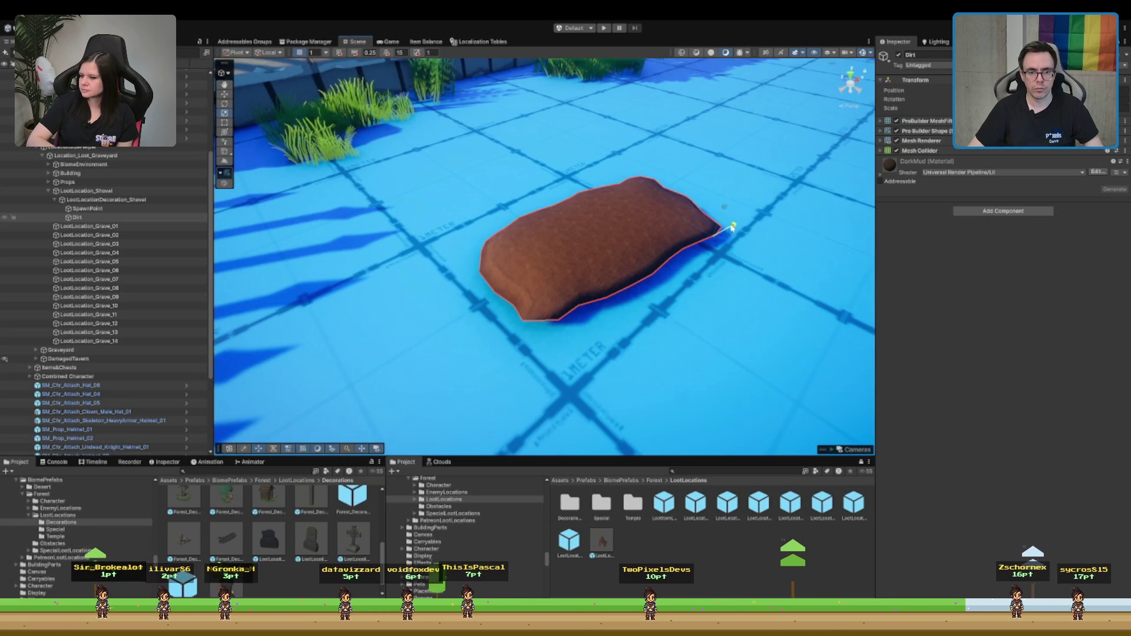
key("w")
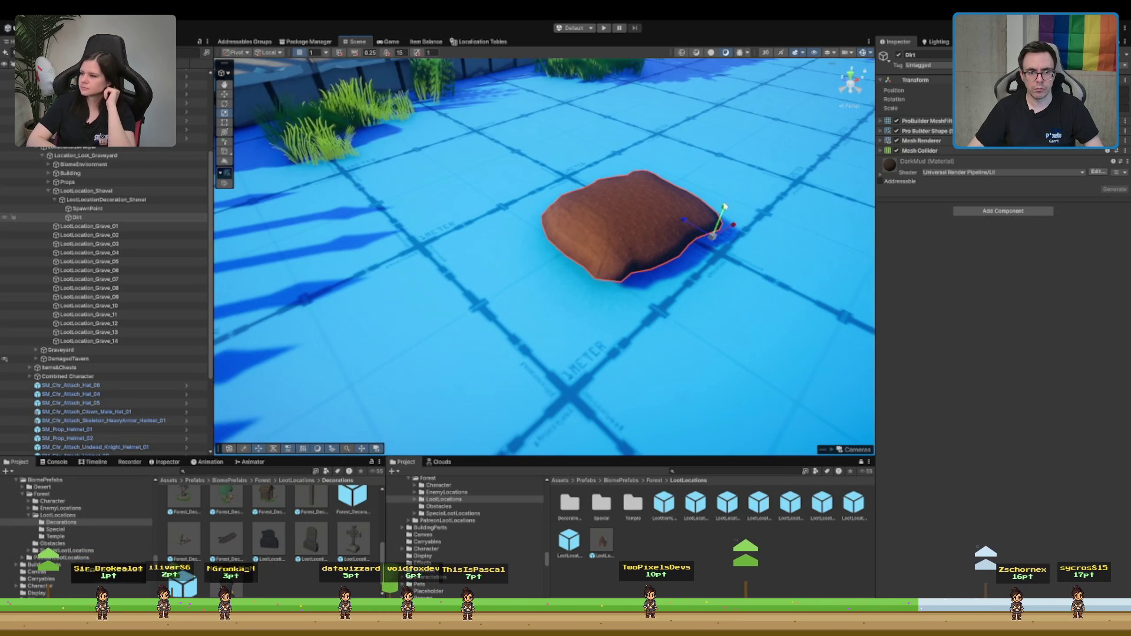
left_click_drag(713, 209, 717, 234)
scroll(591, 245, "down", 6)
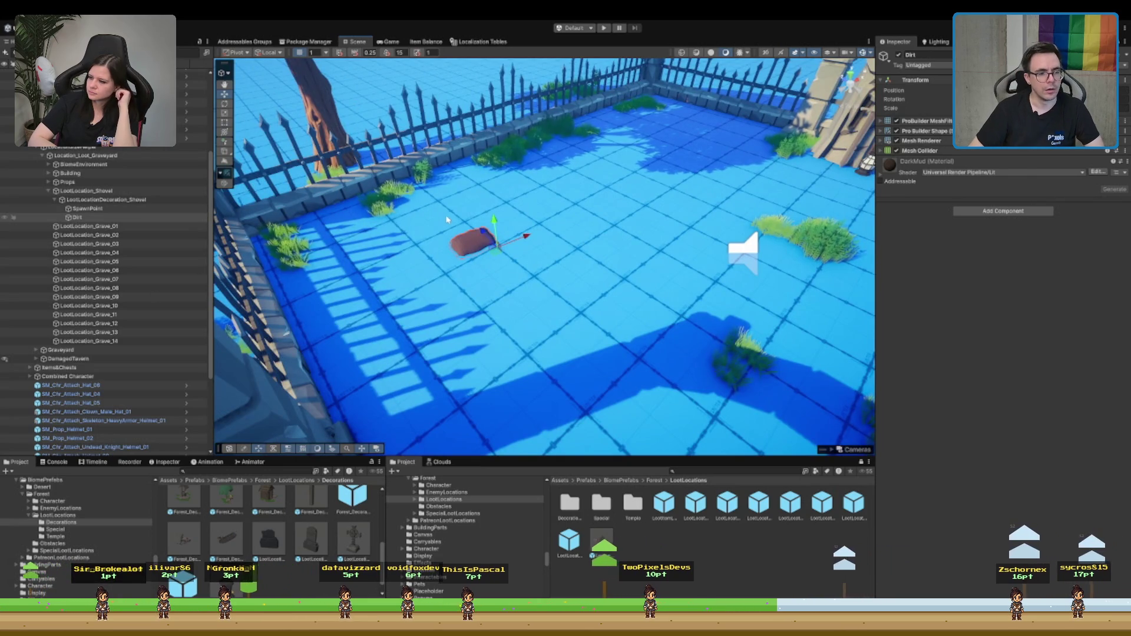
Step: Shift the SpawnPoint sideways along the Dirt mound
left_click(87, 208)
scroll(423, 230, "up", 5)
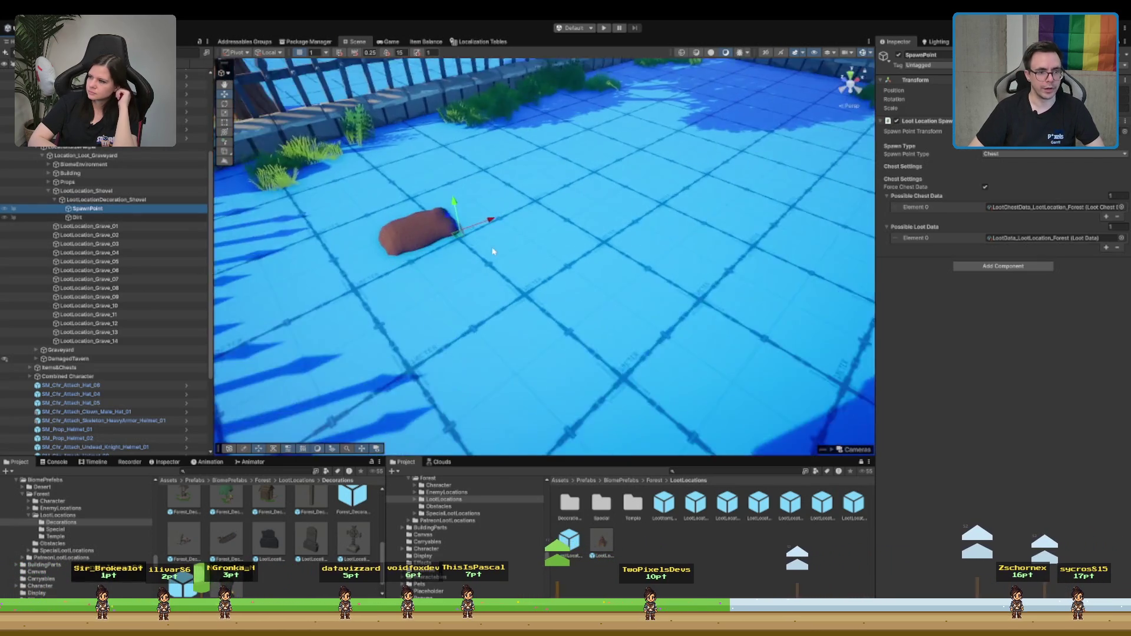
left_click_drag(423, 230, 379, 234)
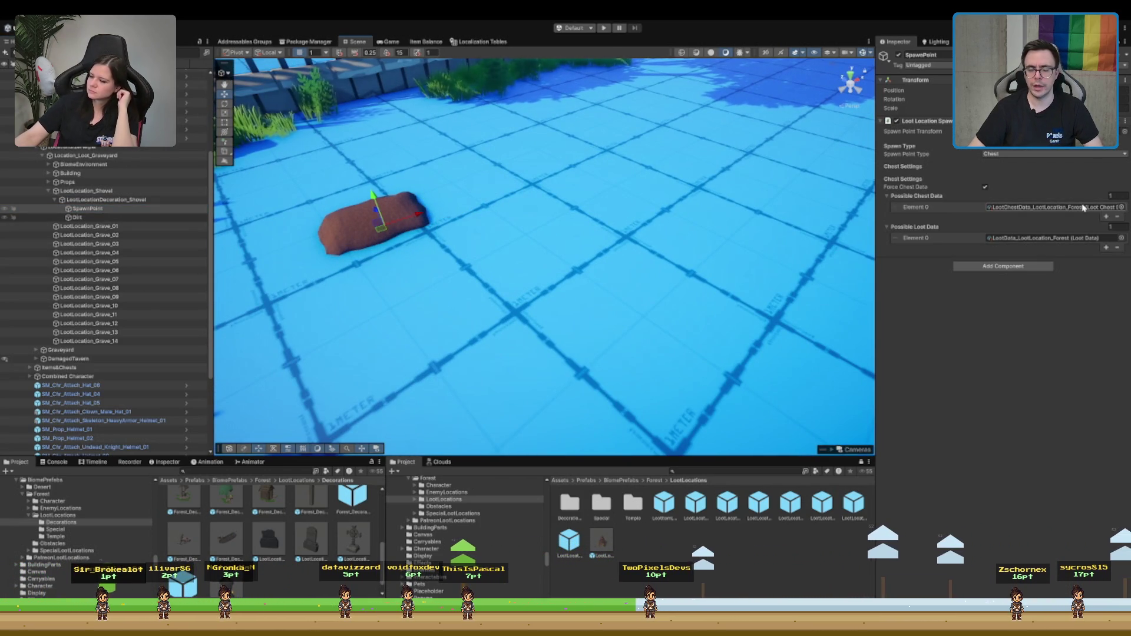
Step: Set Spawn Point Type to Item with Shovel (Tool Item Template) as Element 0
left_click(1016, 154)
left_click(1016, 174)
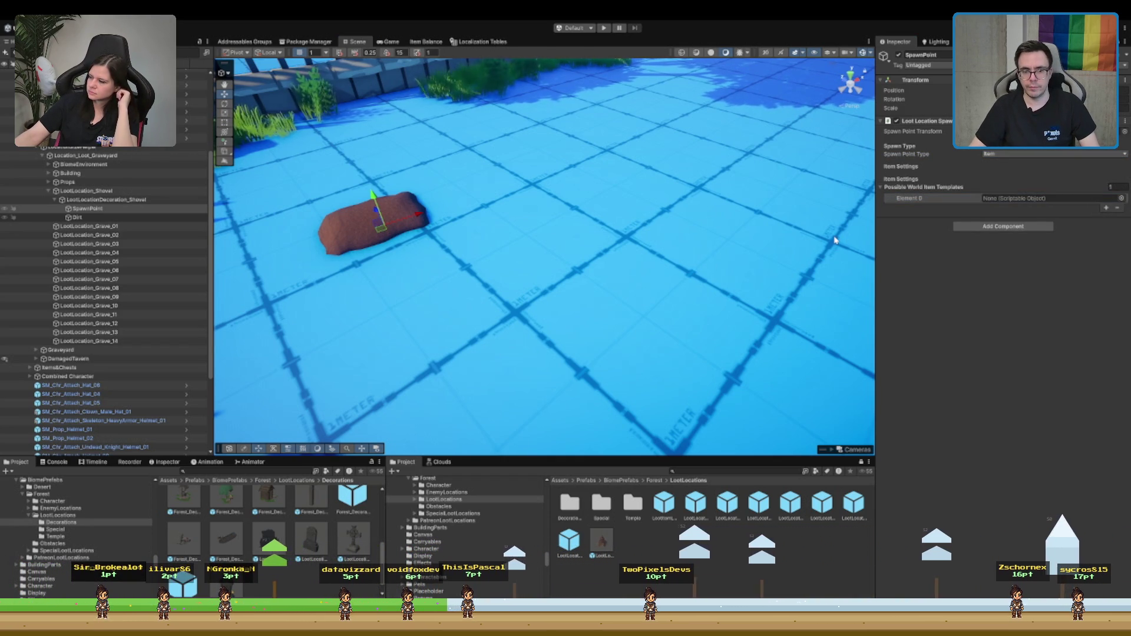
key("Return")
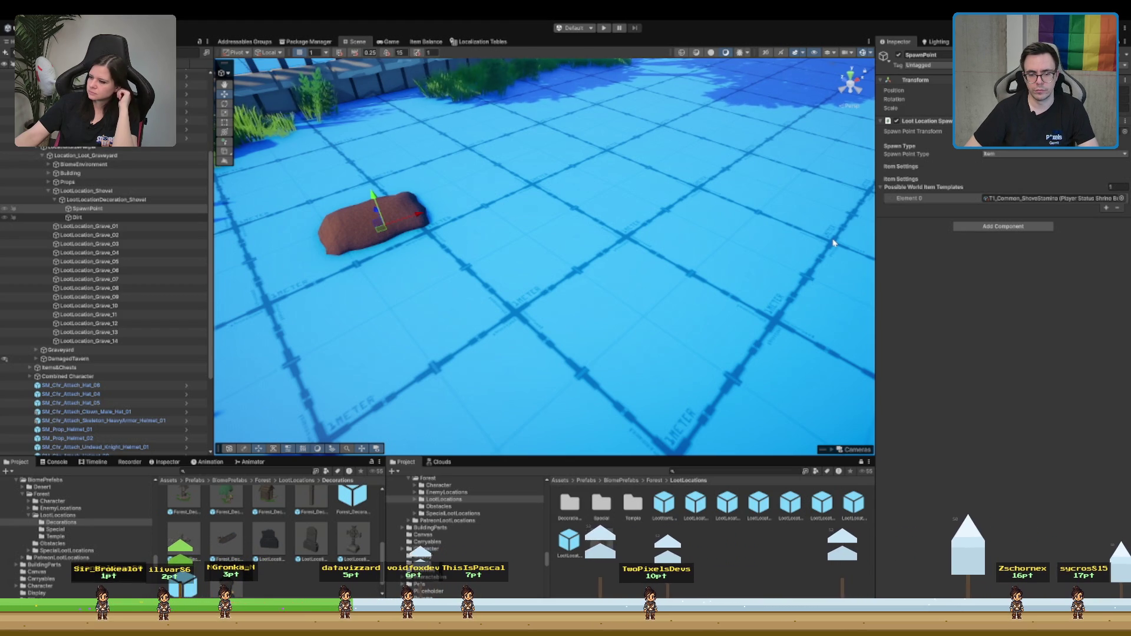
key("Up")
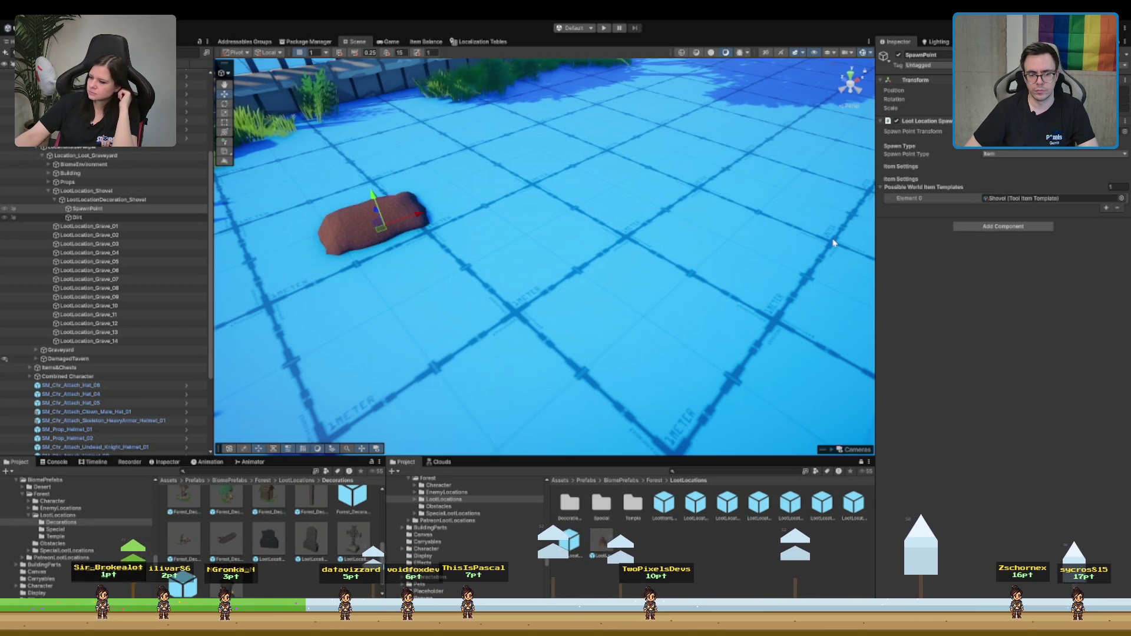
key("Return")
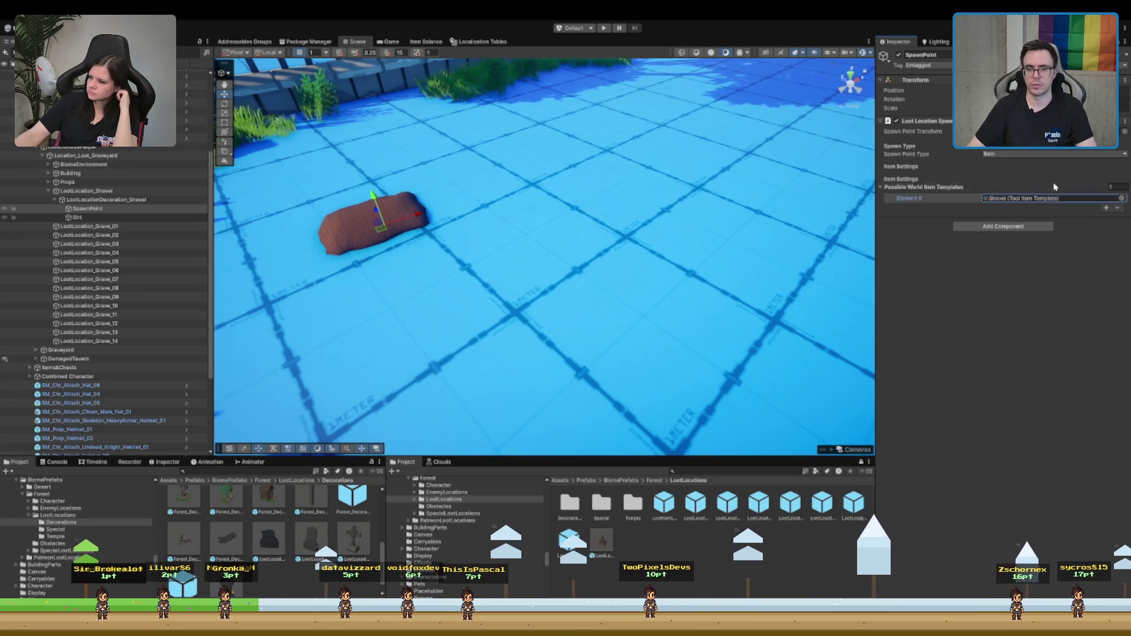
Step: Open the Shovel template's properties and locate its Shovel_World prefab
left_click(1052, 198)
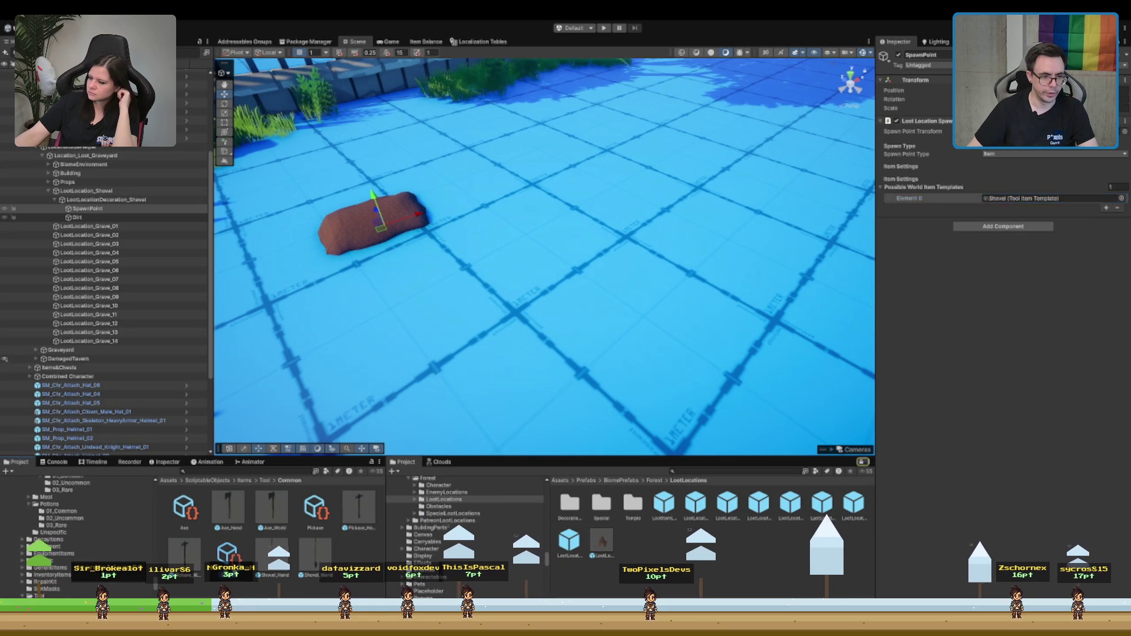
double_click(1052, 198)
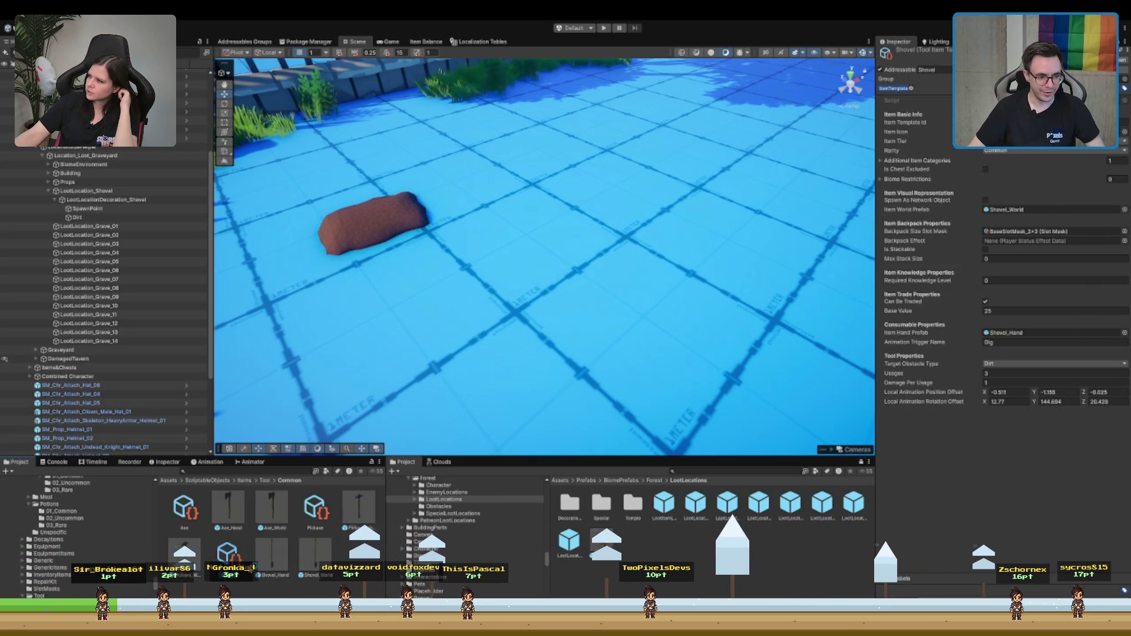
left_click(1049, 210)
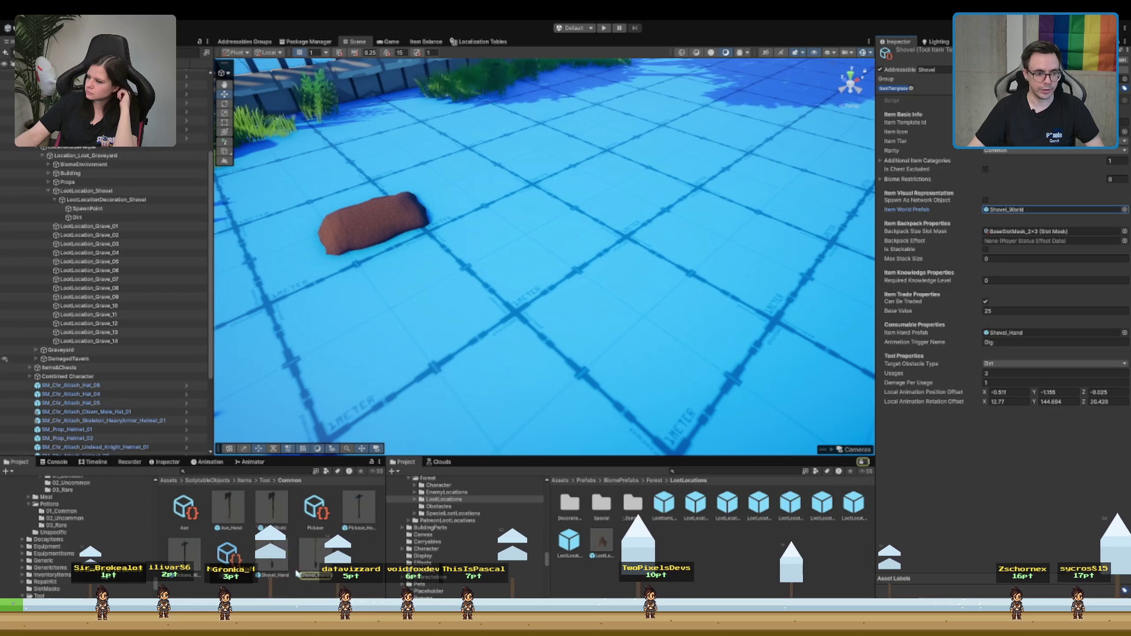
Step: Place Shovel_World inside LootLocationDecoration_Shovel and try tilting it on the mound, then undo the tilts
left_click_drag(107, 205, 94, 217)
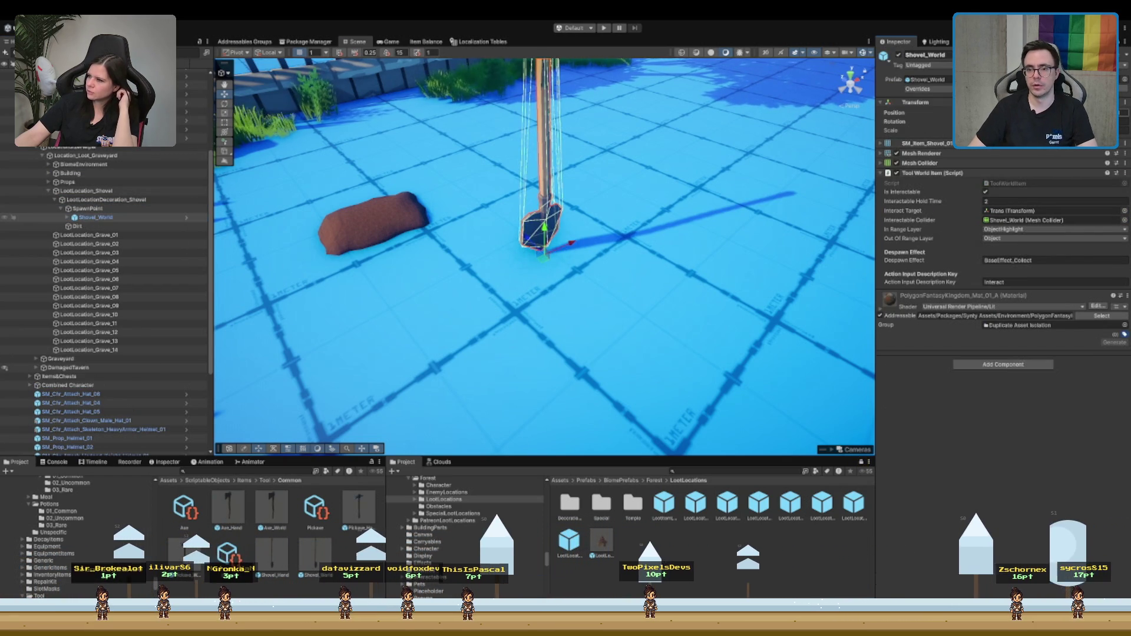
key("f")
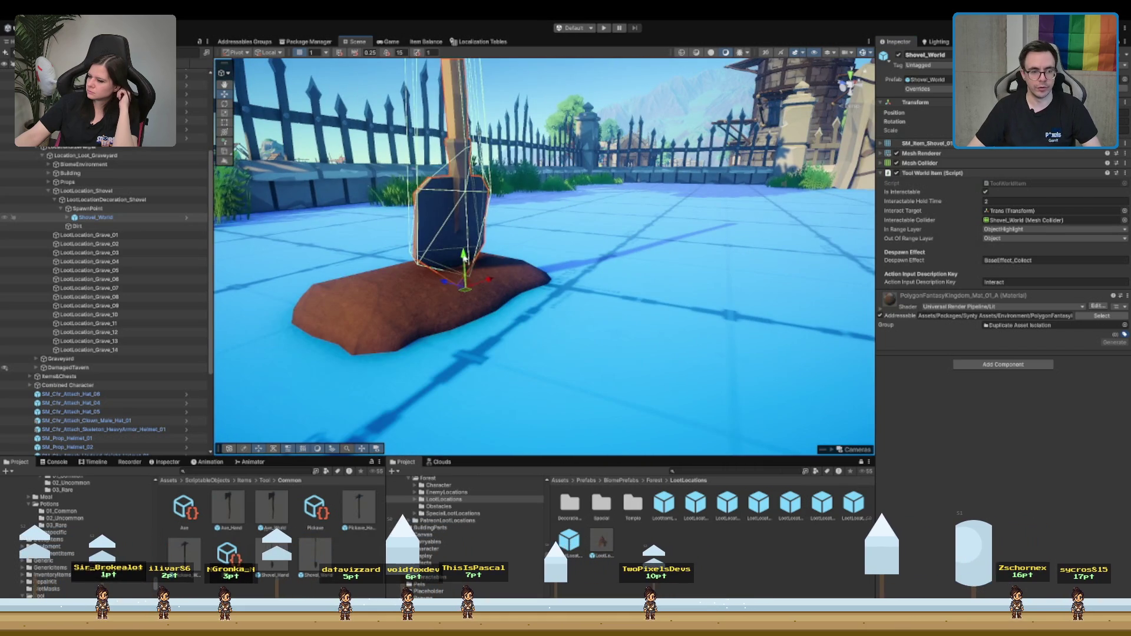
key("e")
mouse_move(473, 286)
left_mouse_down()
mouse_move(462, 306)
mouse_move(471, 283)
mouse_move(511, 261)
left_mouse_up()
scroll(510, 261, "down", 5)
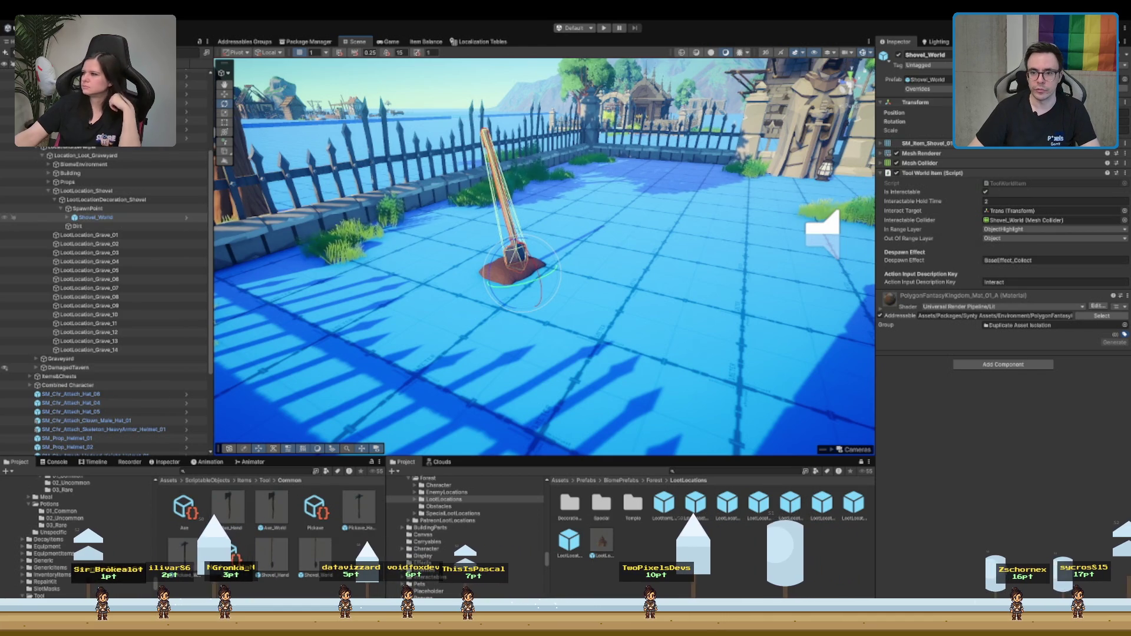
key("ctrl+z")
key("ctrl+z")
key("ctrl+z")
key("ctrl+z")
key("ctrl+z")
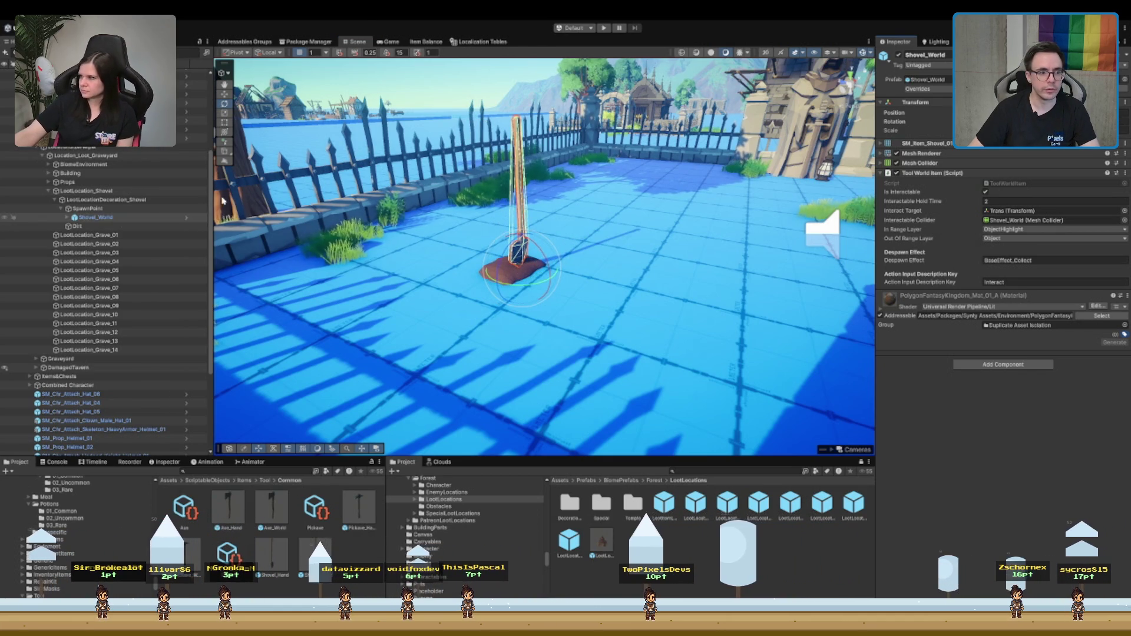
left_click_drag(499, 276, 521, 258)
key("w")
key("ctrl+z")
key("ctrl+z")
key("ctrl+z")
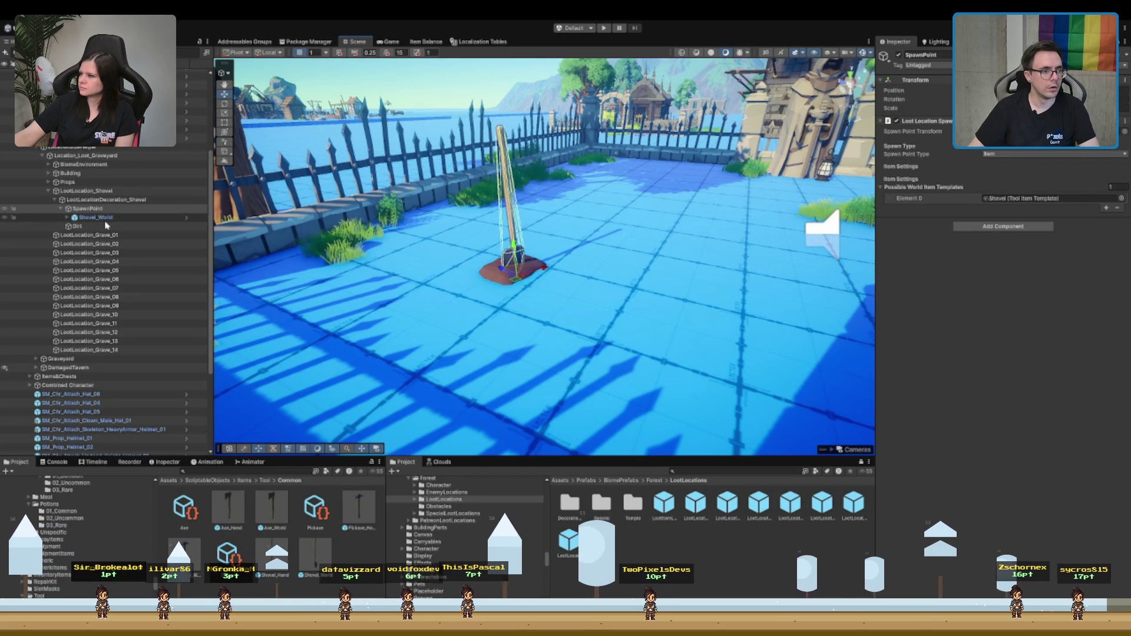
Step: Rotate the shovel so it stands upright in the dirt mound
left_click(96, 217)
double_click(106, 200)
scroll(571, 285, "down", 5)
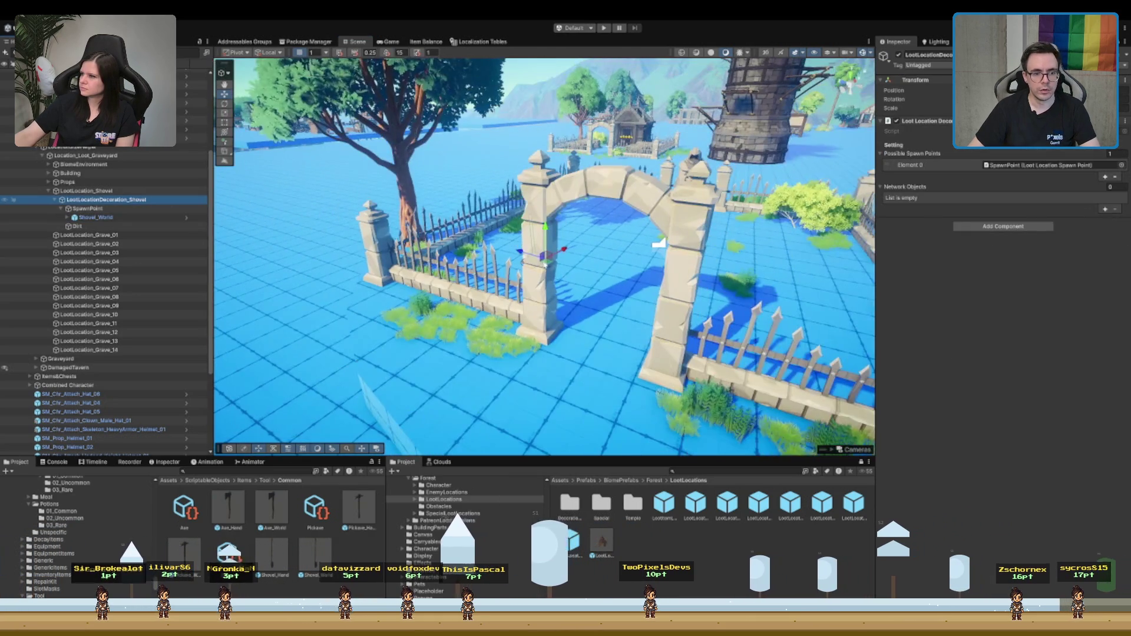
left_click(481, 360)
key("e")
left_click_drag(503, 375, 469, 365)
key("w")
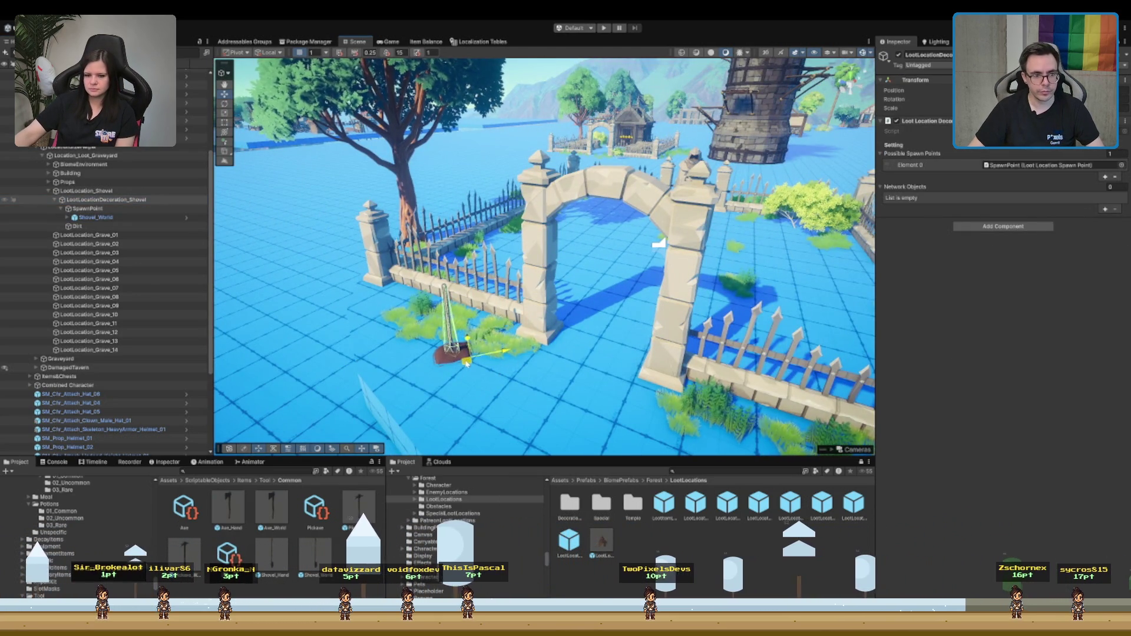
left_click(117, 200)
Step: Delete the loose Shovel_World object and frame the shovel decoration
left_click(97, 217)
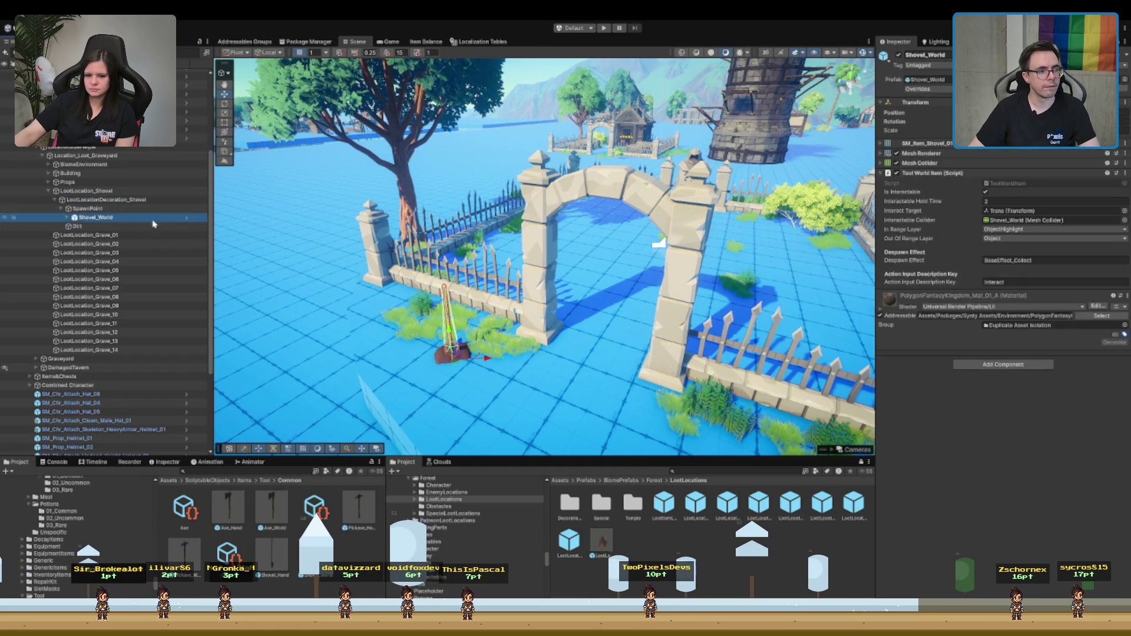
key("Delete")
left_click(106, 200)
key("f")
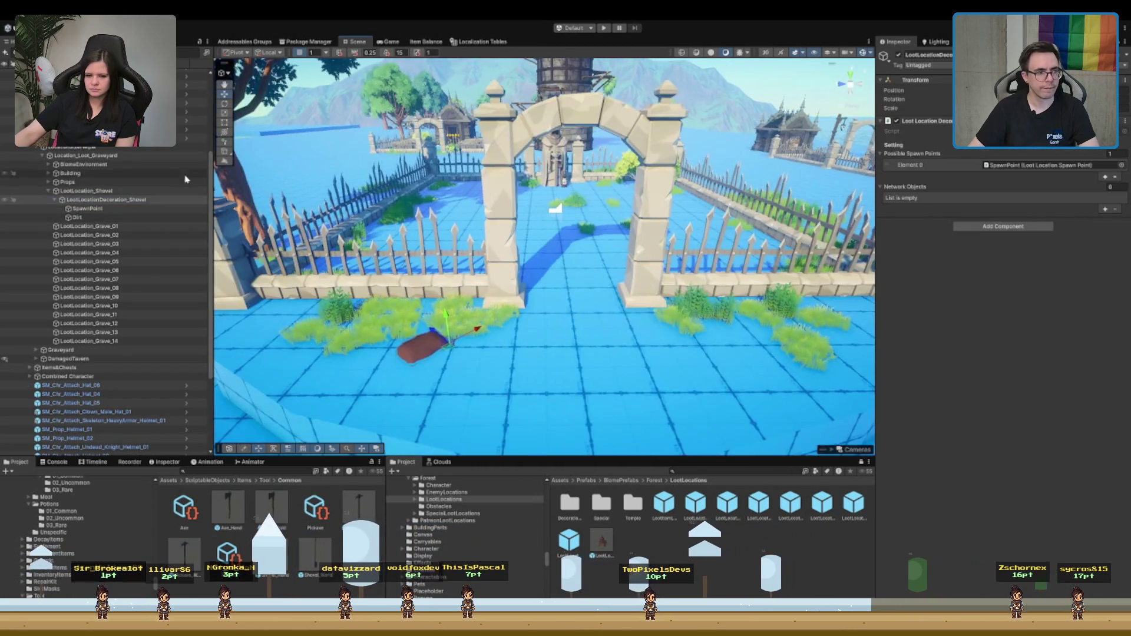
Step: Save the shovel decoration as a LootLocations prefab and assign it as LootLocation_Shovel's Element 0
left_click(129, 200)
key("Left")
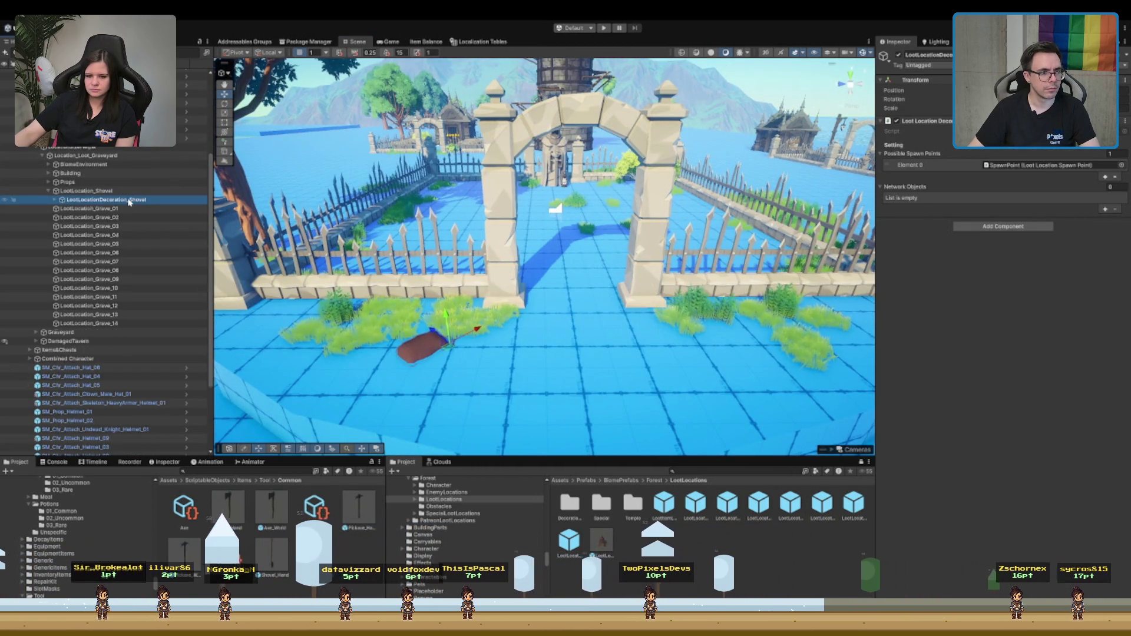
left_click_drag(759, 587, 754, 574)
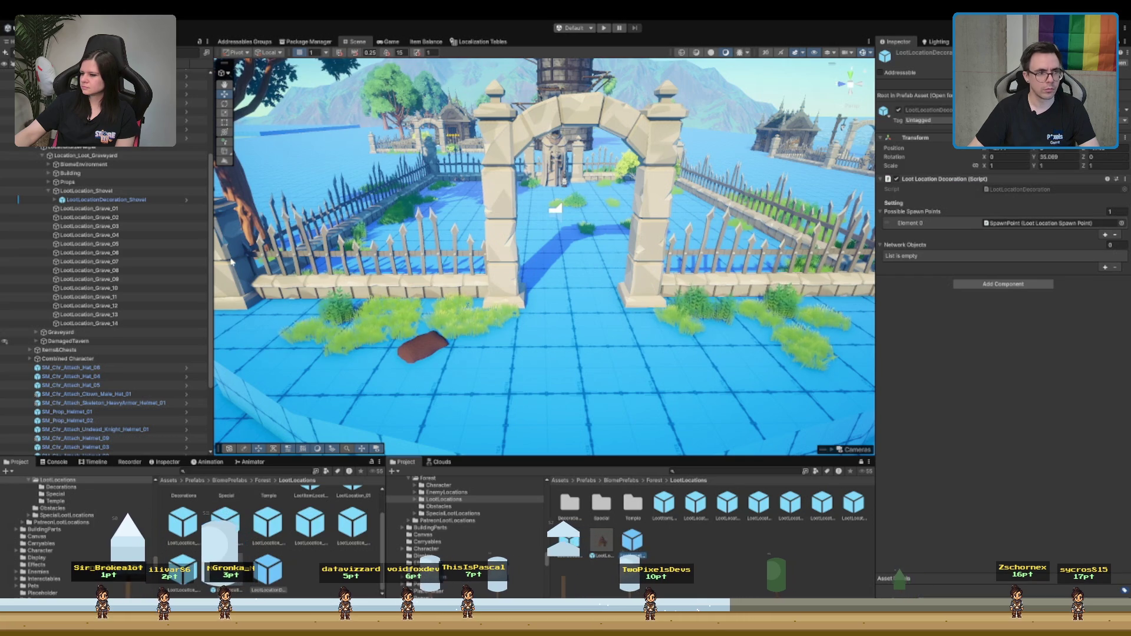
left_click(147, 200)
key("Delete")
left_click(147, 191)
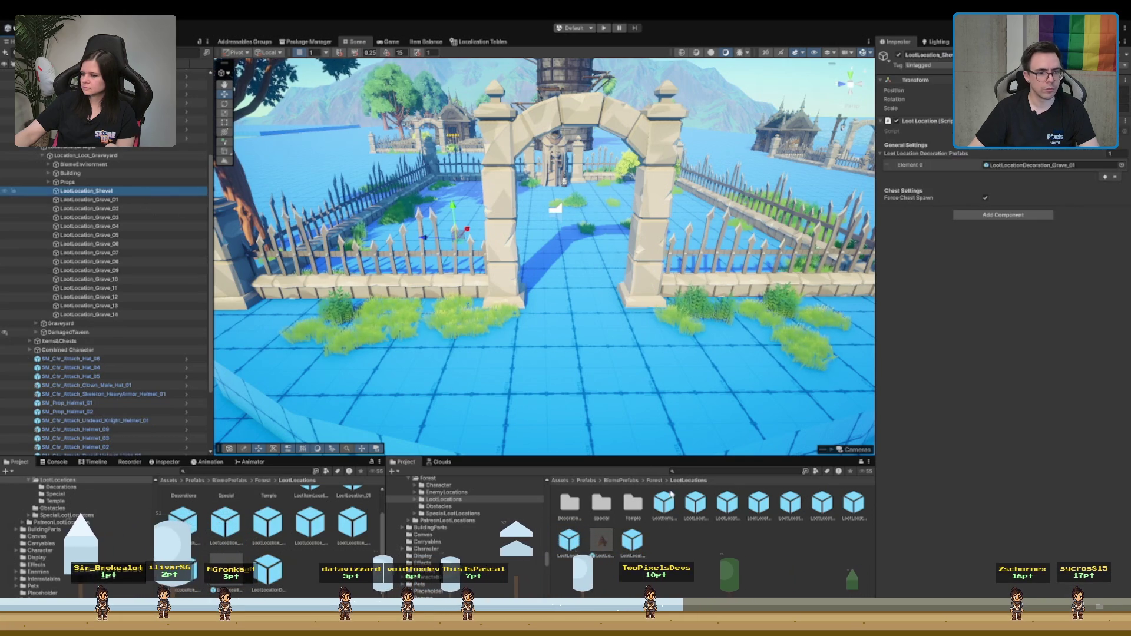
left_click_drag(601, 540, 1072, 167)
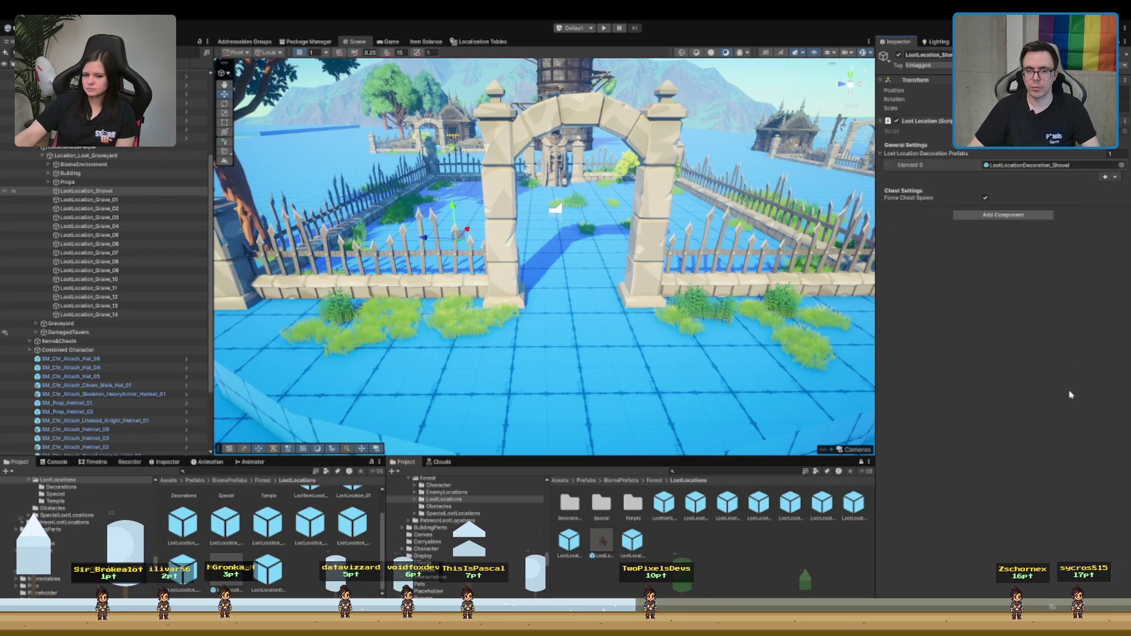
Step: Locate the Location_Loot_Graveyard prefab asset in the Project window
key("f")
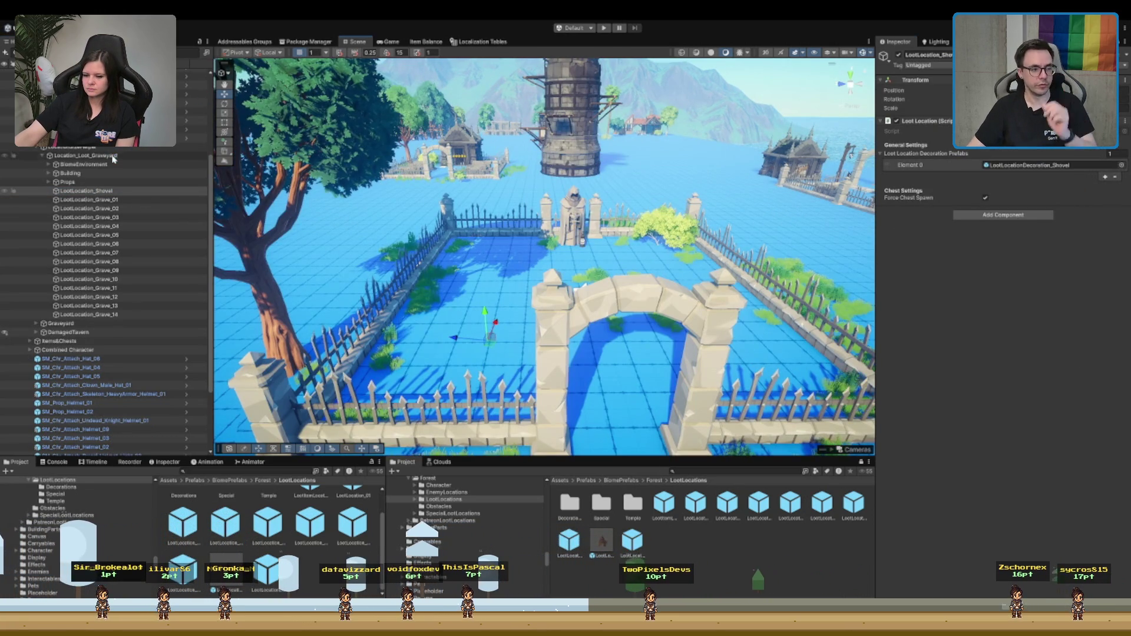
left_click(89, 154)
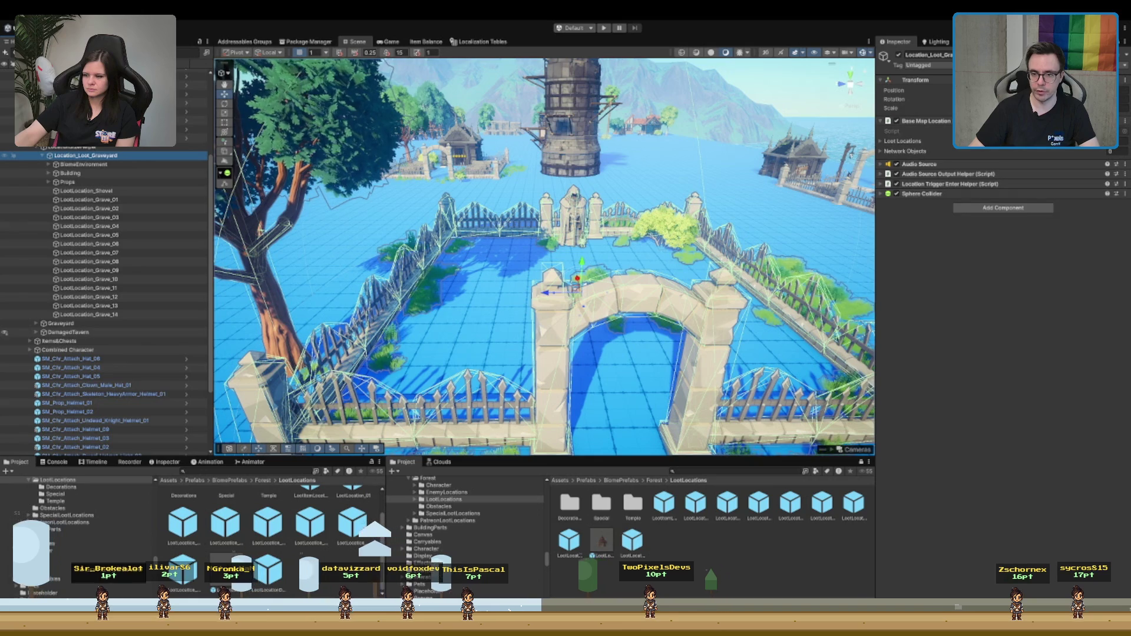
left_click(42, 154)
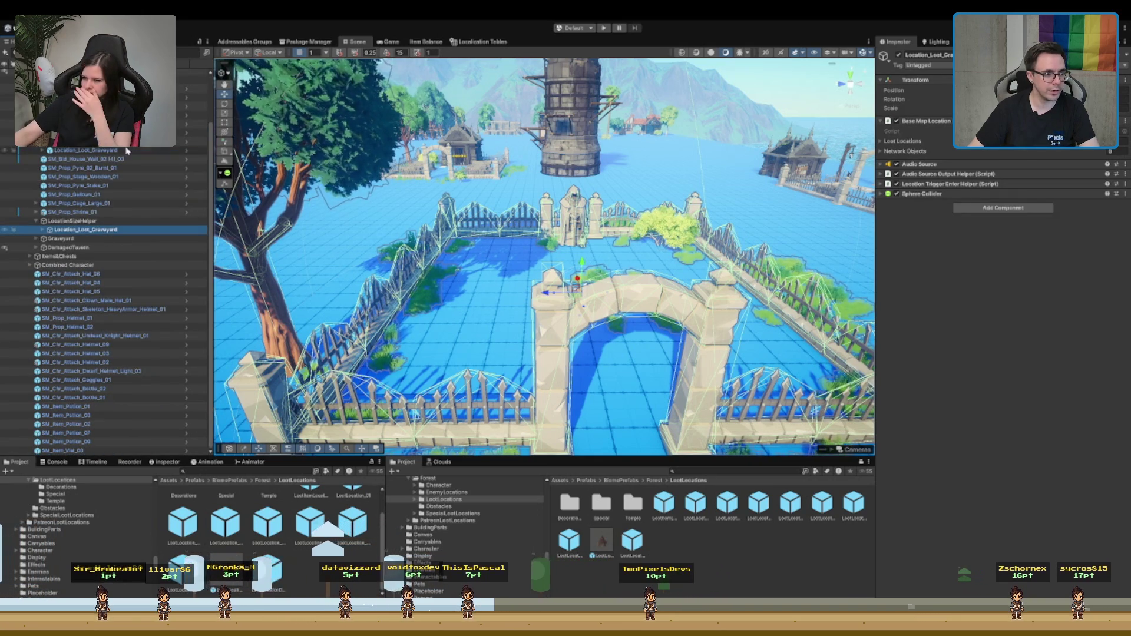
left_click(88, 150)
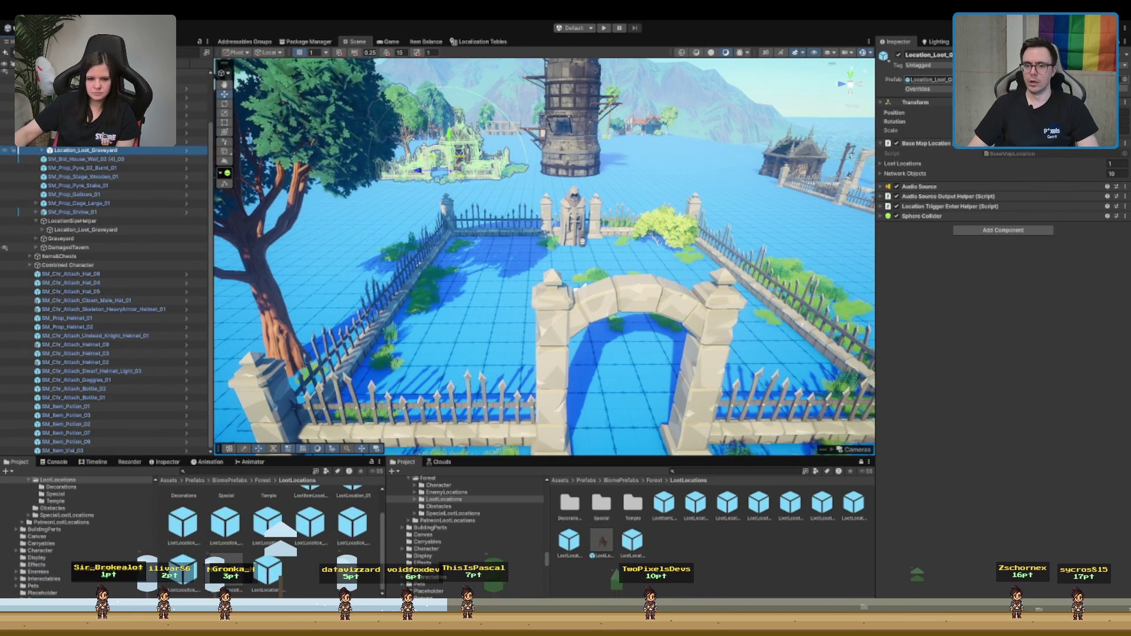
left_click(928, 79)
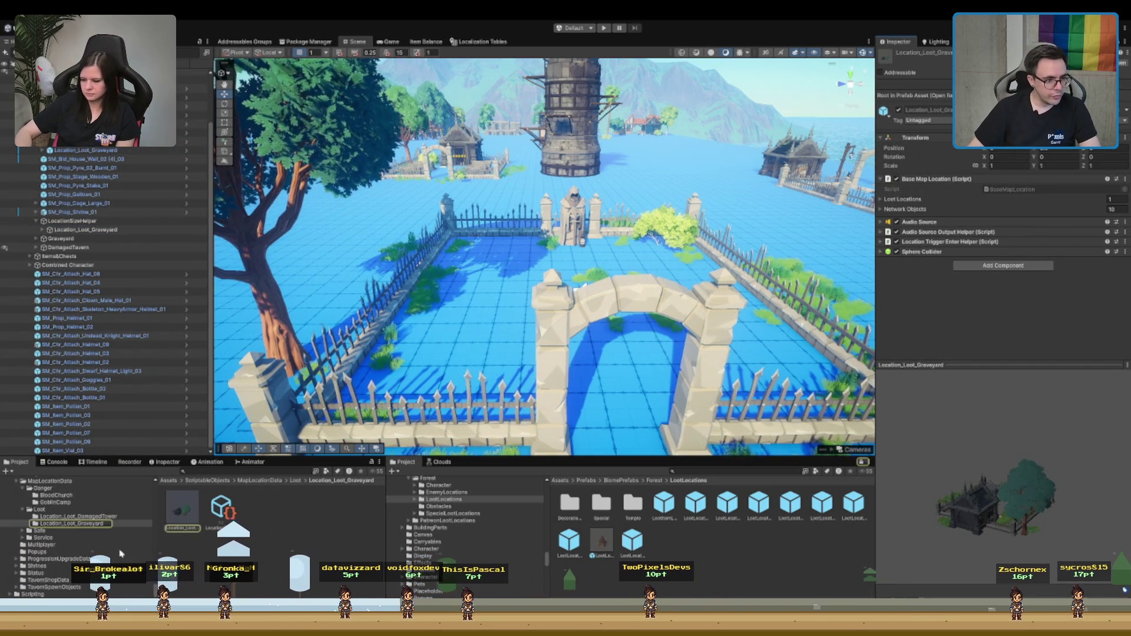
Step: Create a Location_Loot_GraveShovel folder inside the Loot location data folder
left_click(40, 509)
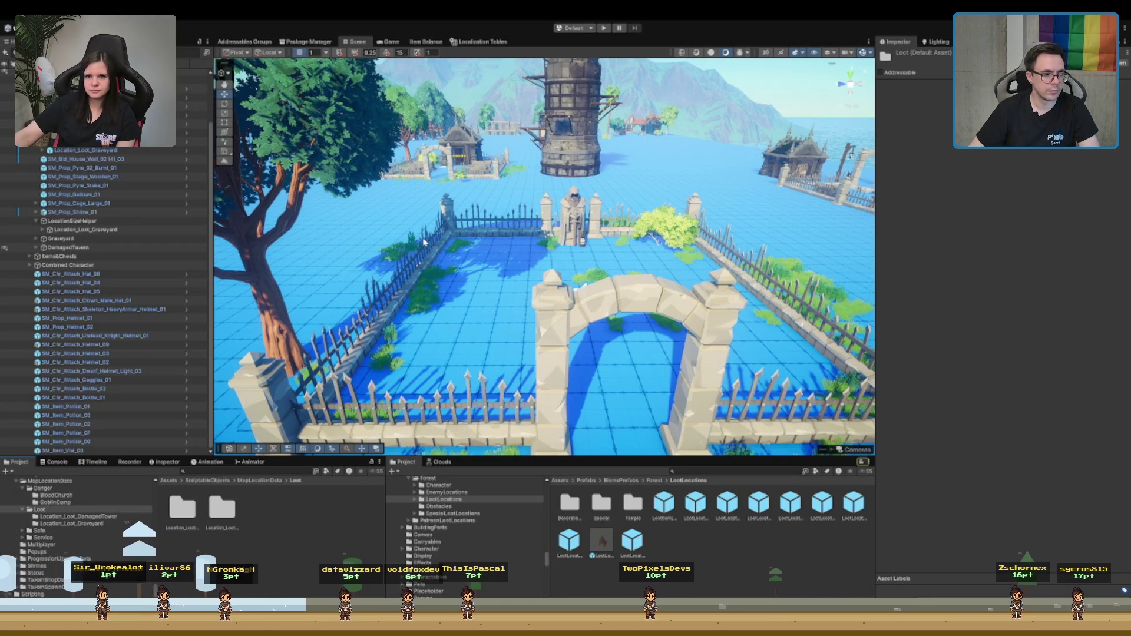
key("ctrl+shift+n")
type("Location_Loot_")
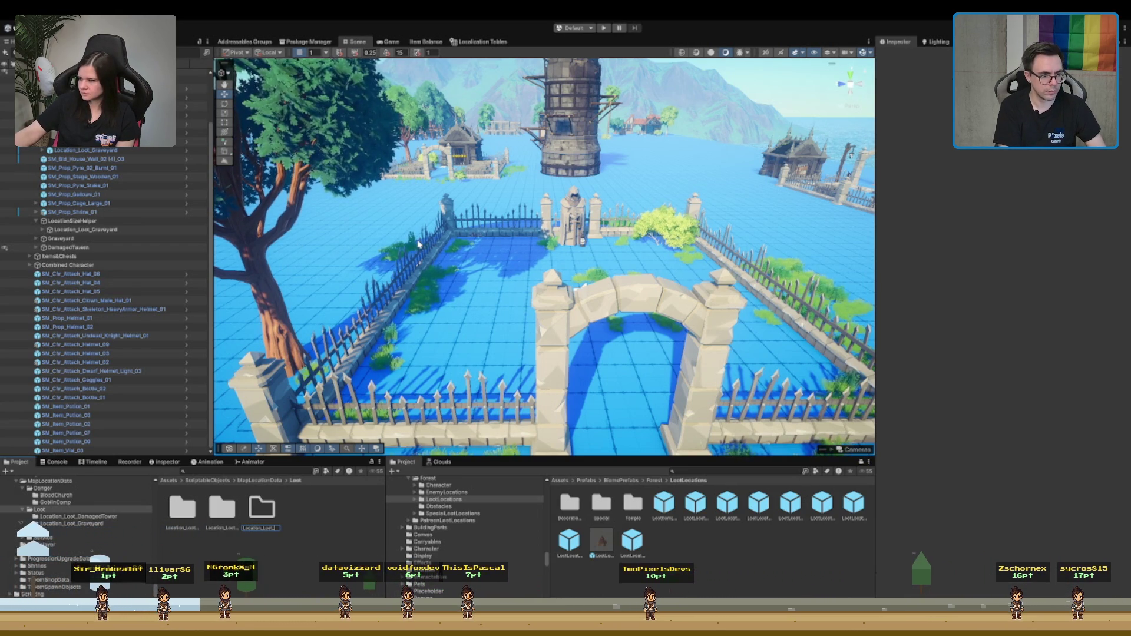
type("Shore")
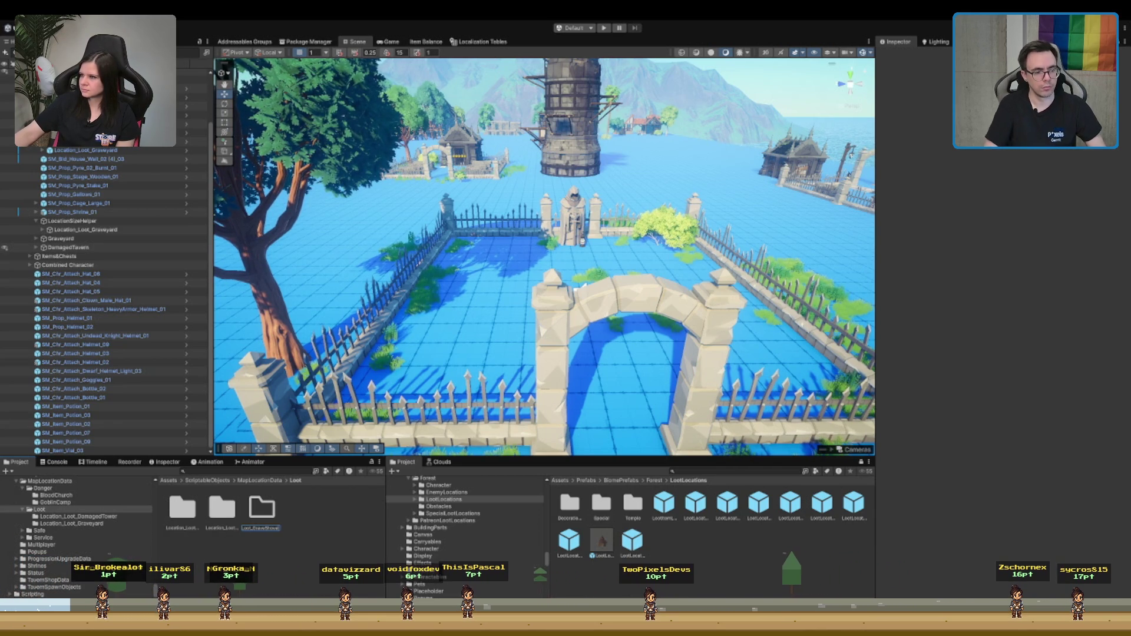
key("Return")
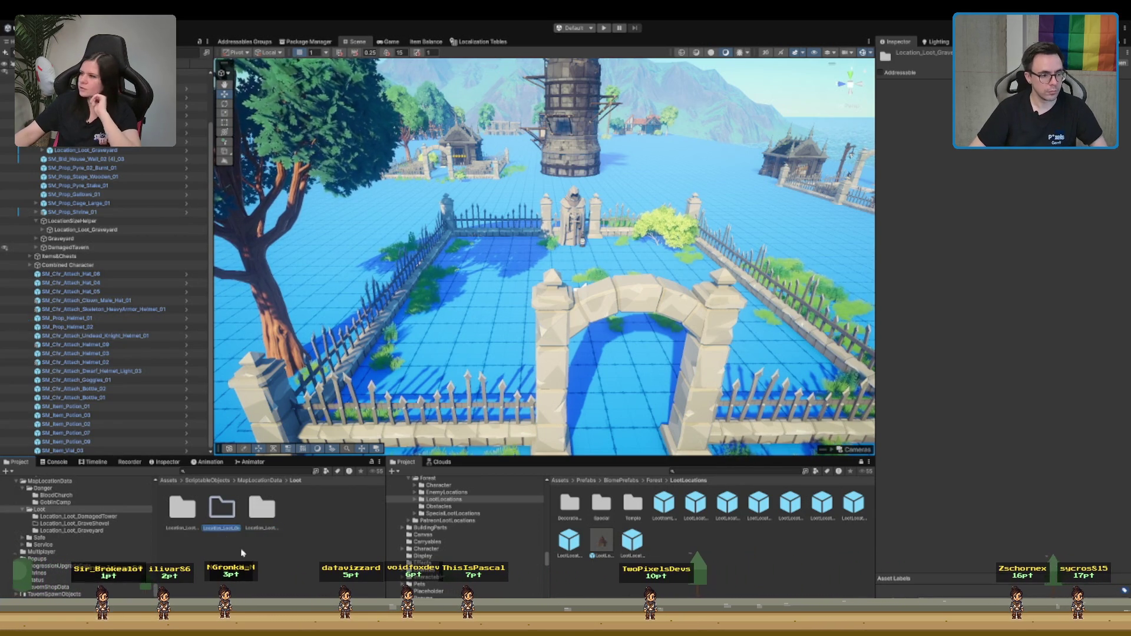
Step: Rename the graveyard copy to Location_Loot_GraveShovel and save it as a prefab in that folder
left_click(97, 229)
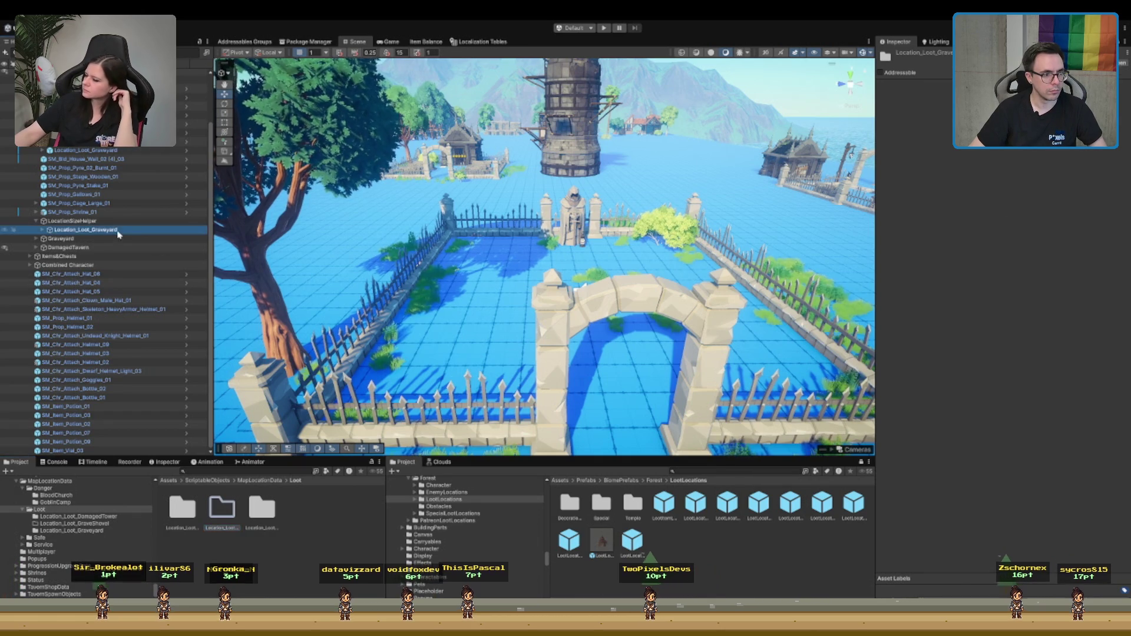
type("Shovel")
key("Return")
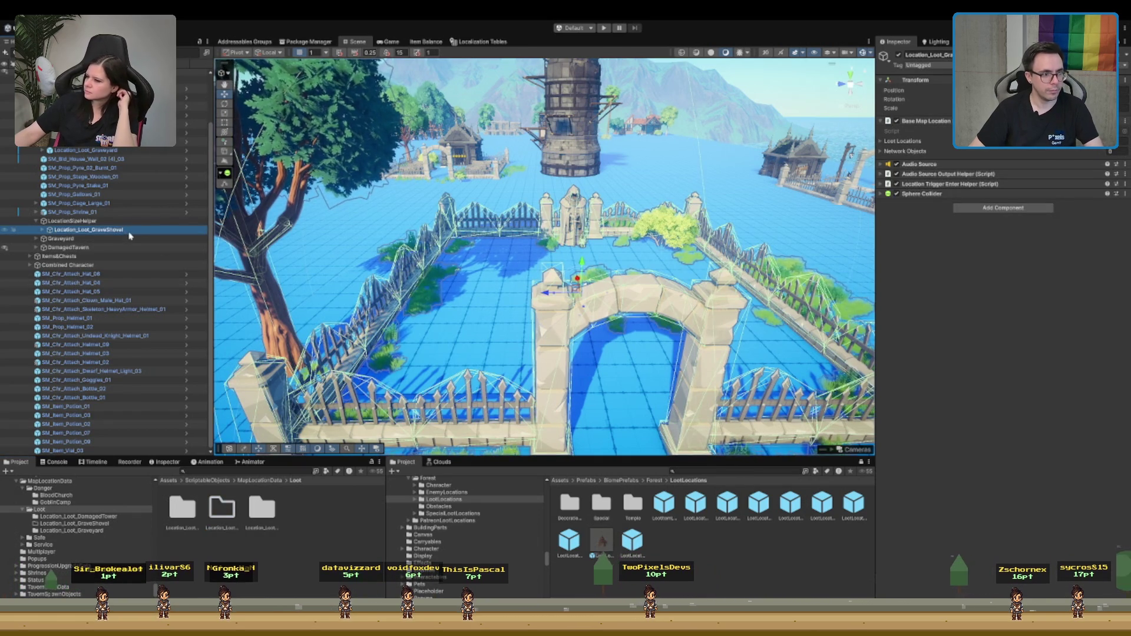
double_click(222, 506)
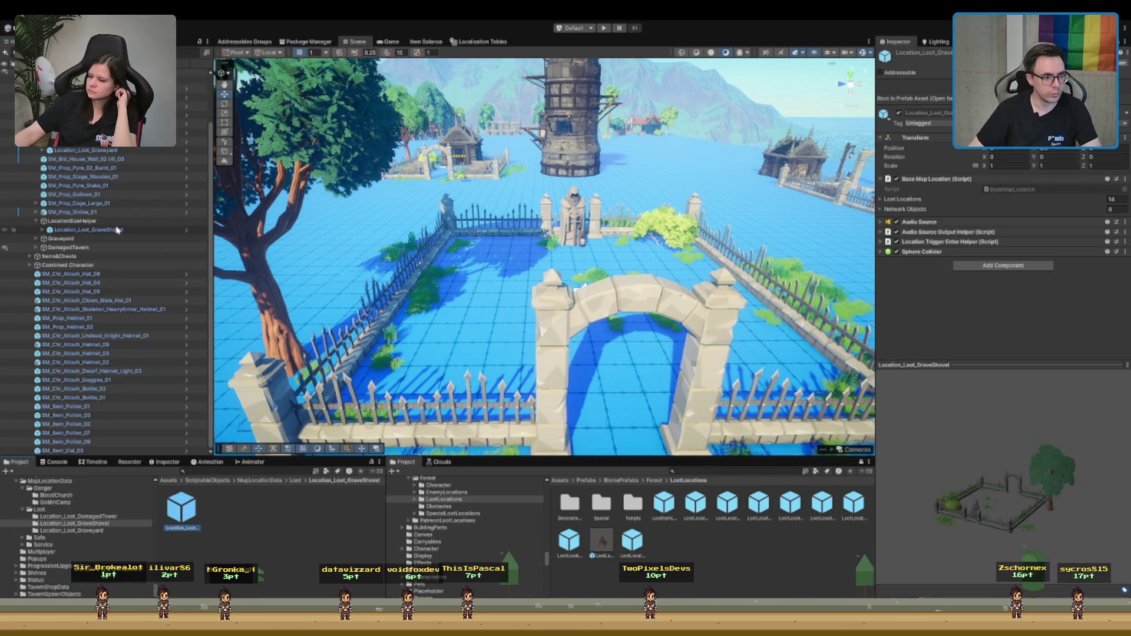
left_click(121, 230)
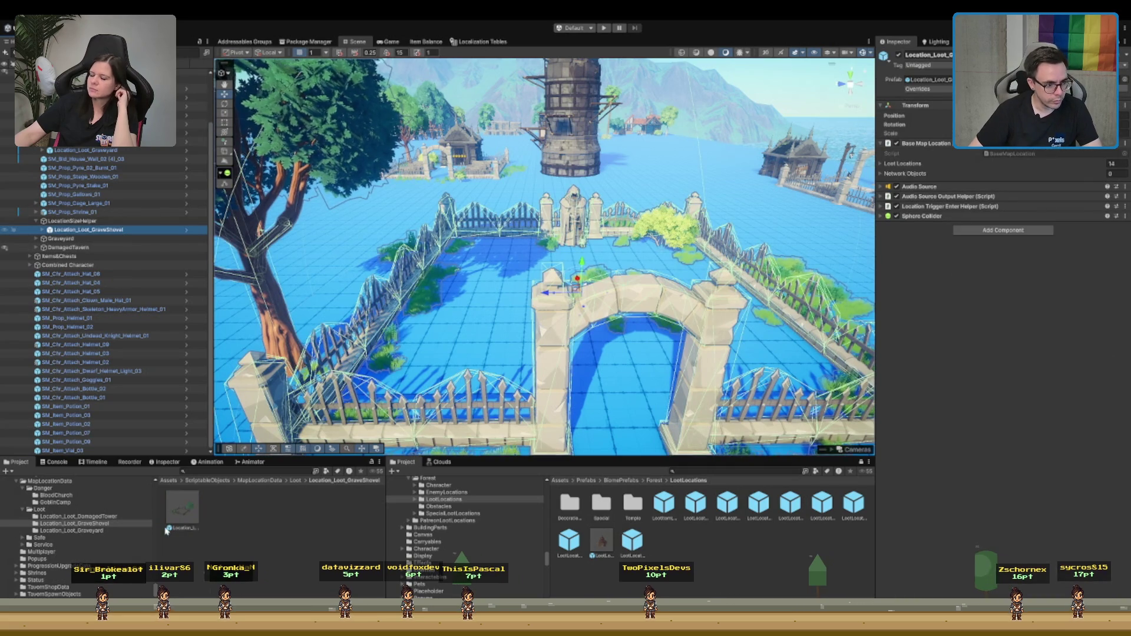
left_click(104, 532)
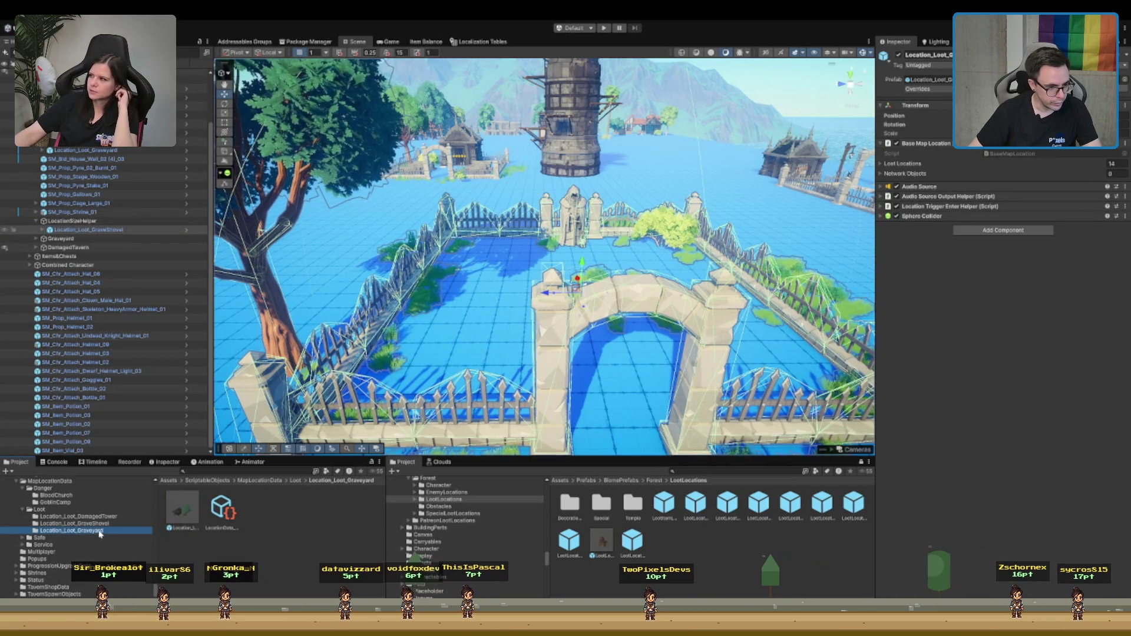
scroll(94, 532, "up", 2)
left_click(49, 507)
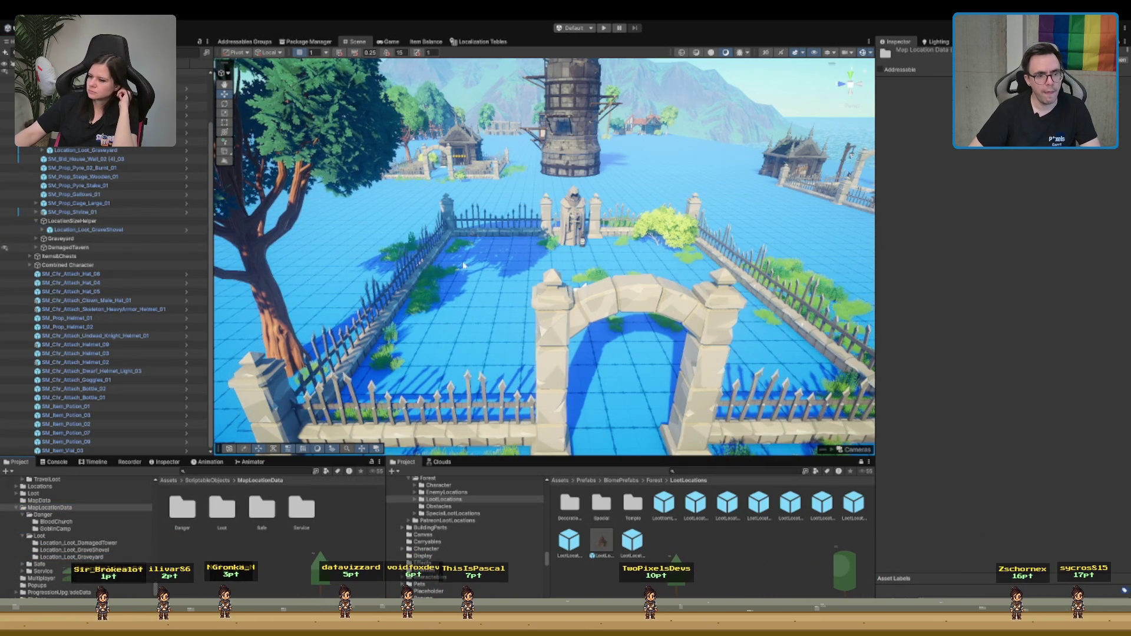
Step: Create a Puzzle folder in MapLocationData and move the graveyard location data folder into it
key("ctrl+shift+n")
type("Puzz")
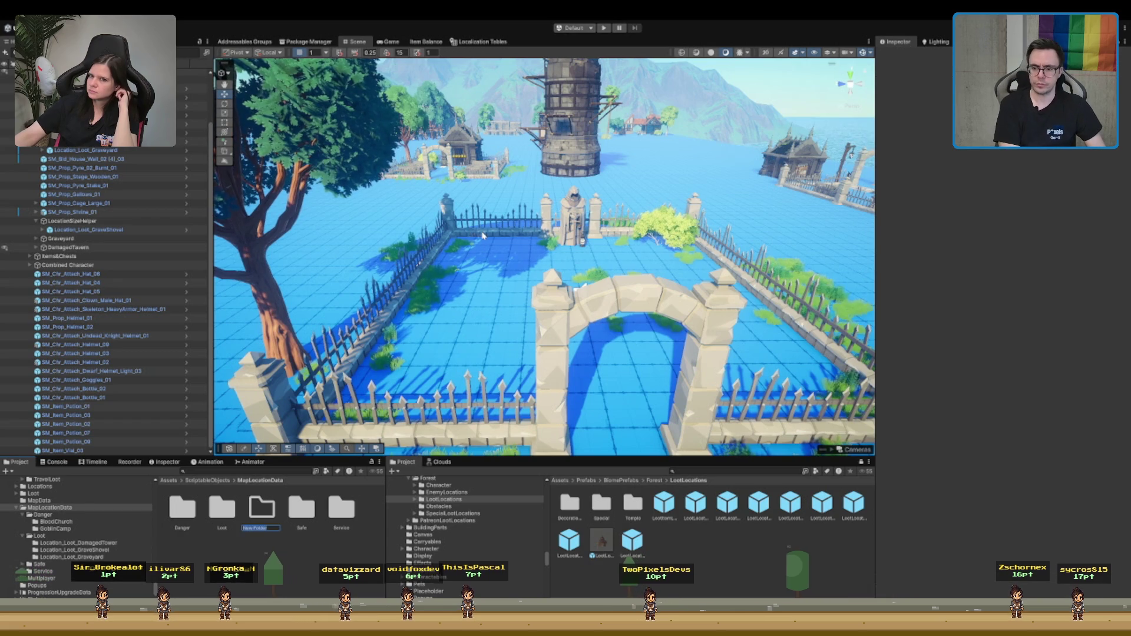
type("le")
key("Return")
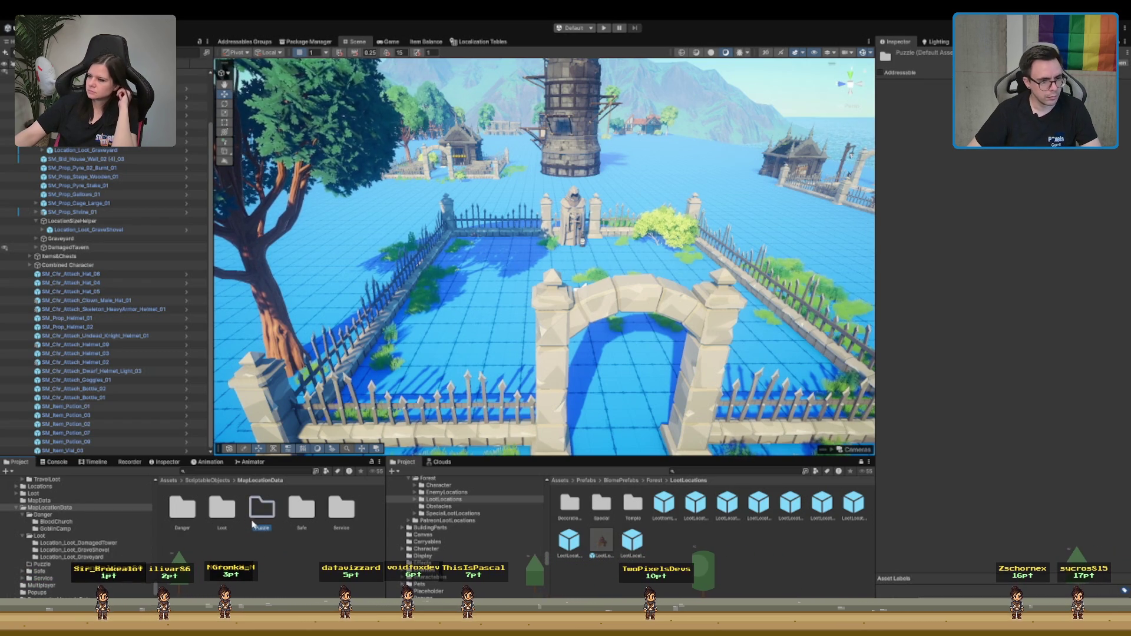
left_click(52, 550)
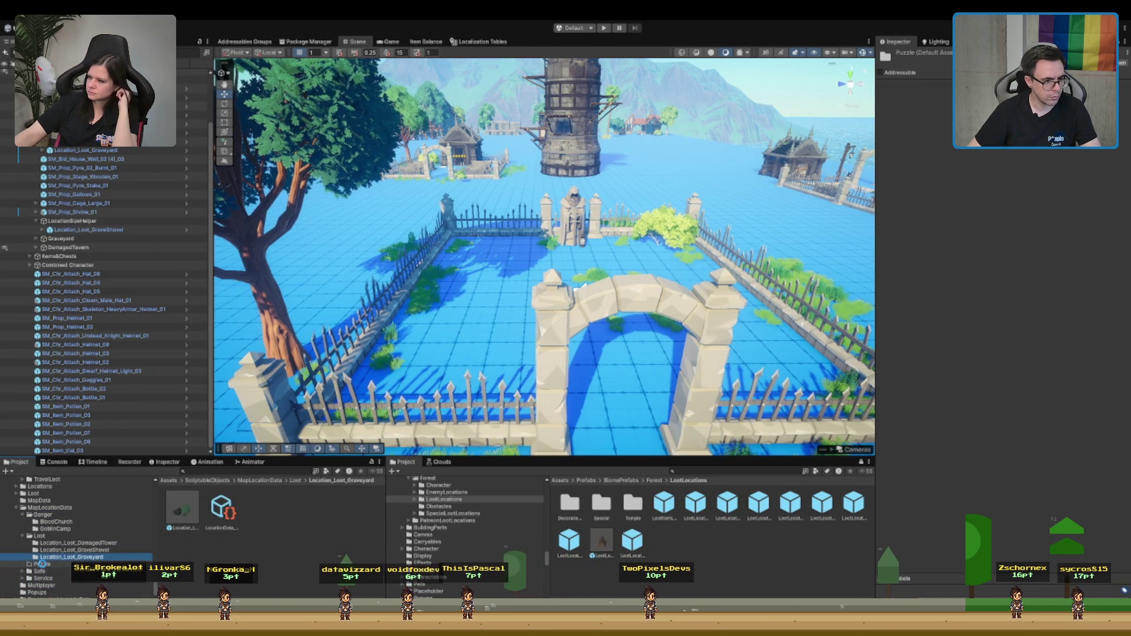
left_click_drag(43, 564, 42, 559)
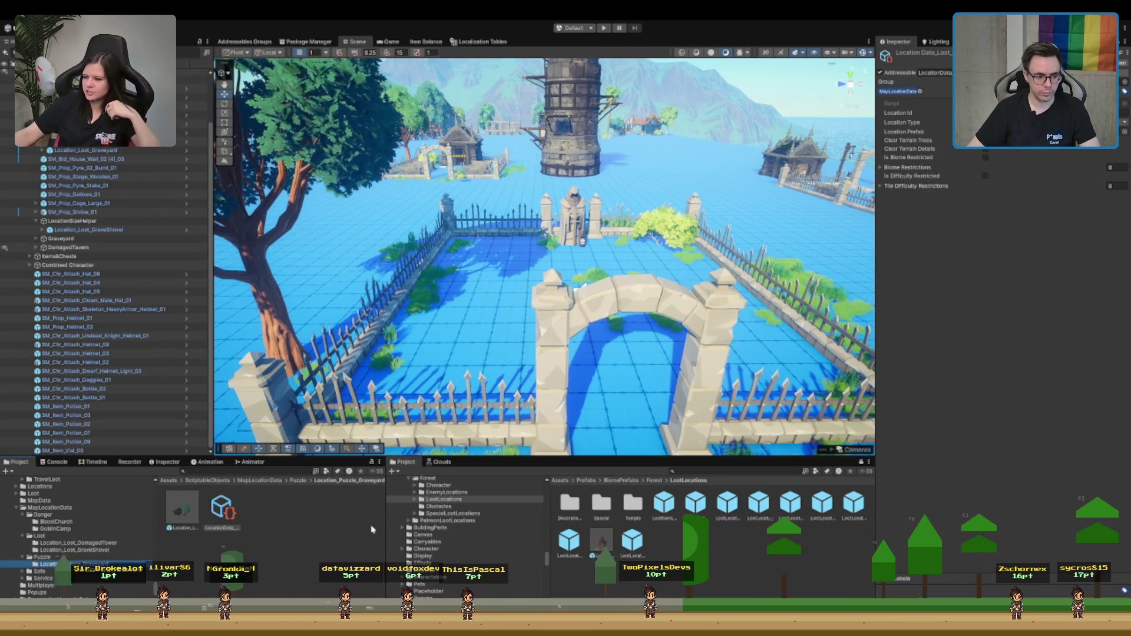
Step: Mark the GraveShovel location data asset Addressable, adding it as GraveyardShovel to Default Local Group
left_click(194, 528)
left_click(191, 528)
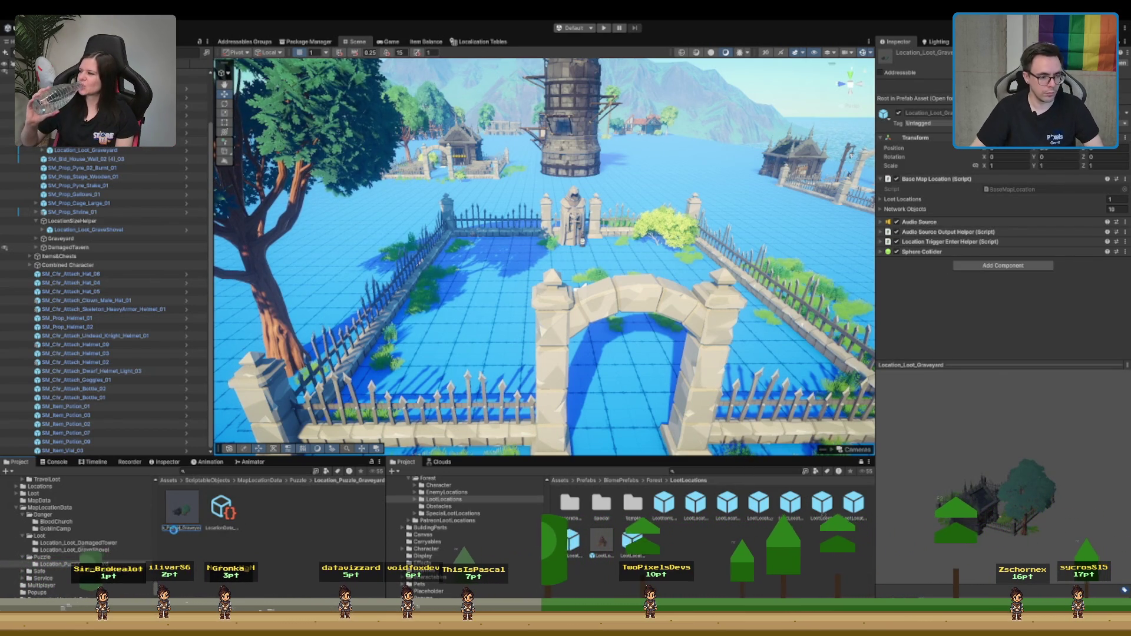
type("Puzzle")
left_click(227, 527)
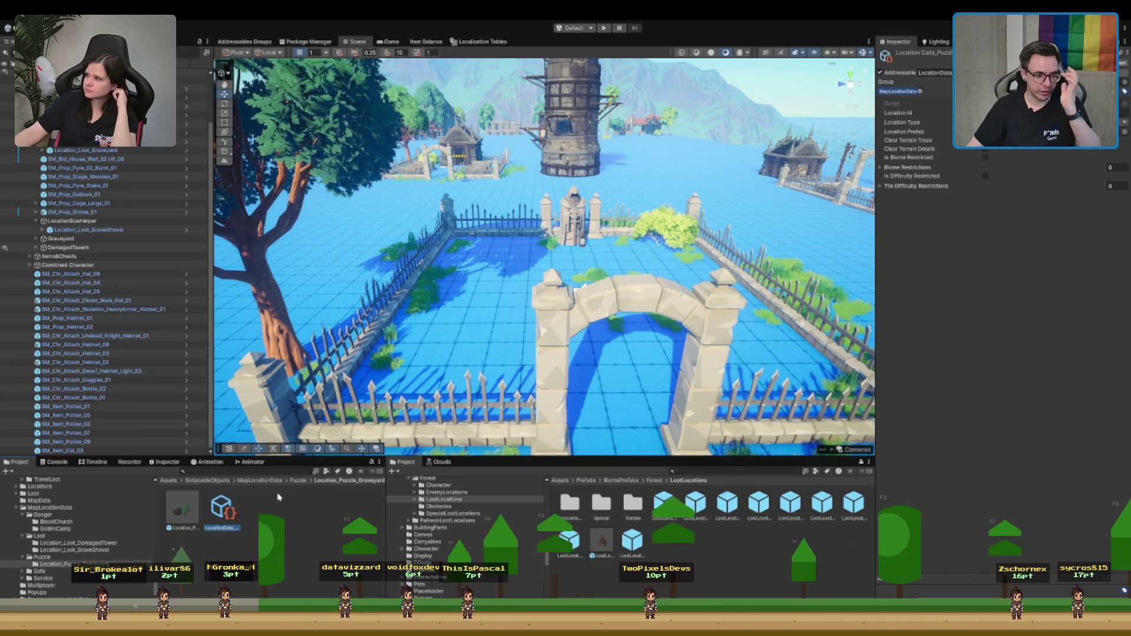
left_click(96, 529)
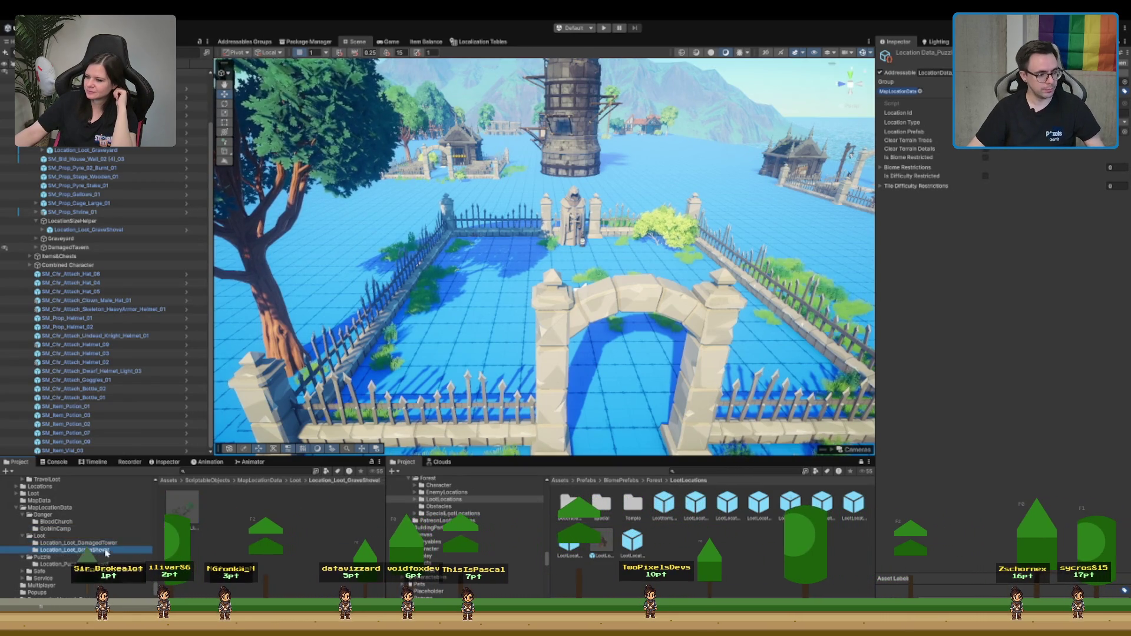
left_click(260, 494)
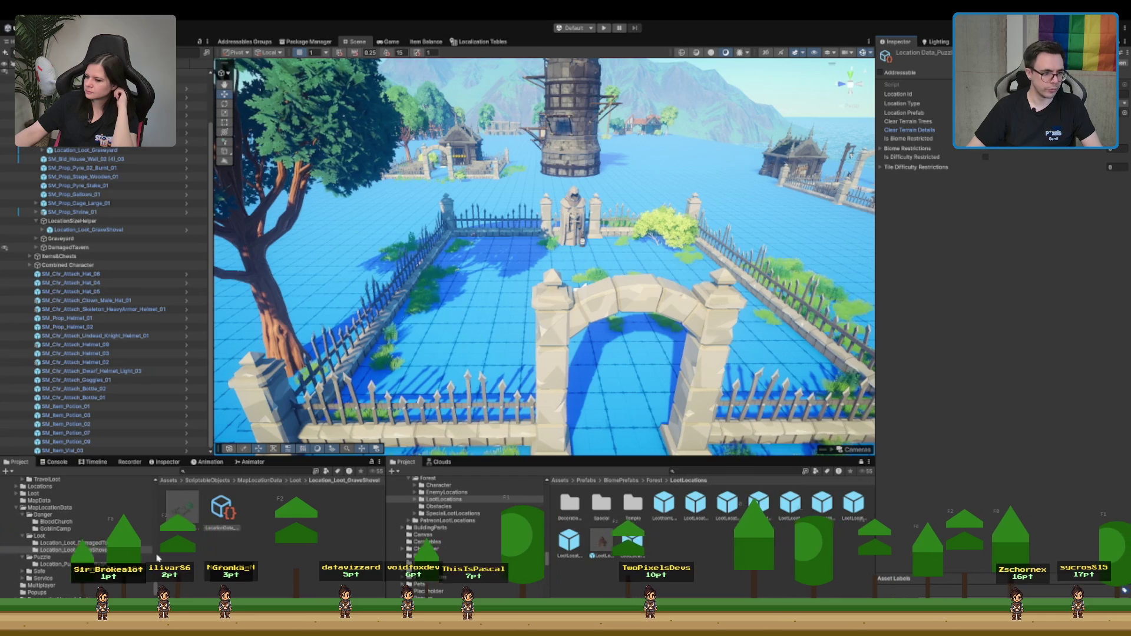
left_click(900, 73)
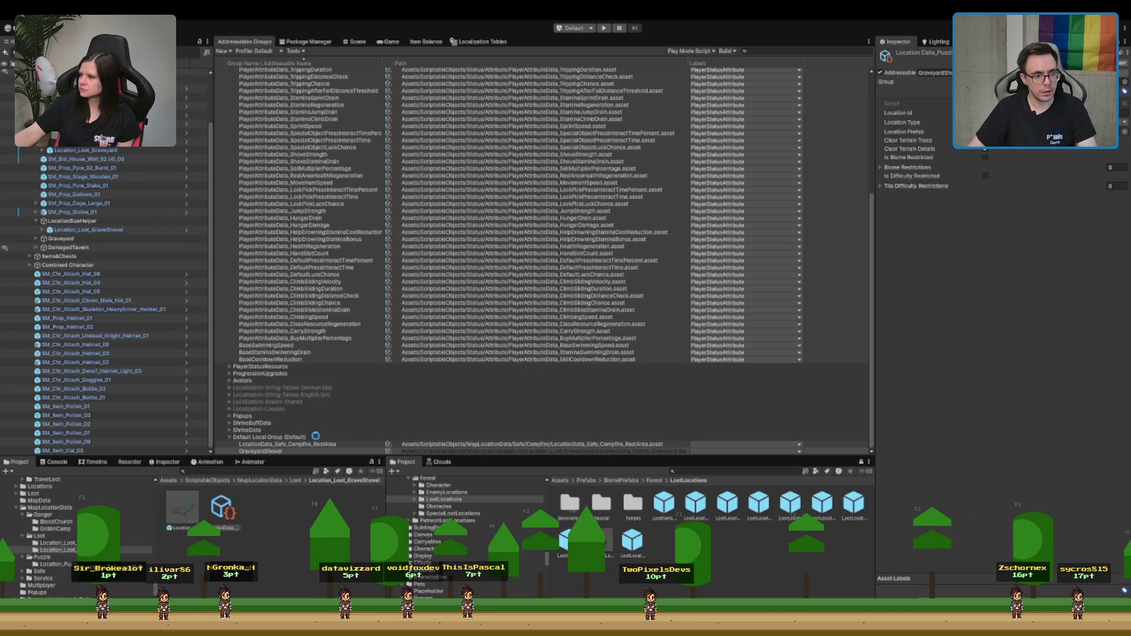
Step: Compare the GraveyardShovel entry with the campfire rest area's location data
left_click(300, 450)
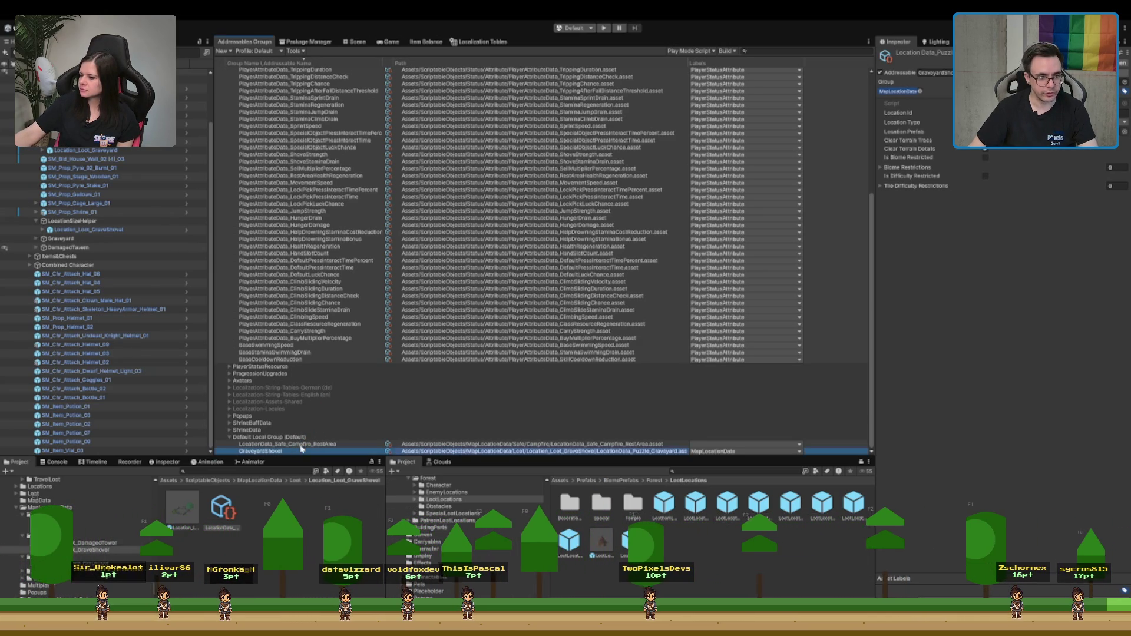
left_click(304, 445)
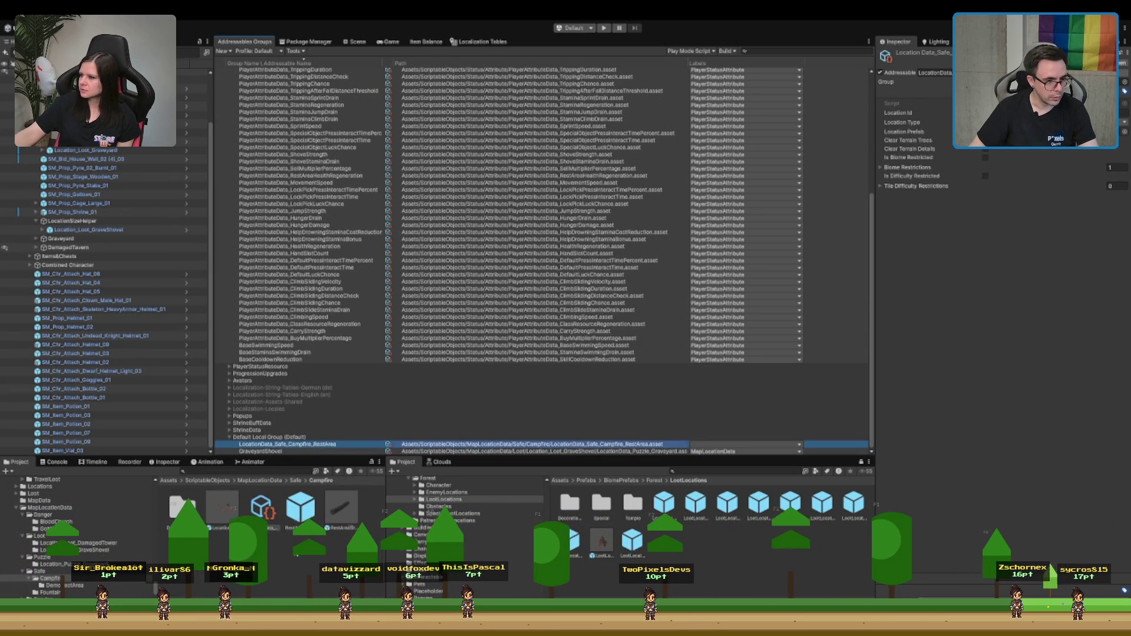
left_click(78, 586)
left_click(221, 510)
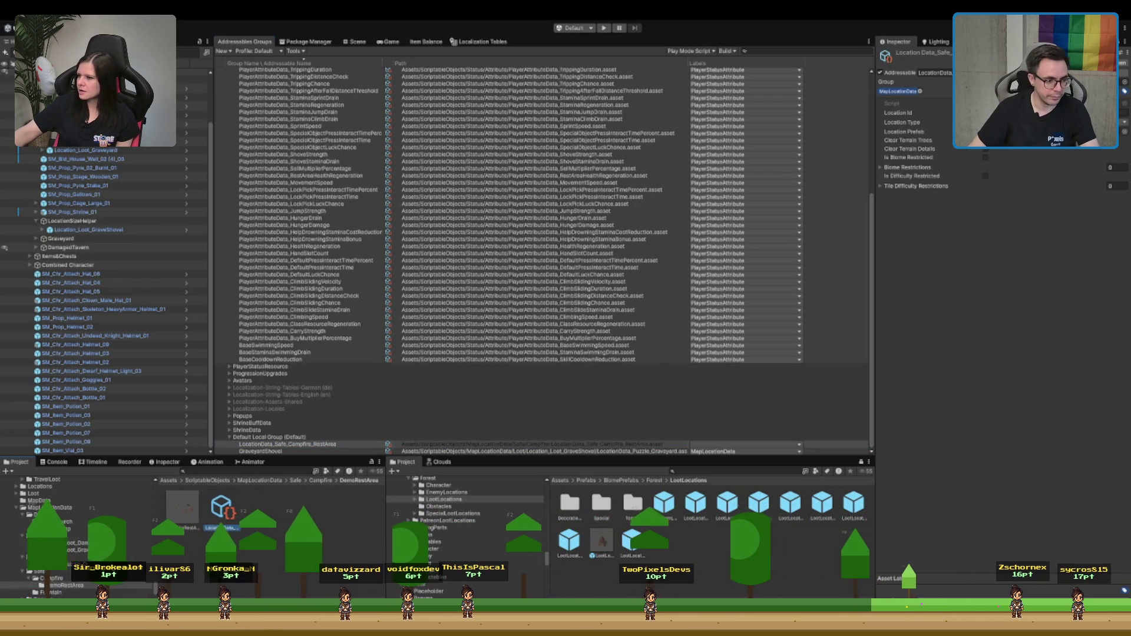
left_click(133, 578)
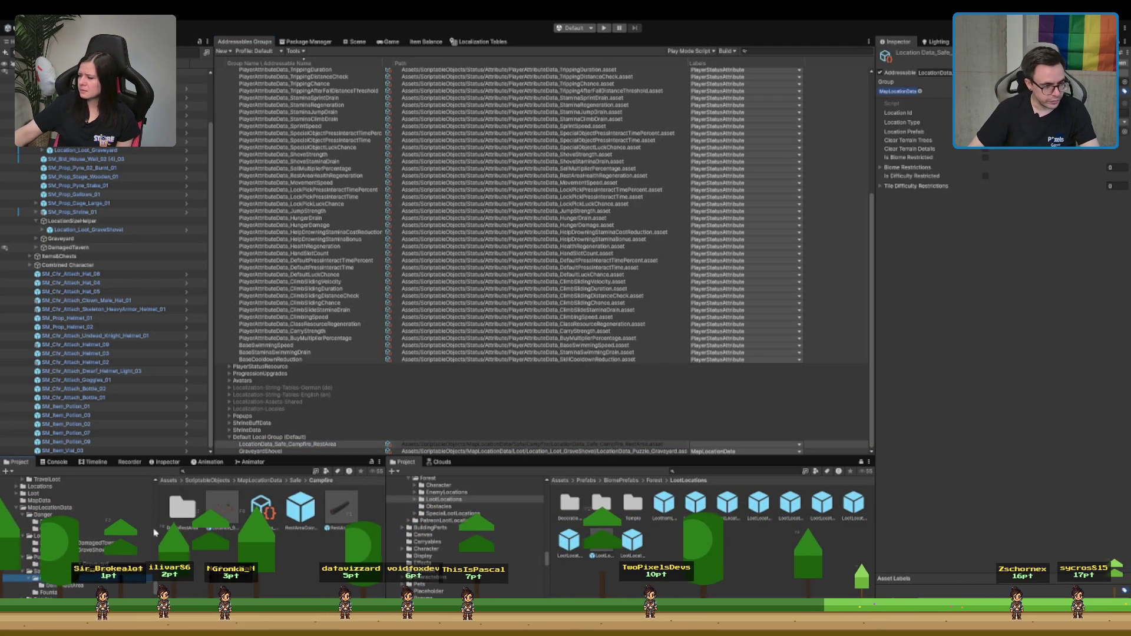
left_click(50, 564)
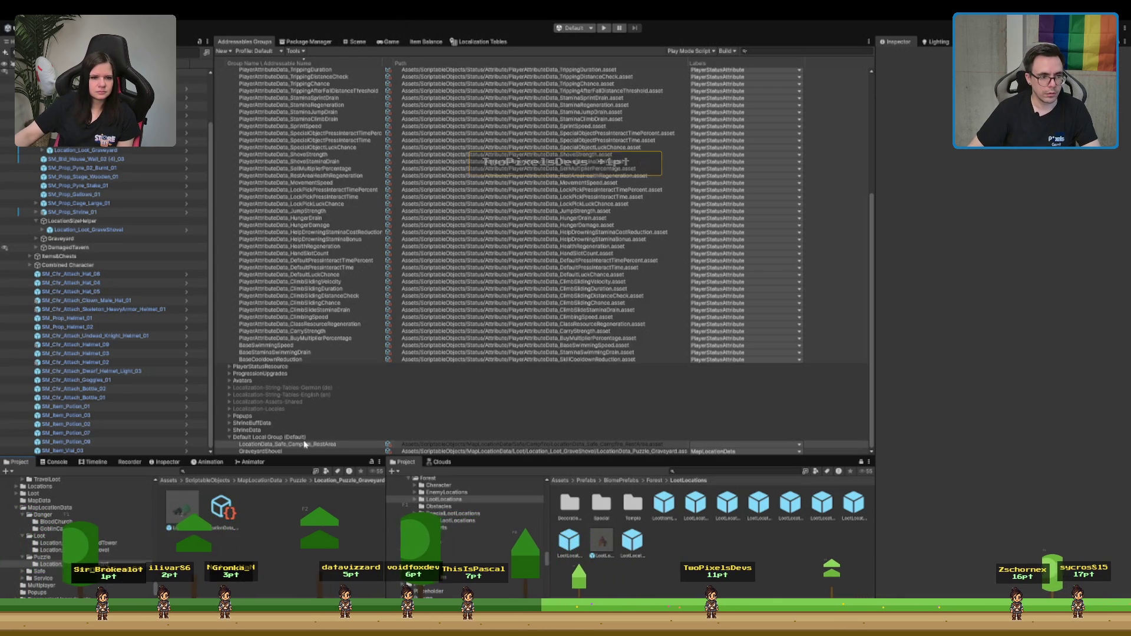
scroll(277, 380, "up", 5)
left_click(259, 223)
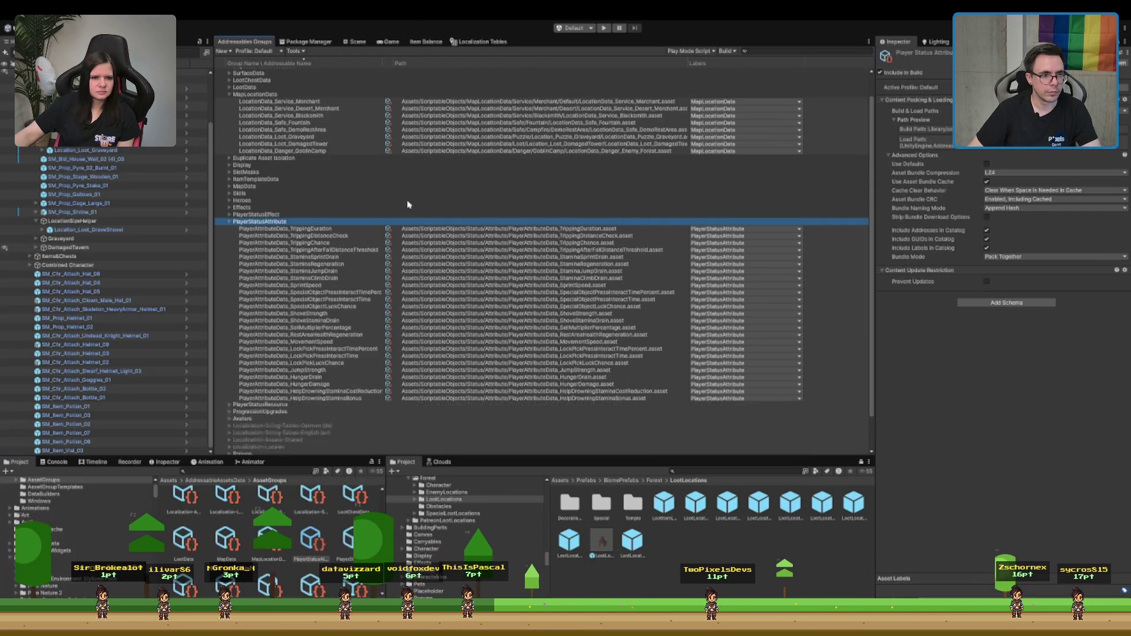
Step: Move GraveyardShovel into the MapLocationData group with address LocationData_Loot_GraveyardShovel
mouse_move(269, 339)
left_mouse_down()
mouse_move(350, 192)
mouse_move(293, 313)
left_mouse_up()
left_click_drag(286, 344, 341, 181)
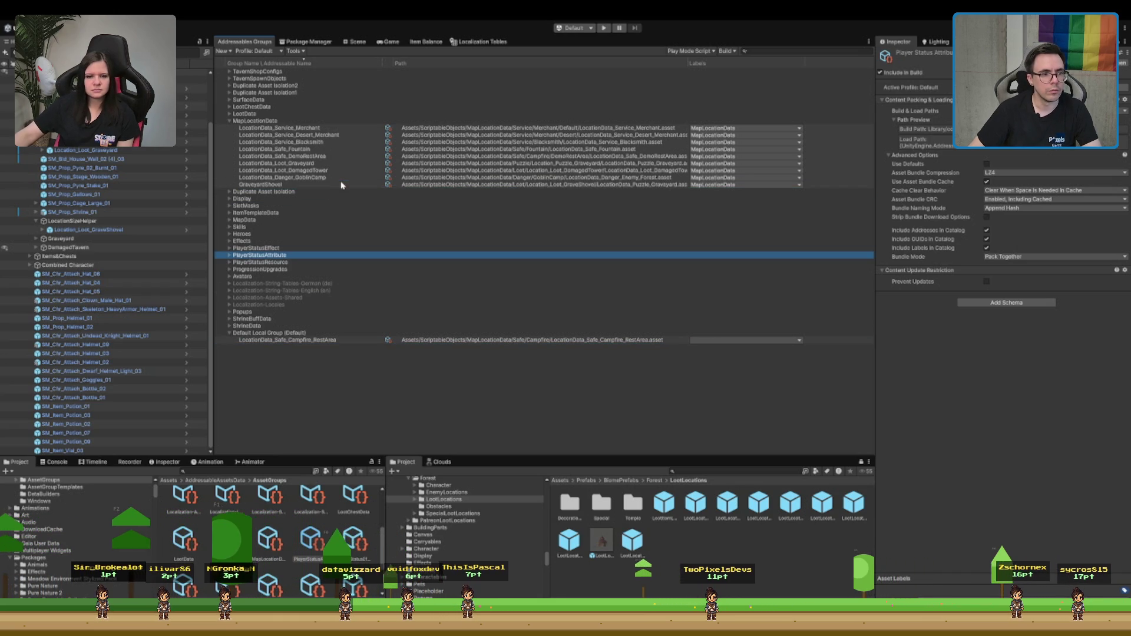
left_click(934, 73)
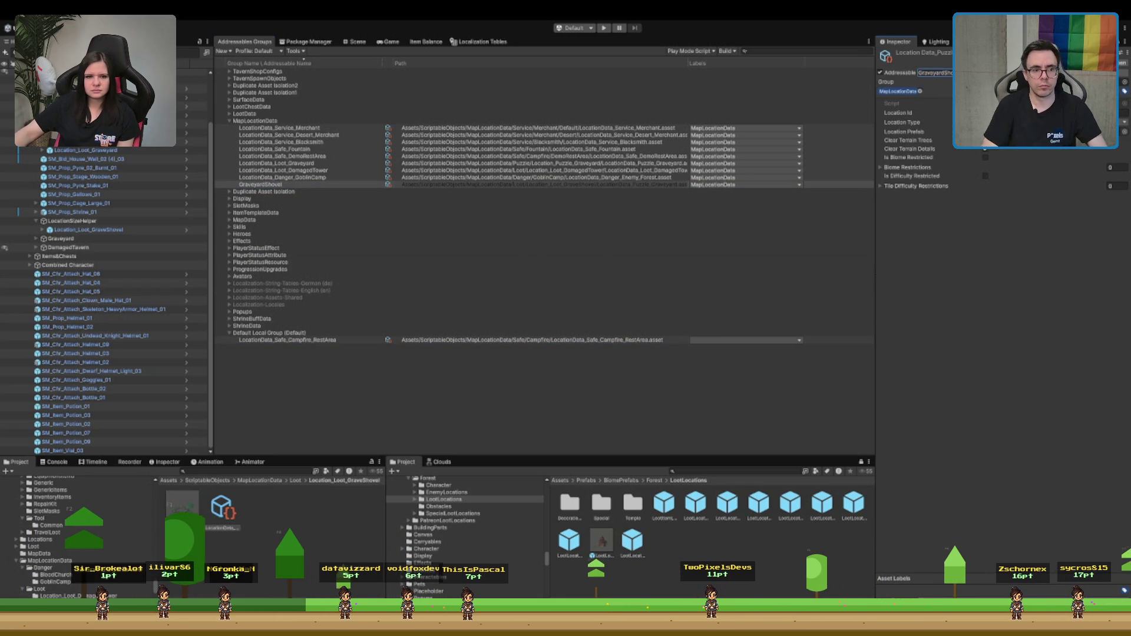
type("LocationData")
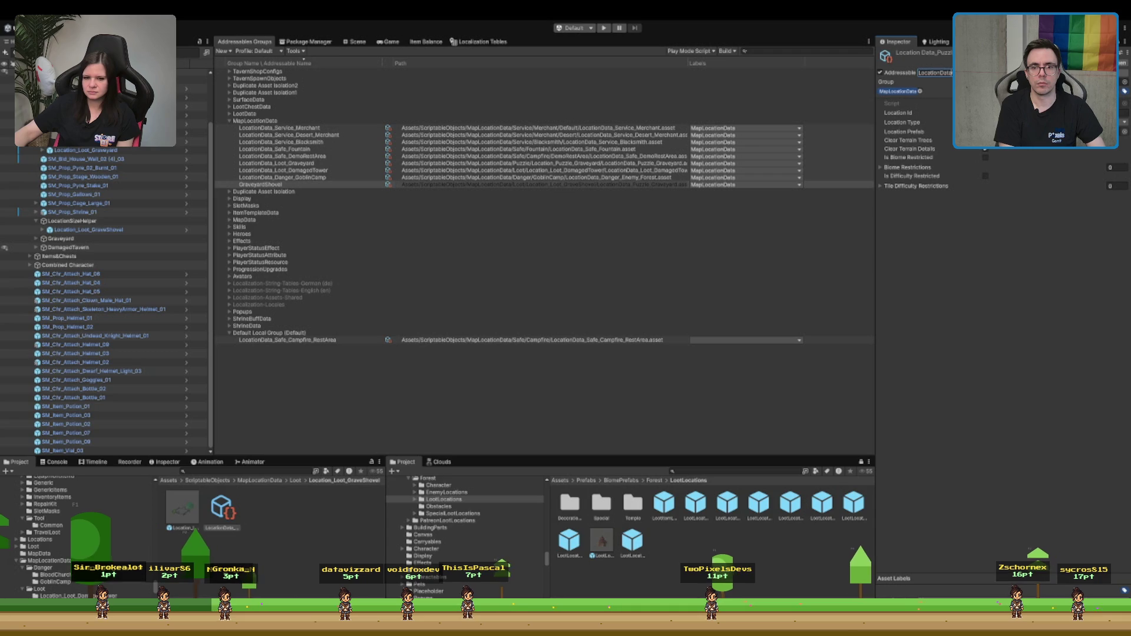
key("Return")
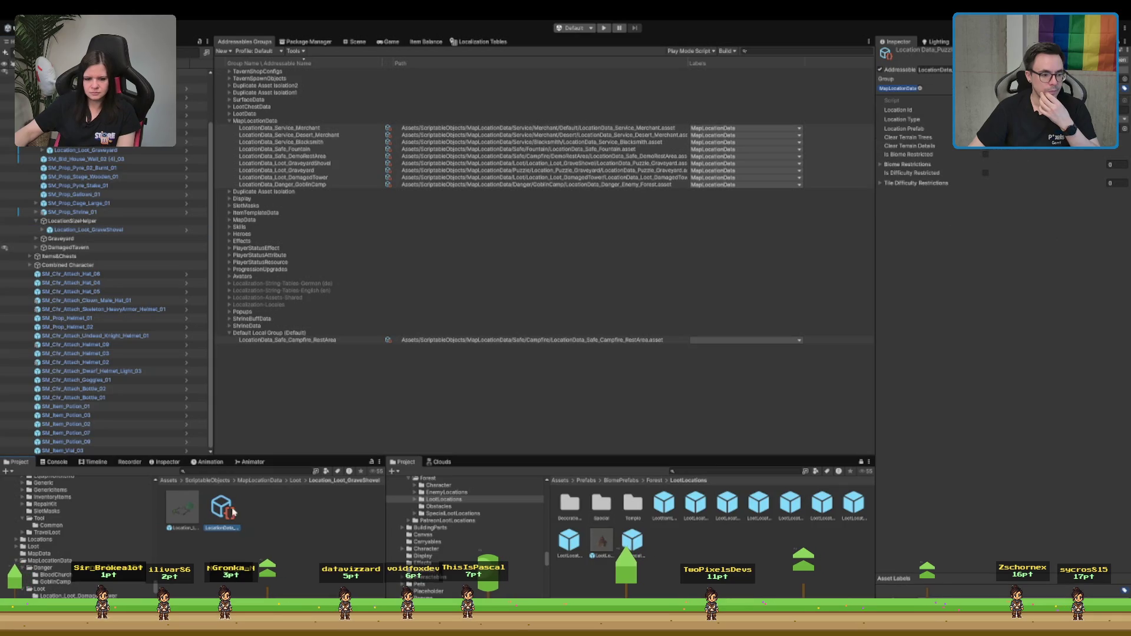
scroll(93, 586, "down", 3)
left_click(233, 516)
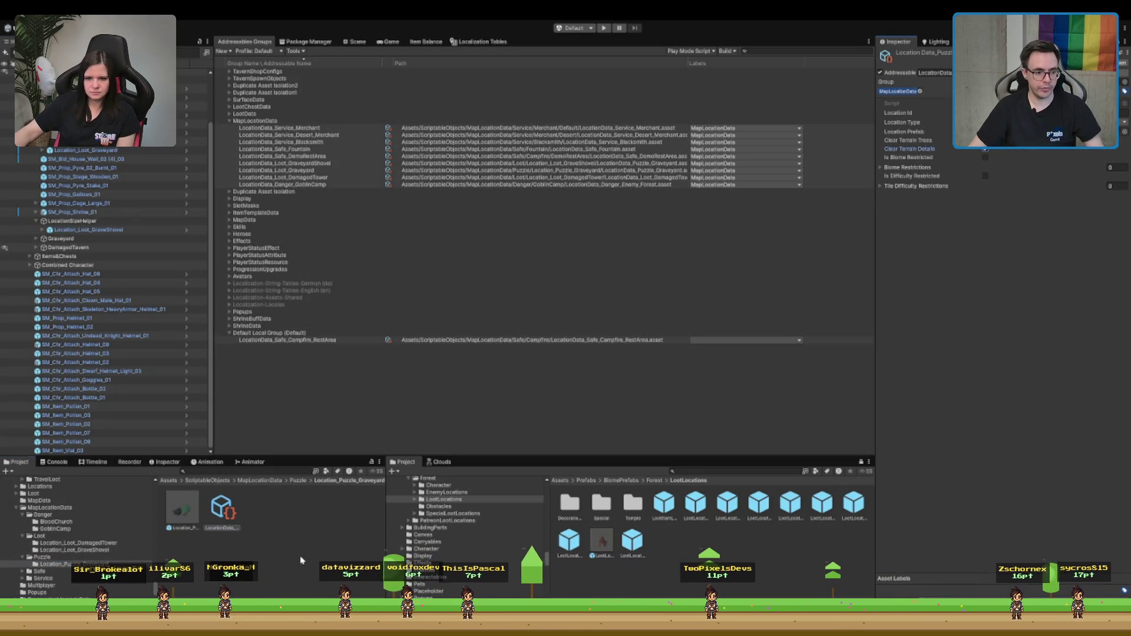
left_click(731, 551)
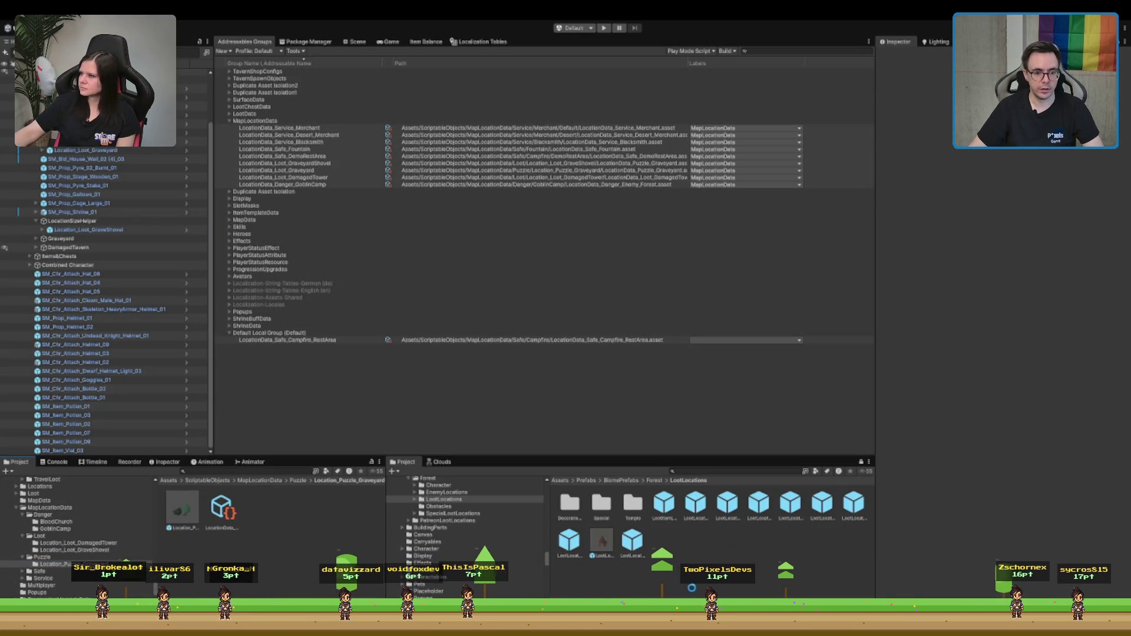
Step: Open the Scenes folder and start an Einzelspieler (single-player) game in play mode
scroll(434, 523, "up", 5)
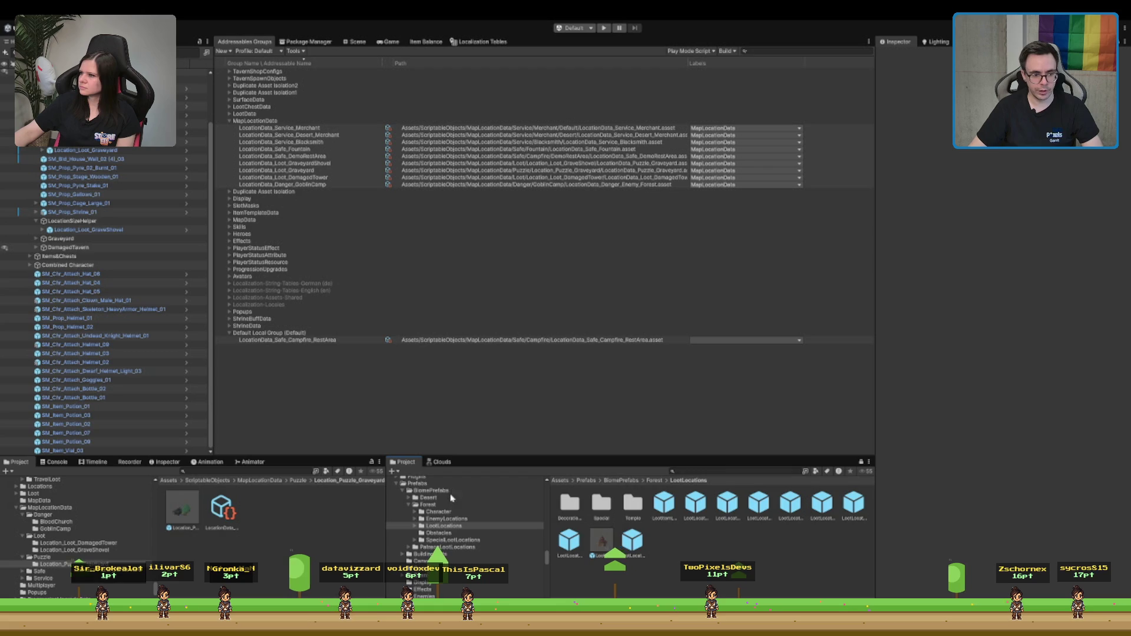
left_click(463, 482)
scroll(439, 524, "up", 2)
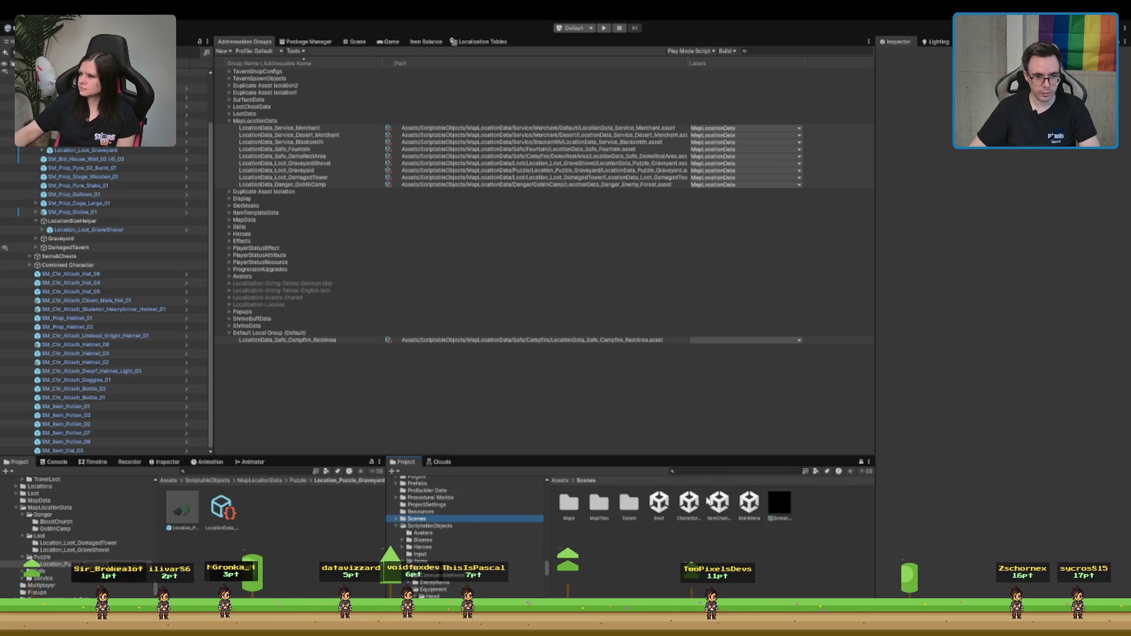
left_click(658, 504)
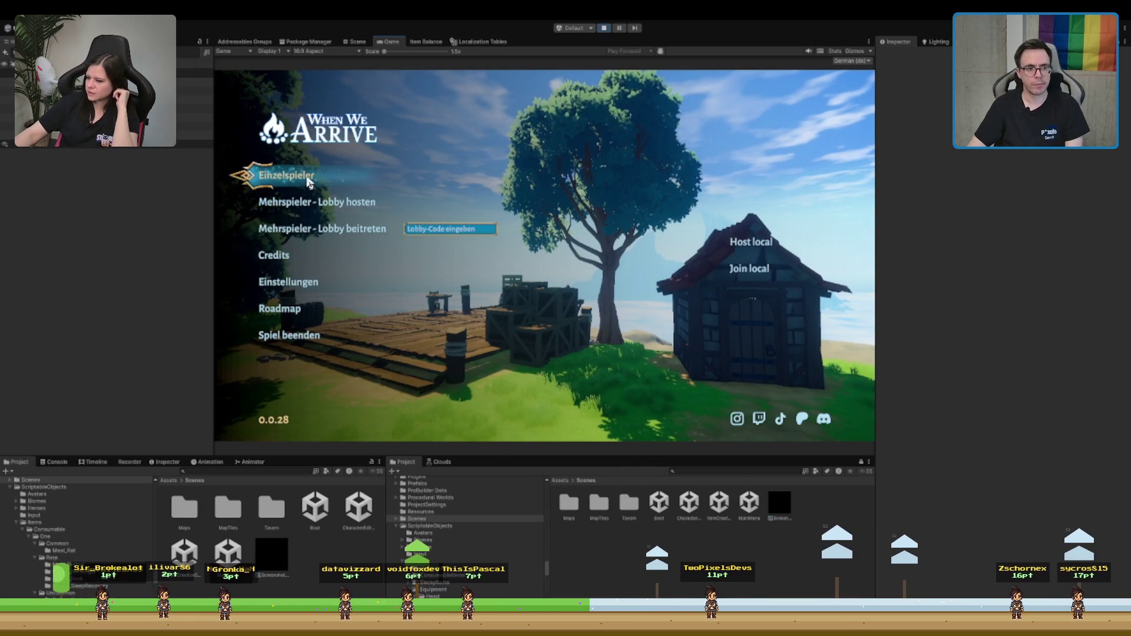
left_click(309, 180)
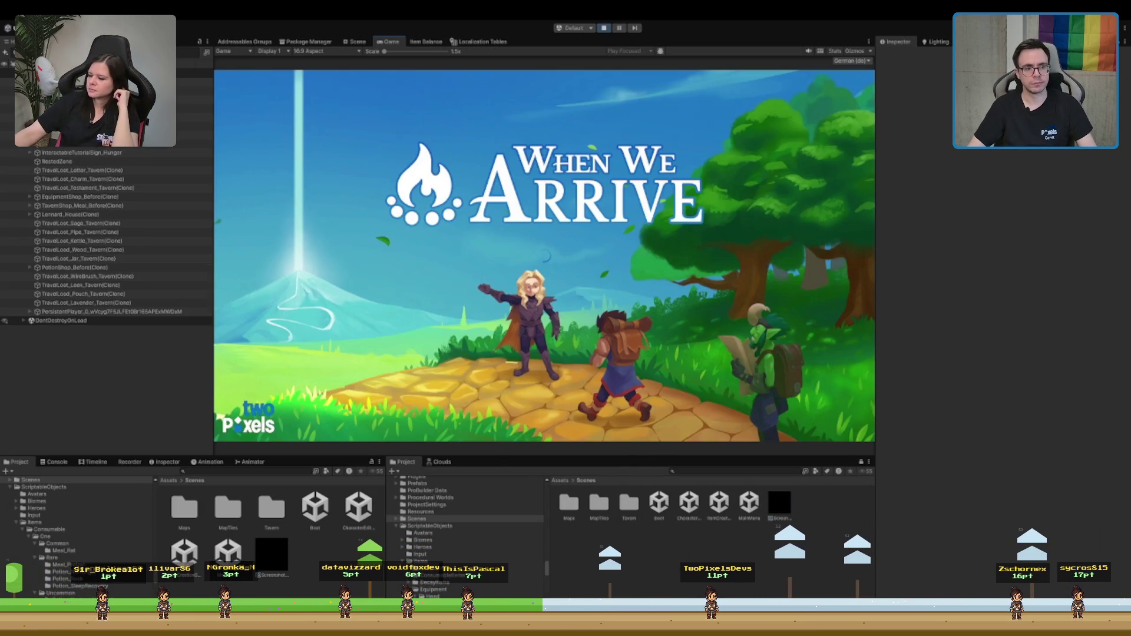
Step: Run the character out of the tavern and into the purple portal
key("w")
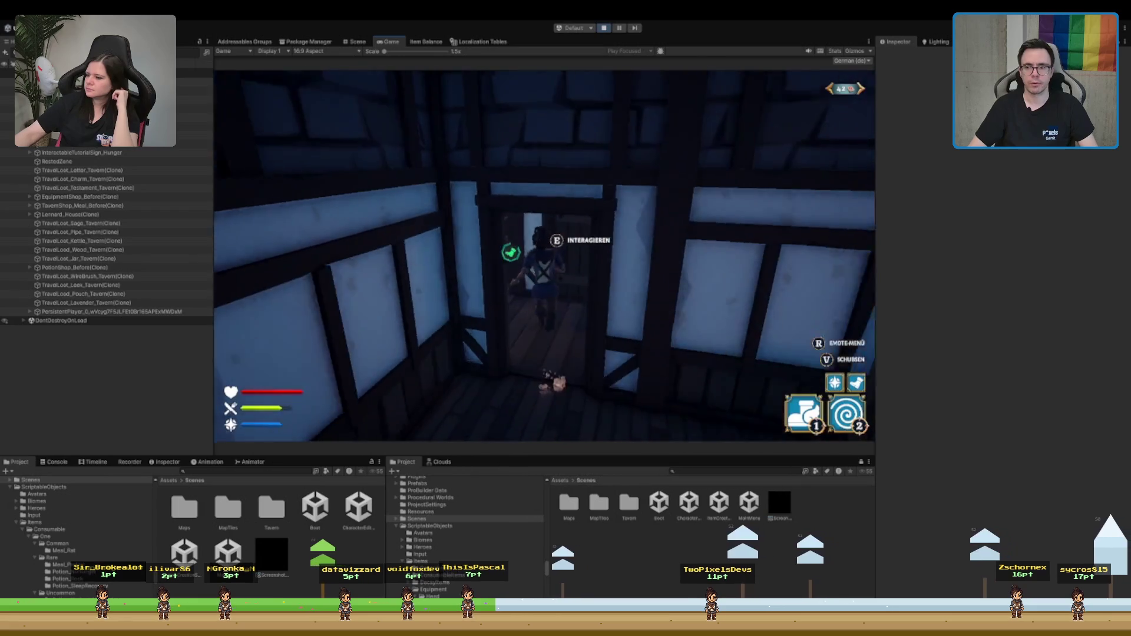
key("w")
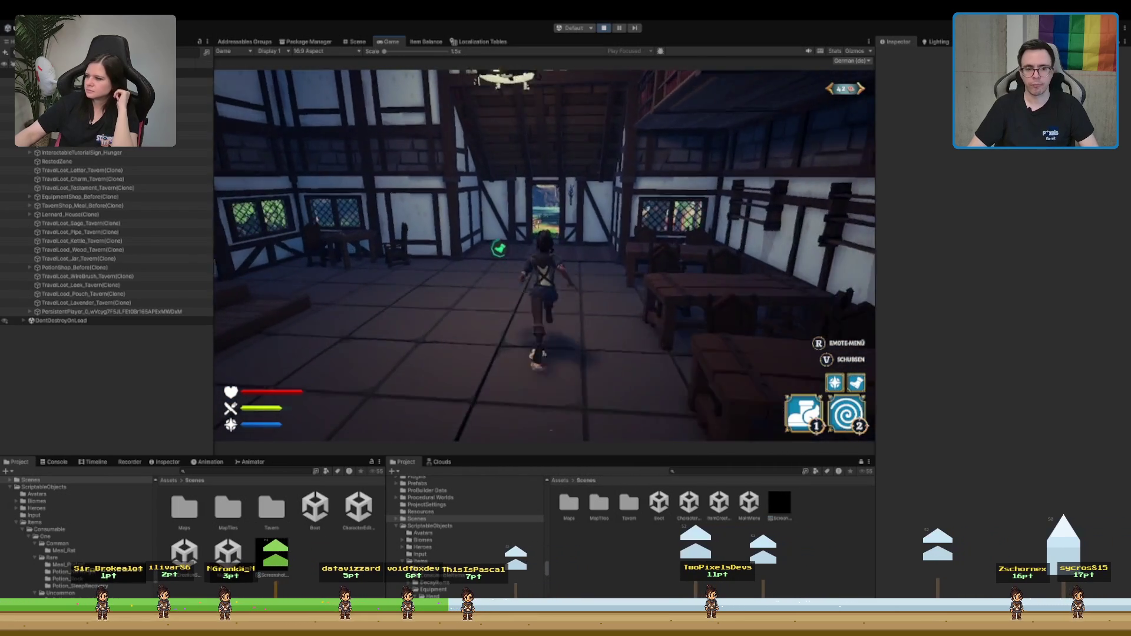
key("w")
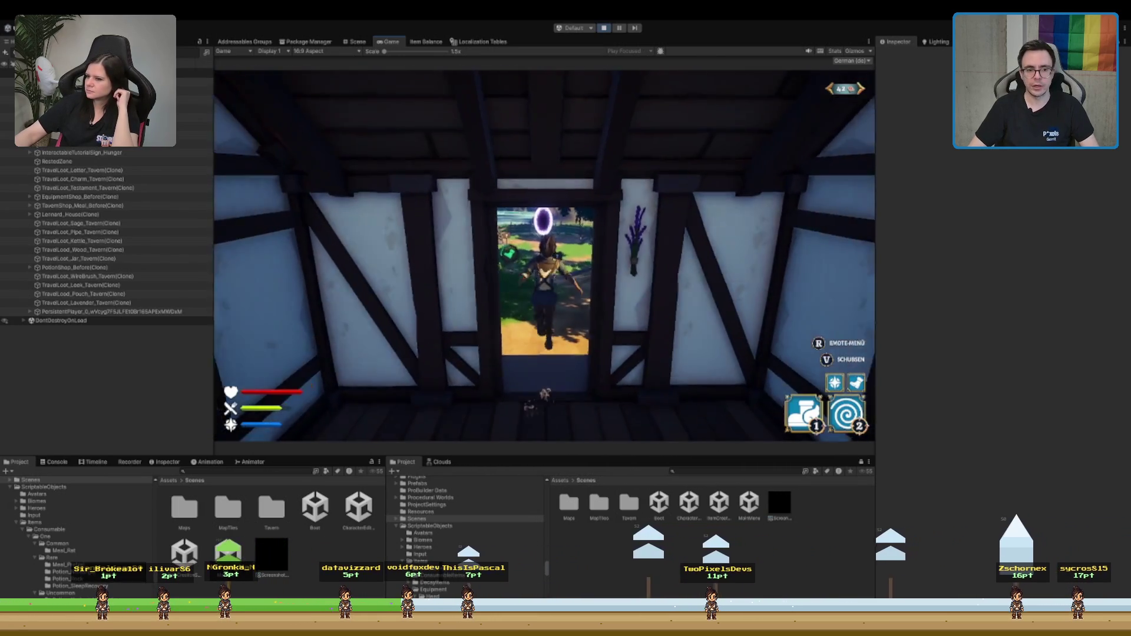
key("w")
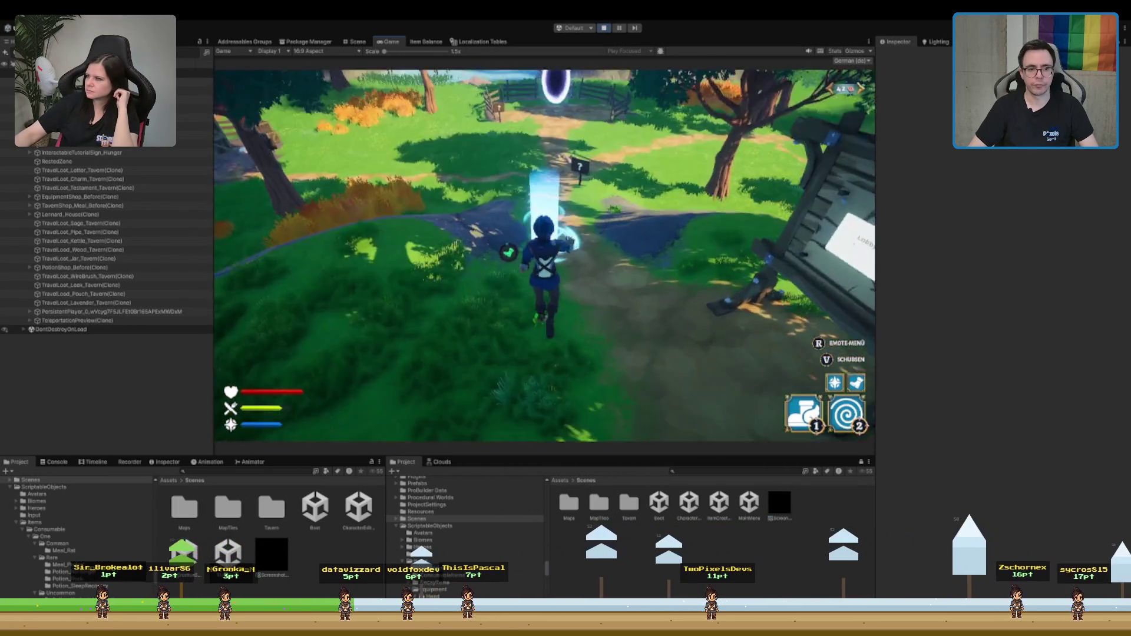
key("w")
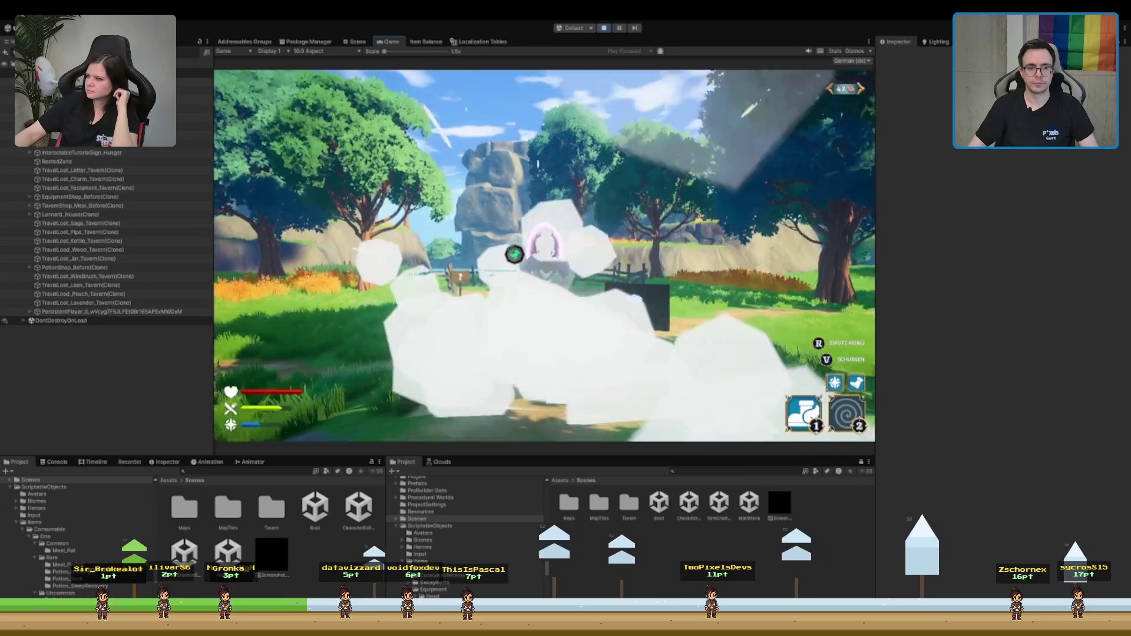
key("w")
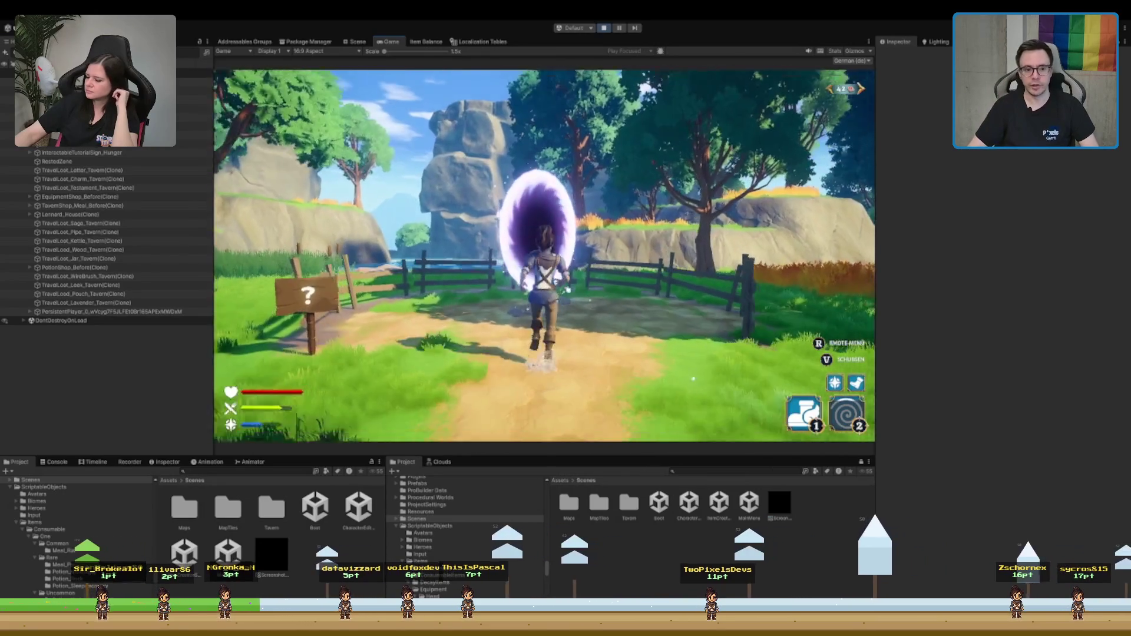
key("w")
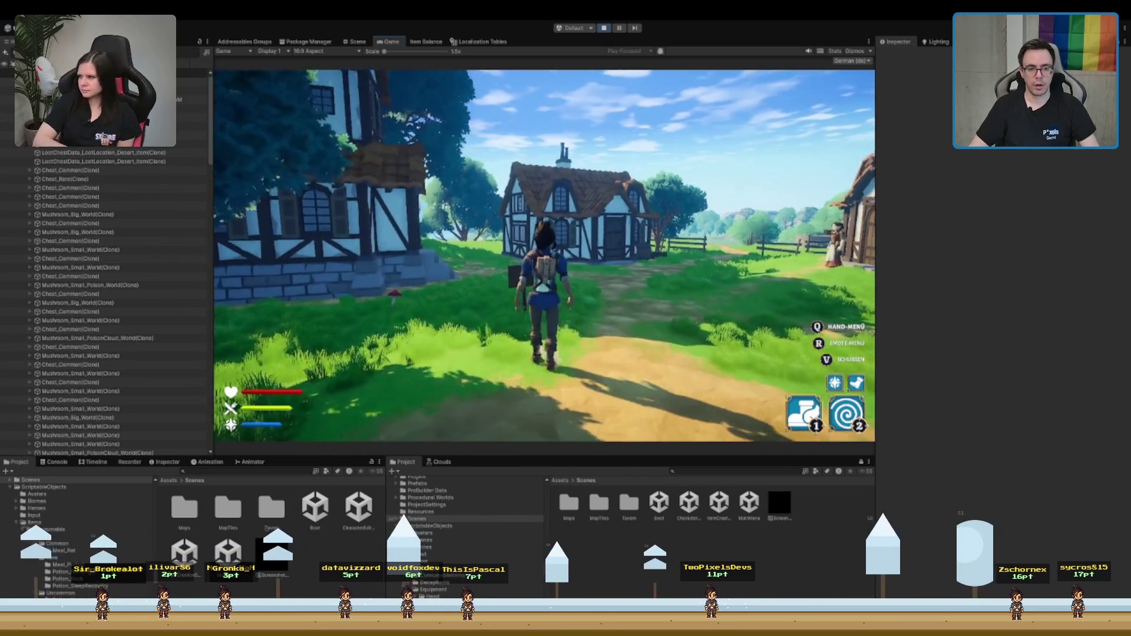
Step: Run across the grassy slope, using the burst ability, up to the lever
key("w")
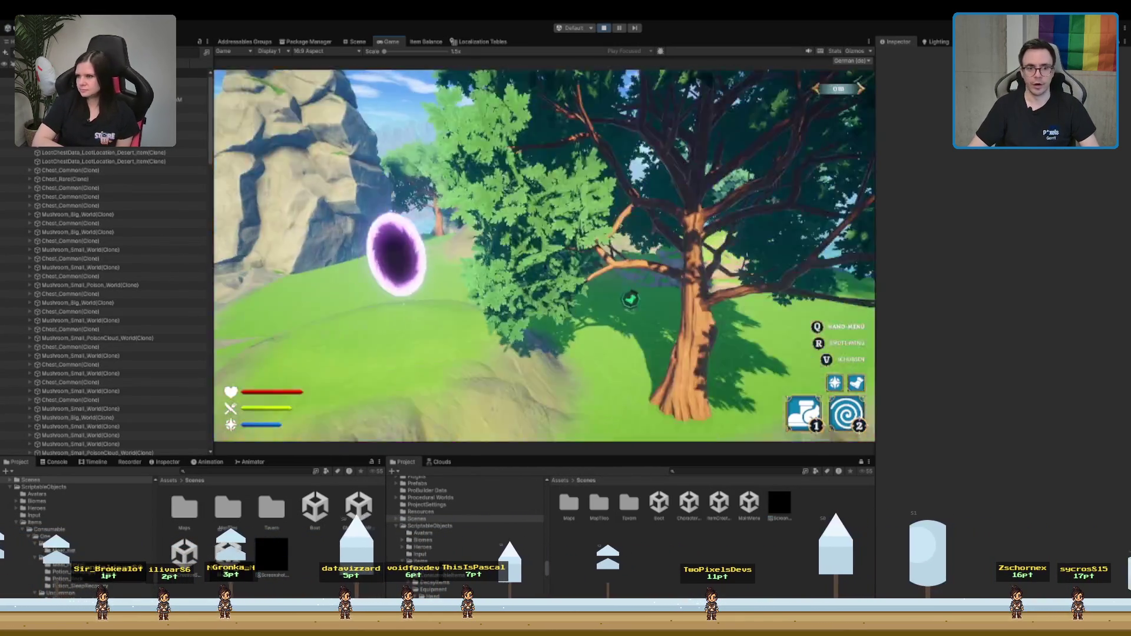
key("w")
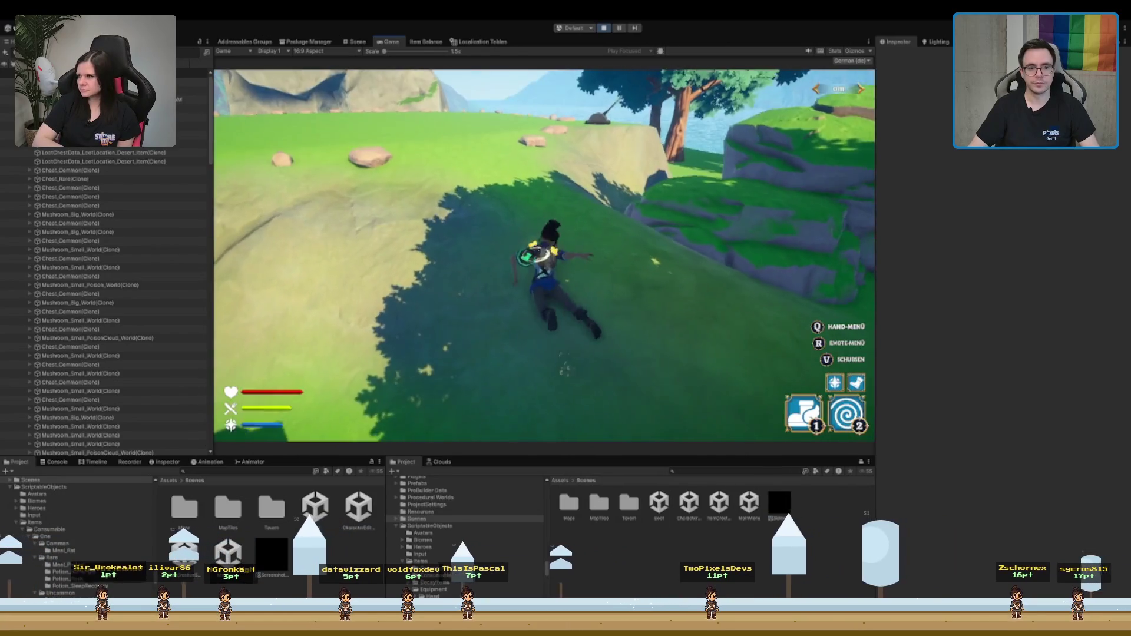
key("2")
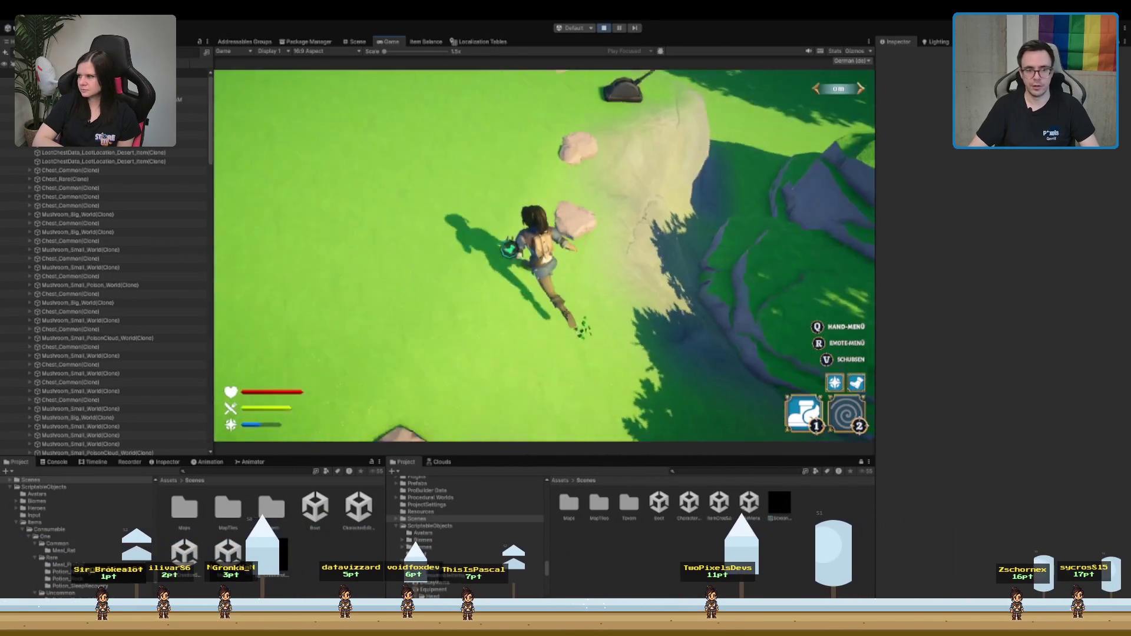
key("w")
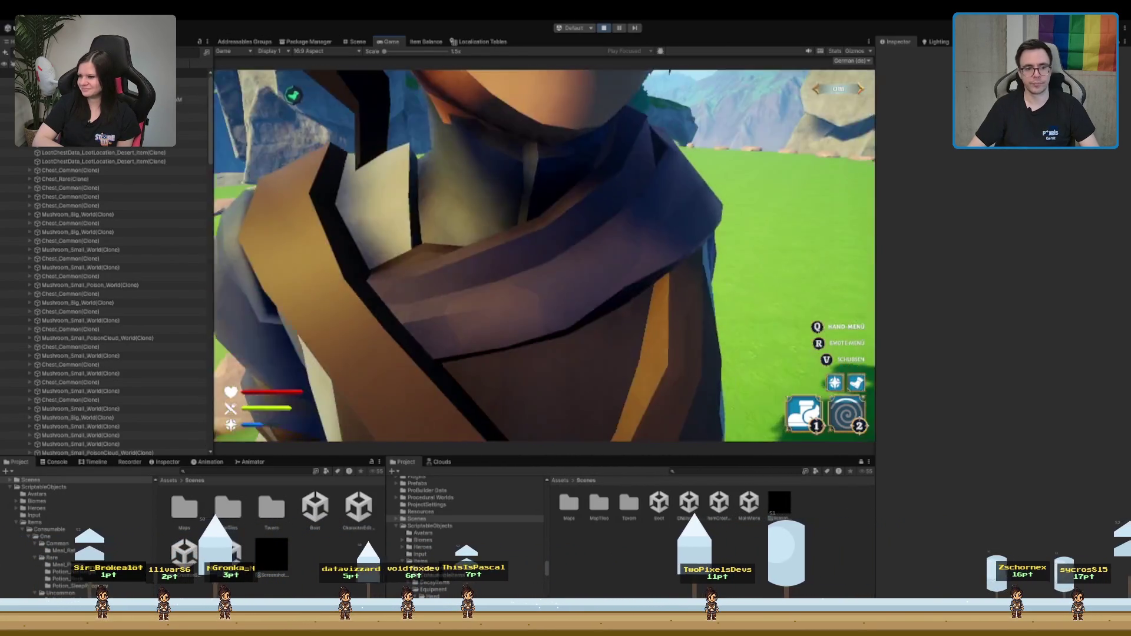
key("w")
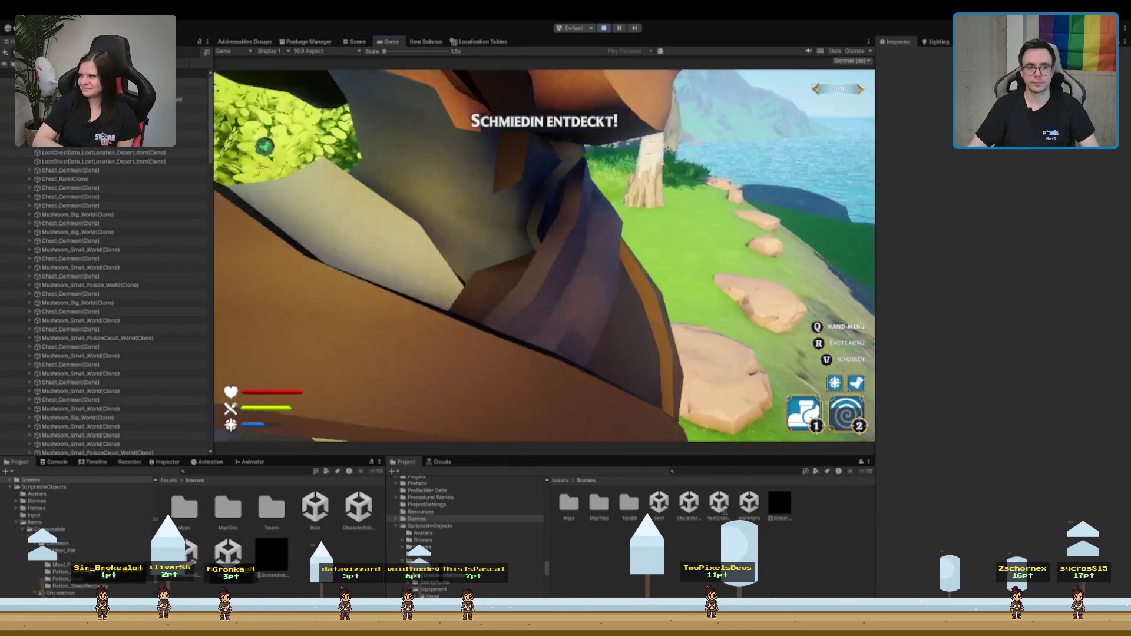
key("w")
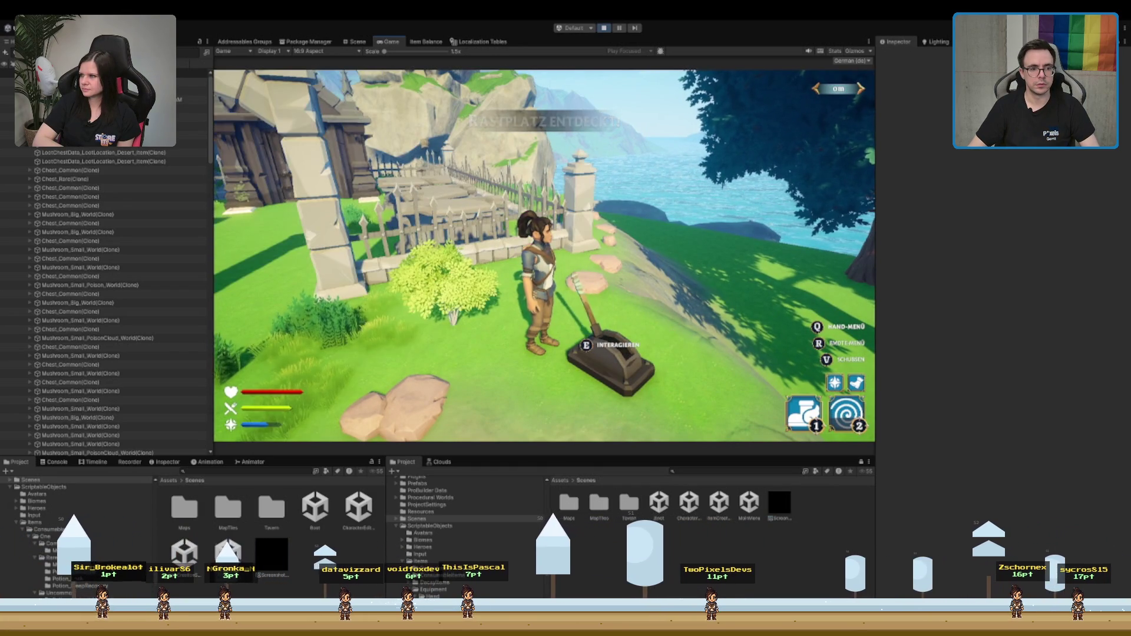
Step: Flip the lever back and forth, then use it to travel to the graveyard
key("e")
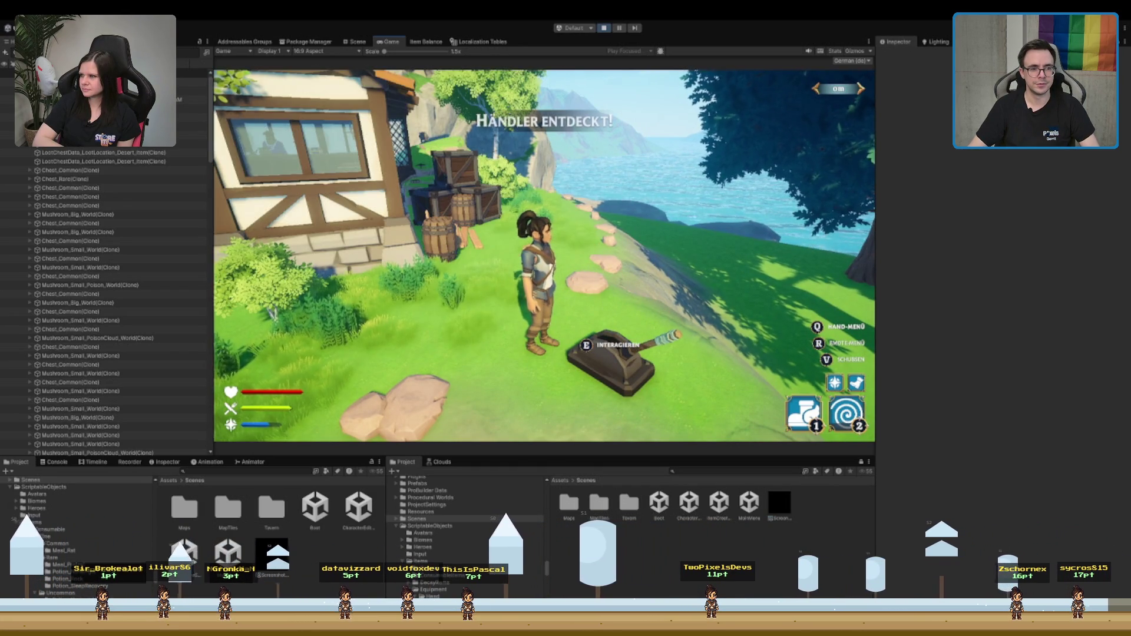
key("e")
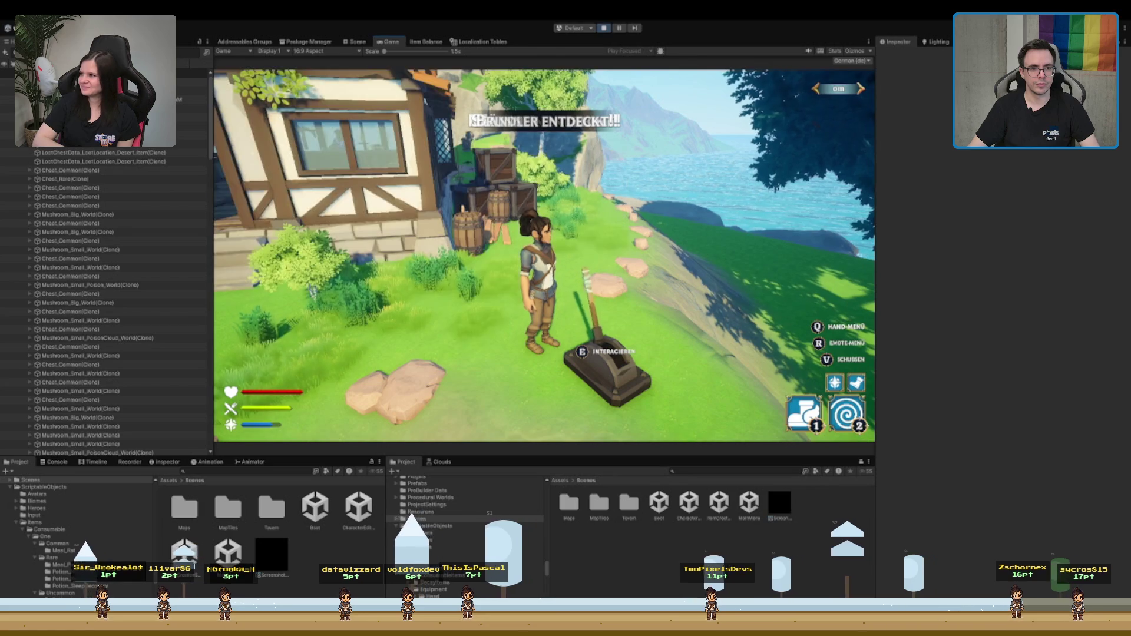
key("e")
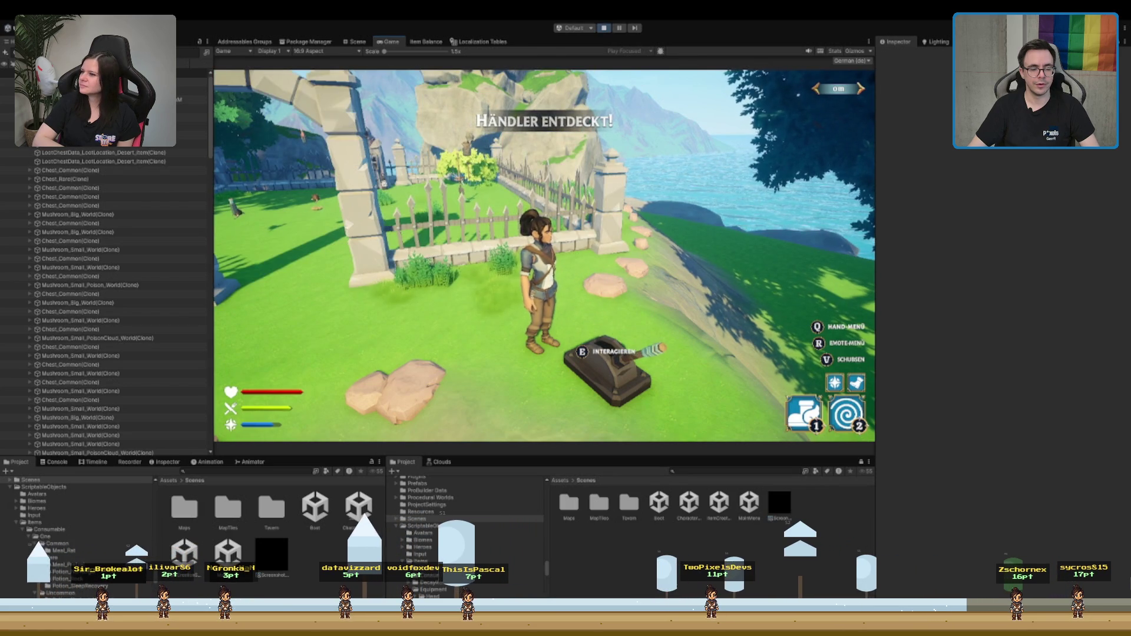
Step: Run through the stone arch and across the graveyard garden toward the hilltop portal
key("w")
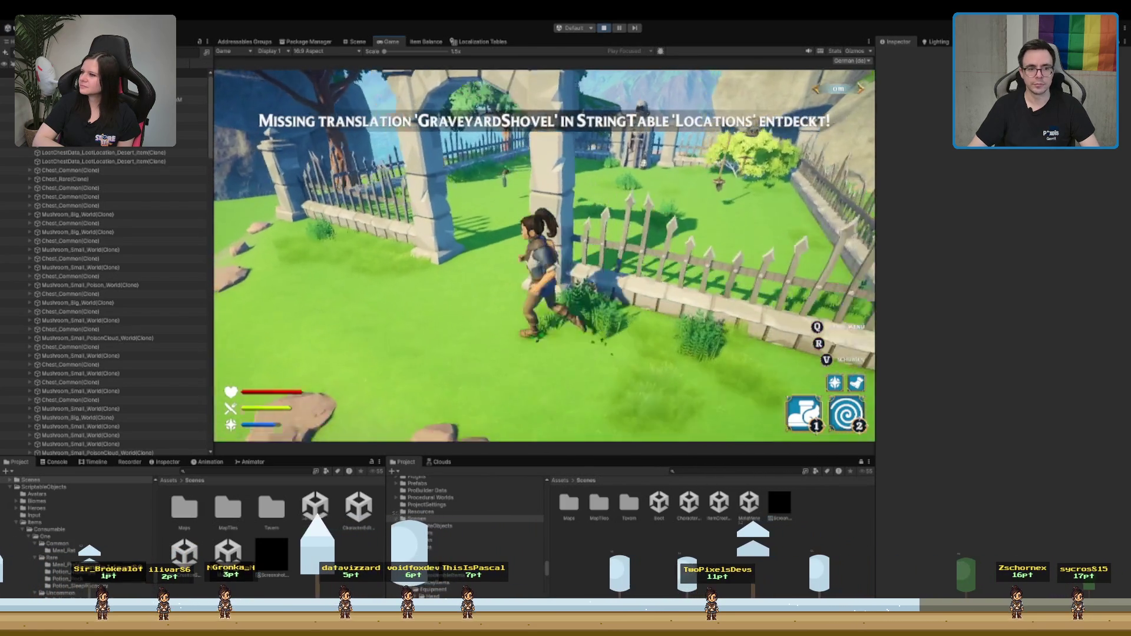
key("w")
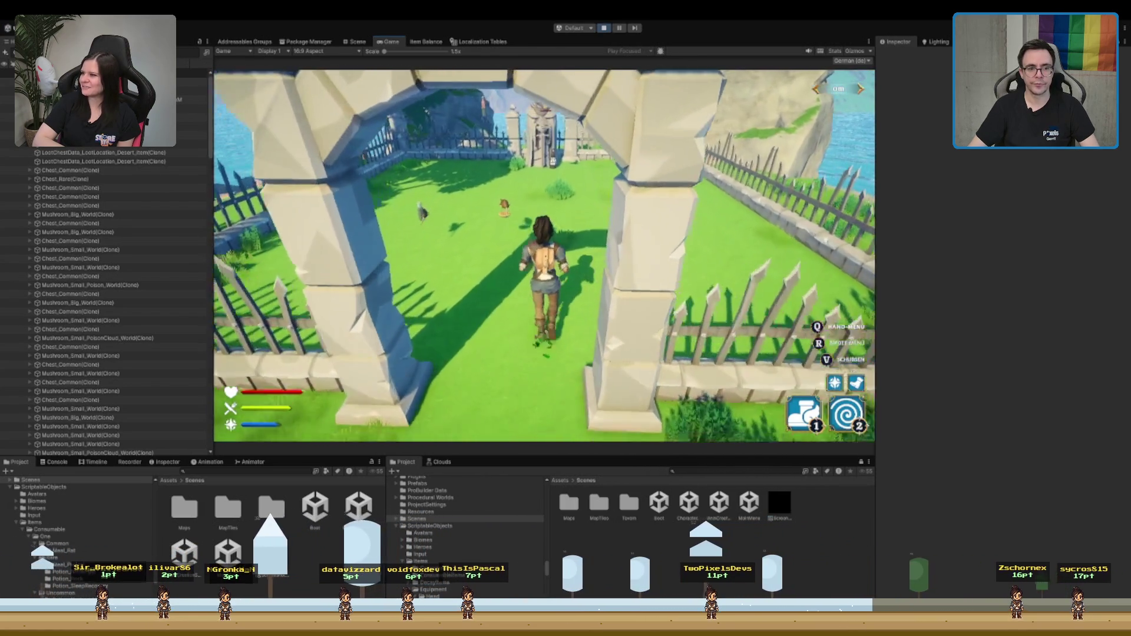
key("w")
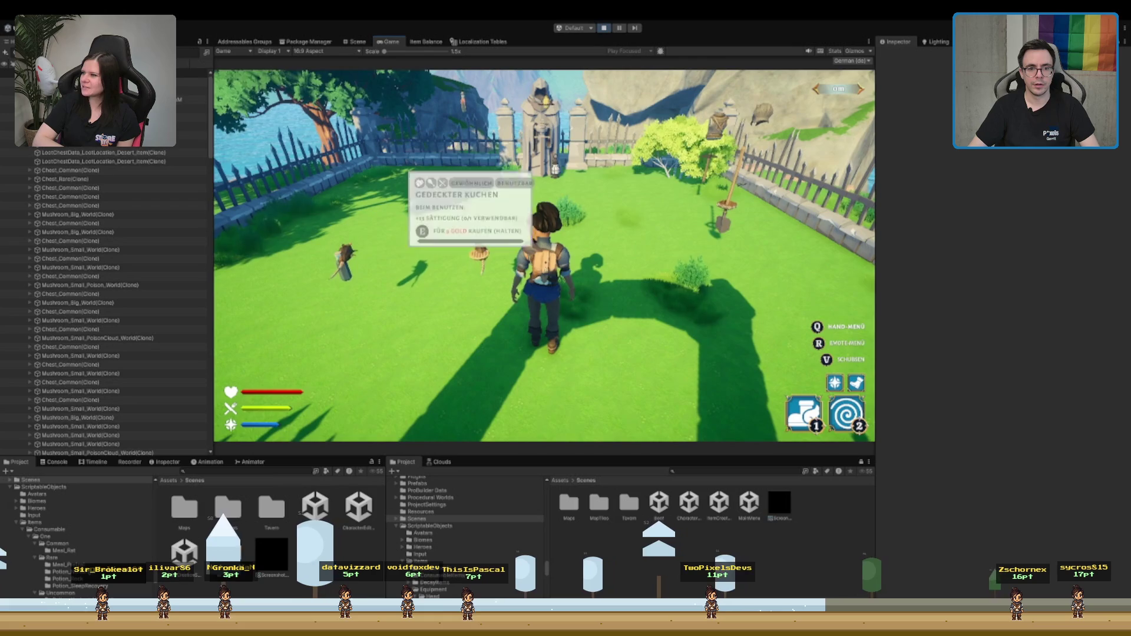
key("w")
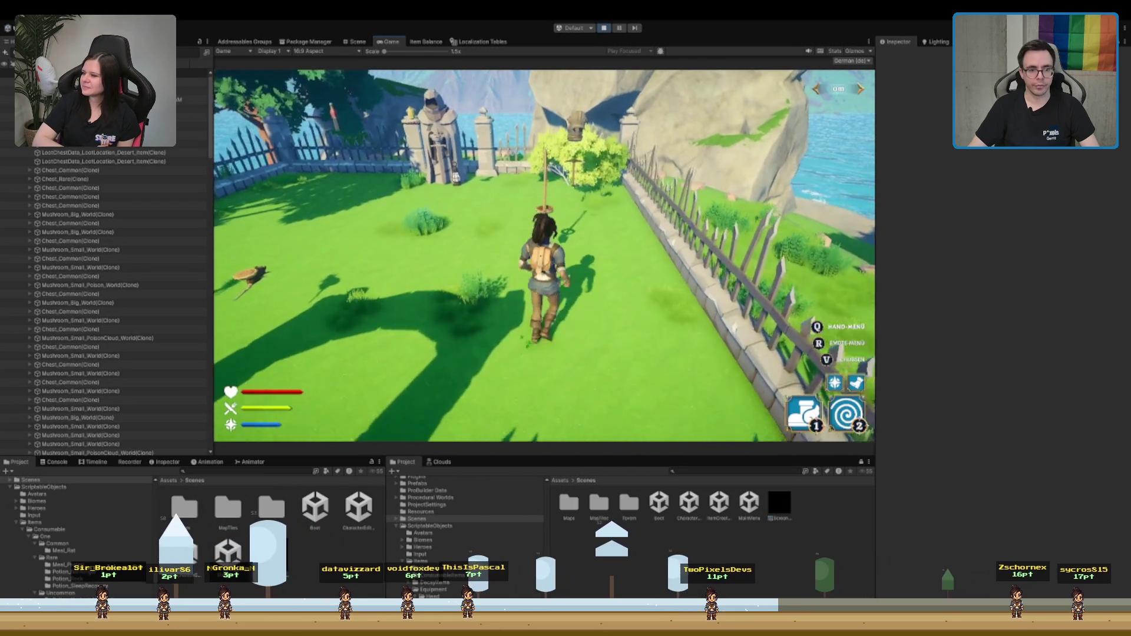
key("w")
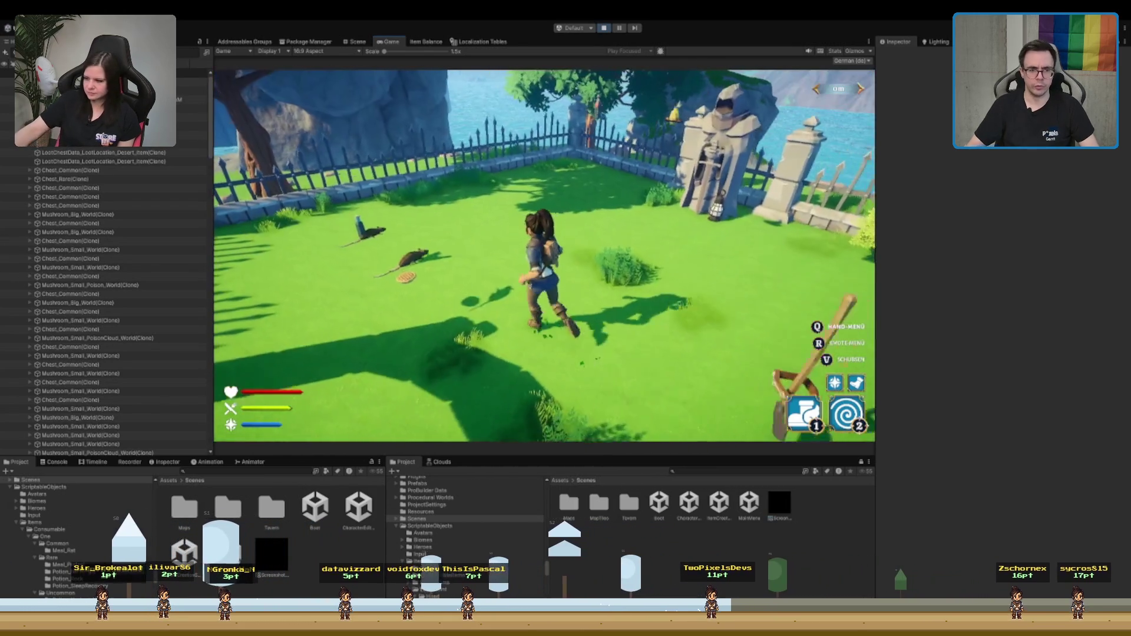
key("w")
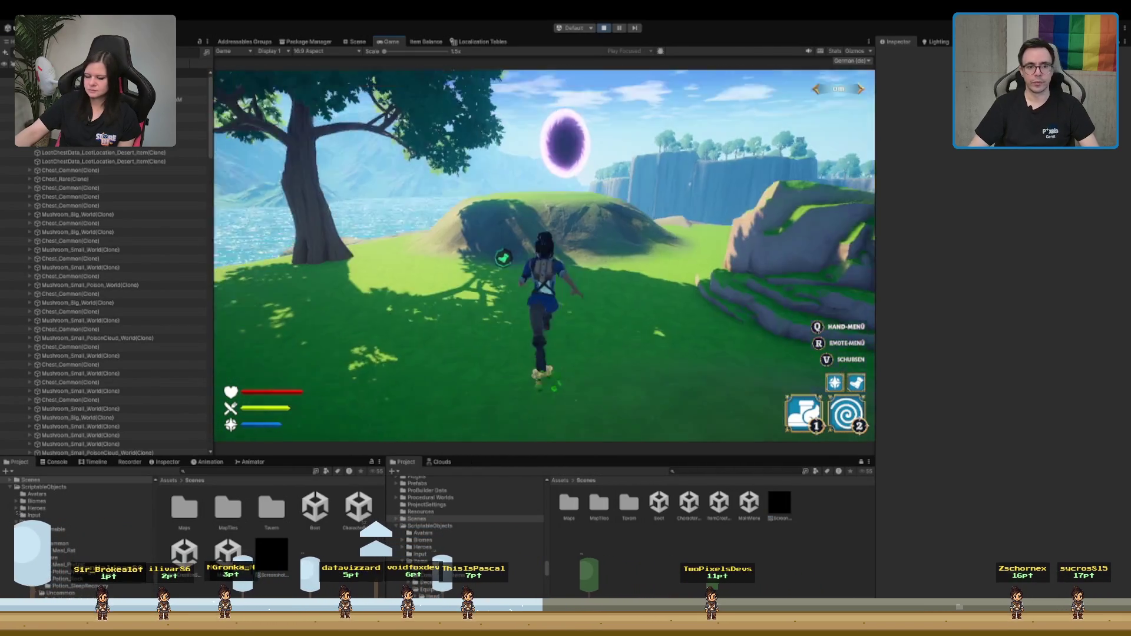
key("w")
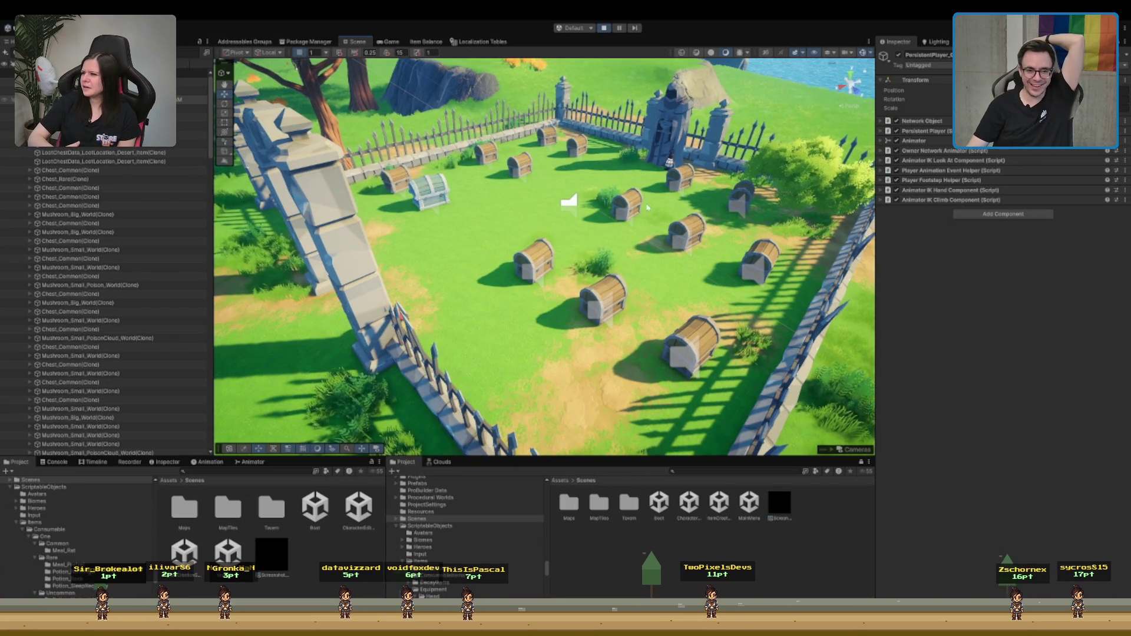
Step: Inspect the spawned Chest_Common(Clone), collapsing its Box Collider, then the graveyard's stone wall
left_click(634, 200)
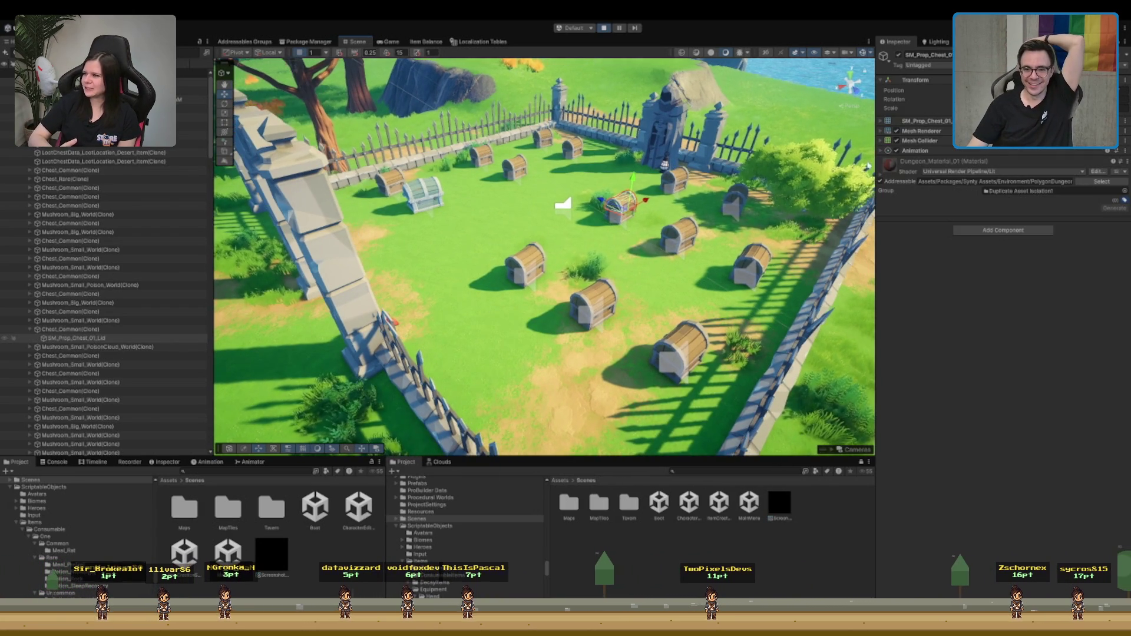
left_click(132, 328)
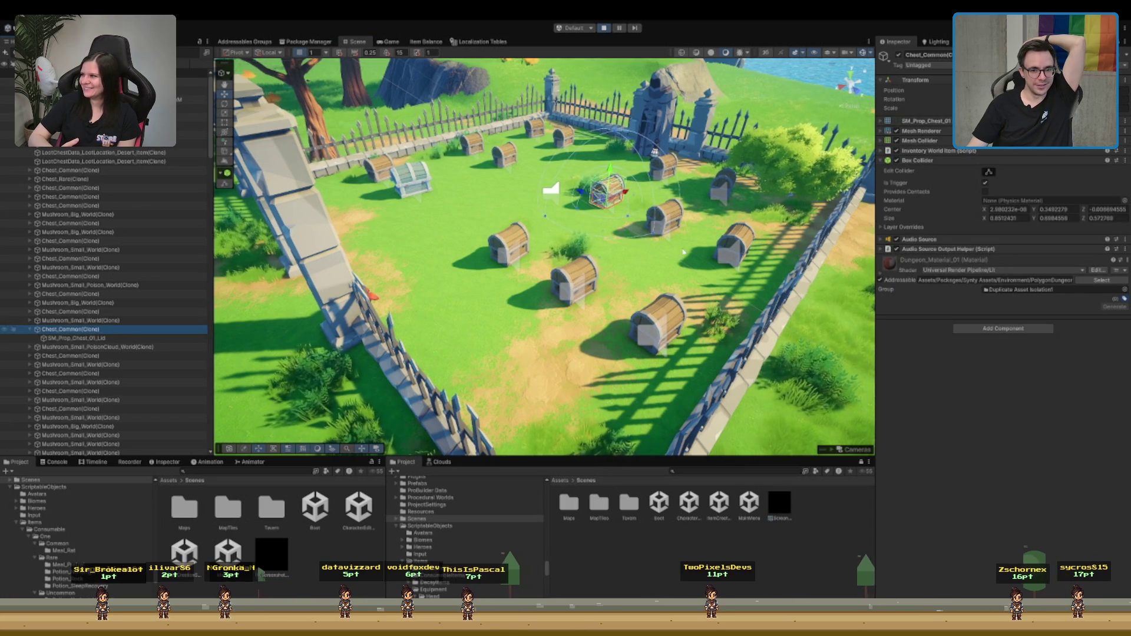
left_click(949, 159)
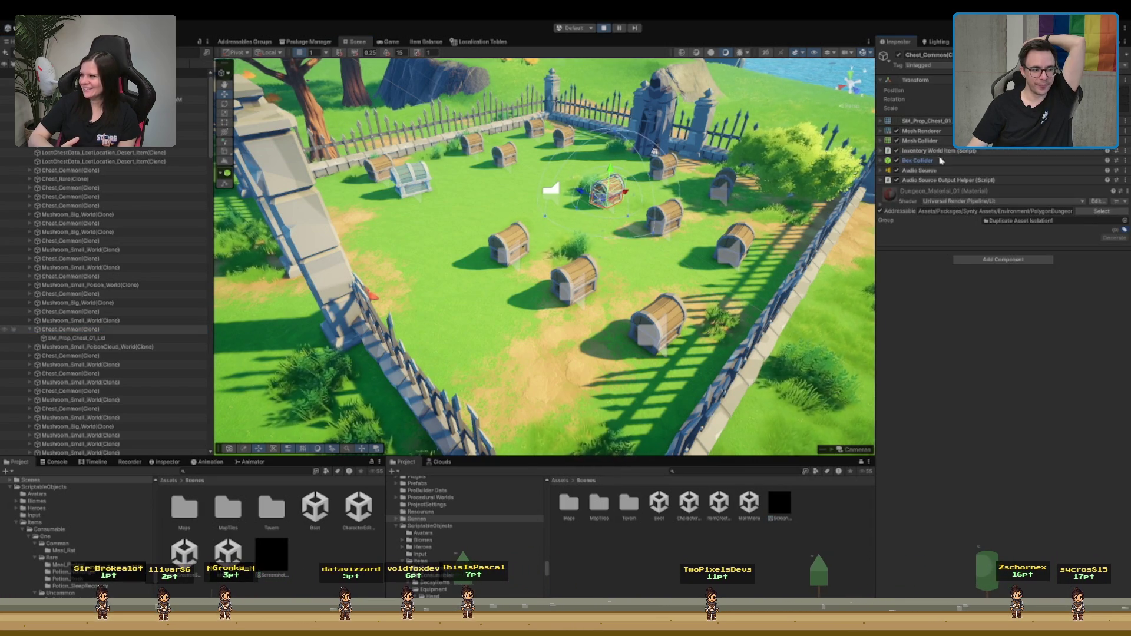
left_click(341, 254)
scroll(118, 295, "down", 5)
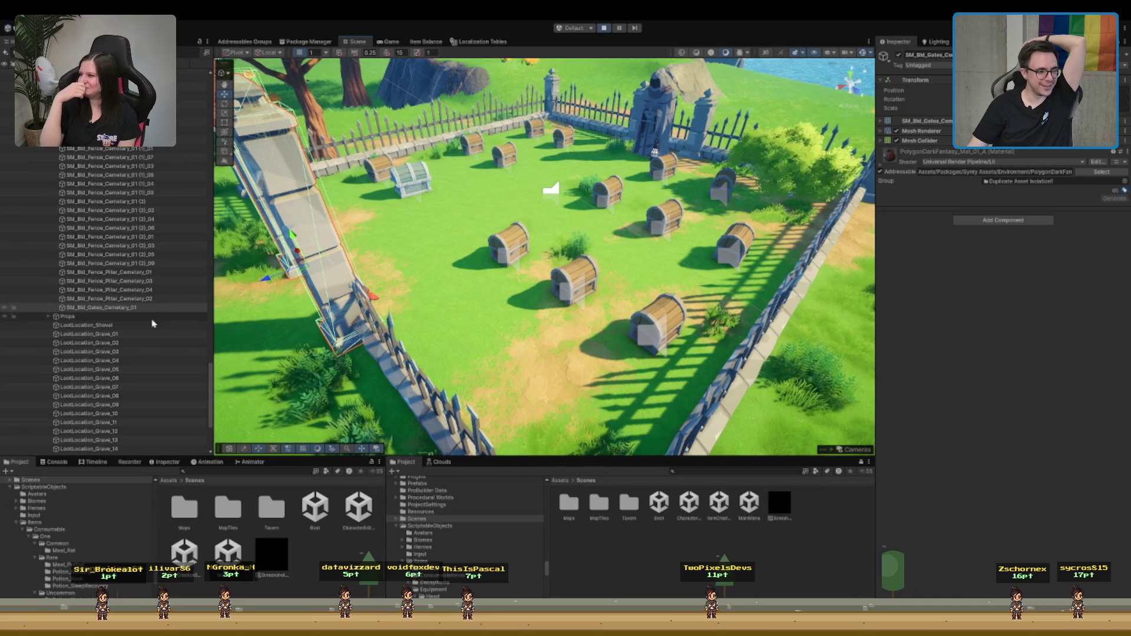
Step: Inspect the shovel Props, LootLocation_Shovel and Grave_02 settings, then frame LootLocation_Grave_01
left_click(125, 325)
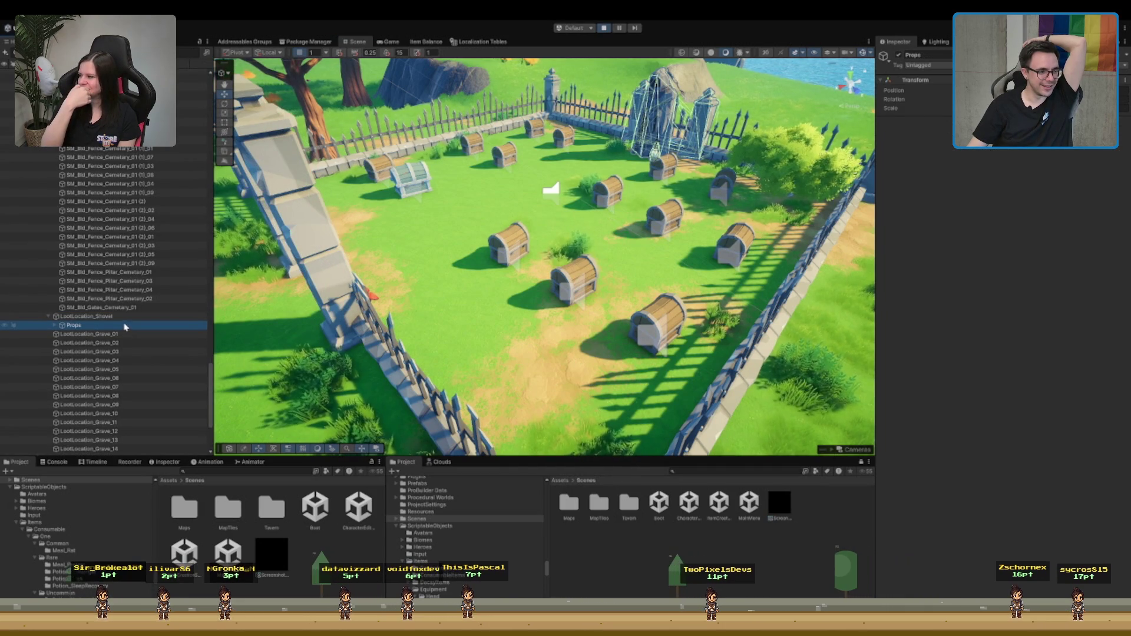
left_click(126, 317)
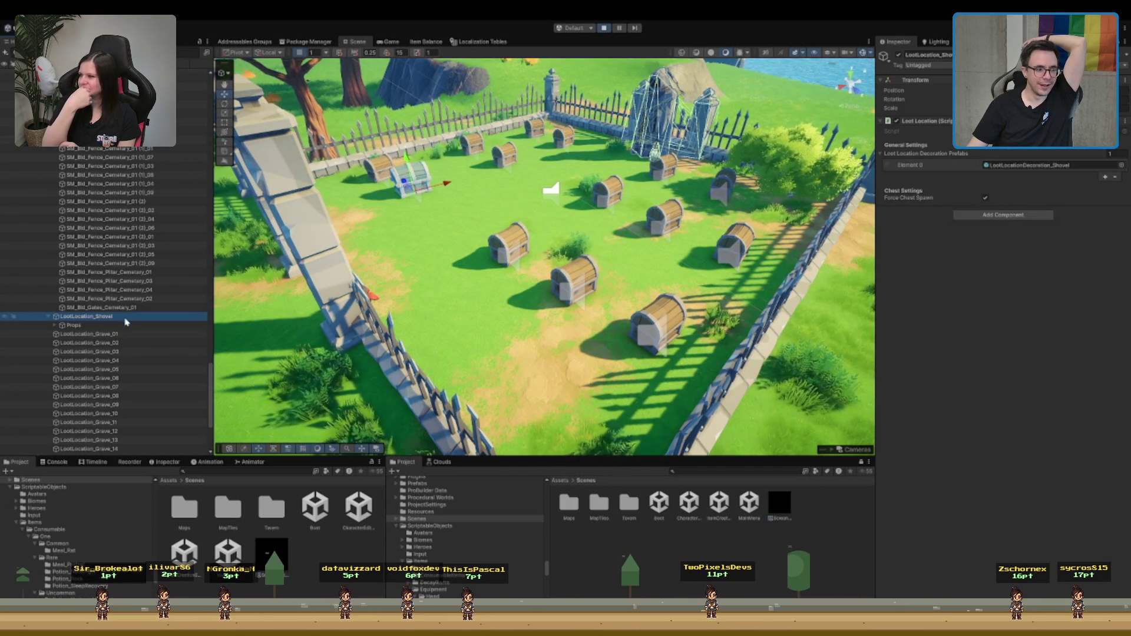
left_click(88, 343)
mouse_move(389, 259)
left_mouse_down()
mouse_move(365, 282)
mouse_move(289, 221)
left_mouse_up()
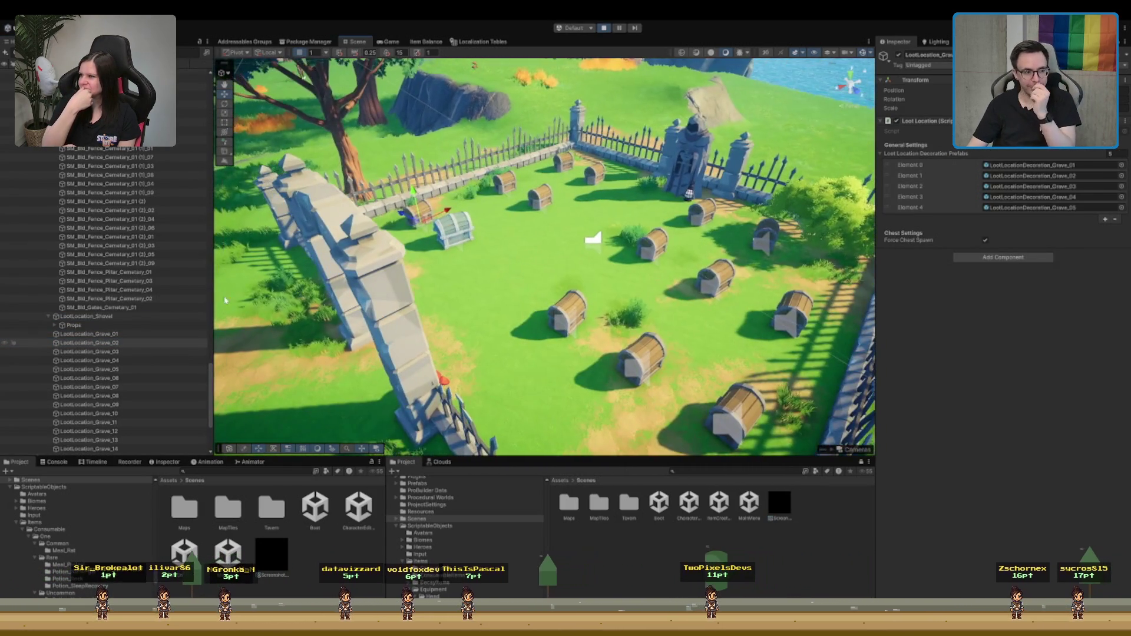
double_click(115, 325)
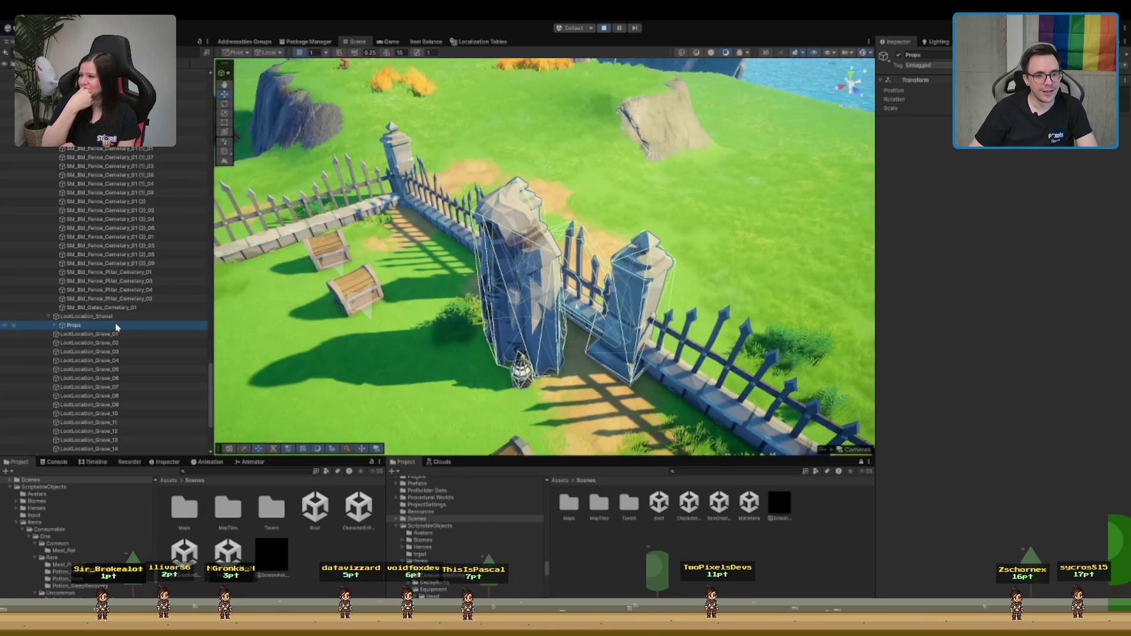
left_click(119, 317)
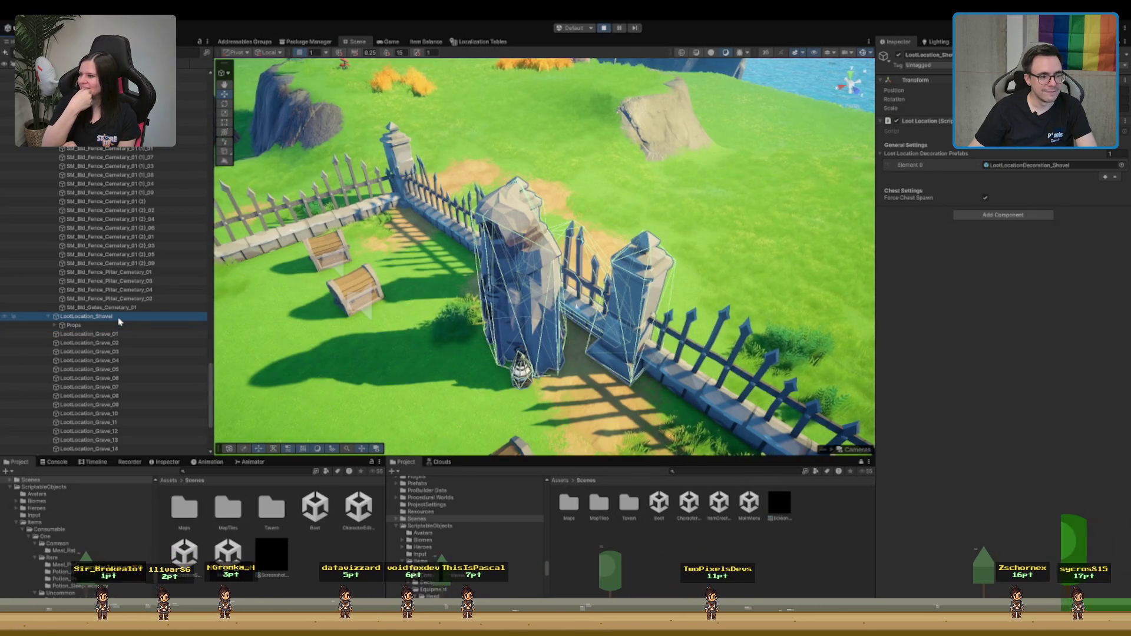
left_click(101, 325)
key("Left")
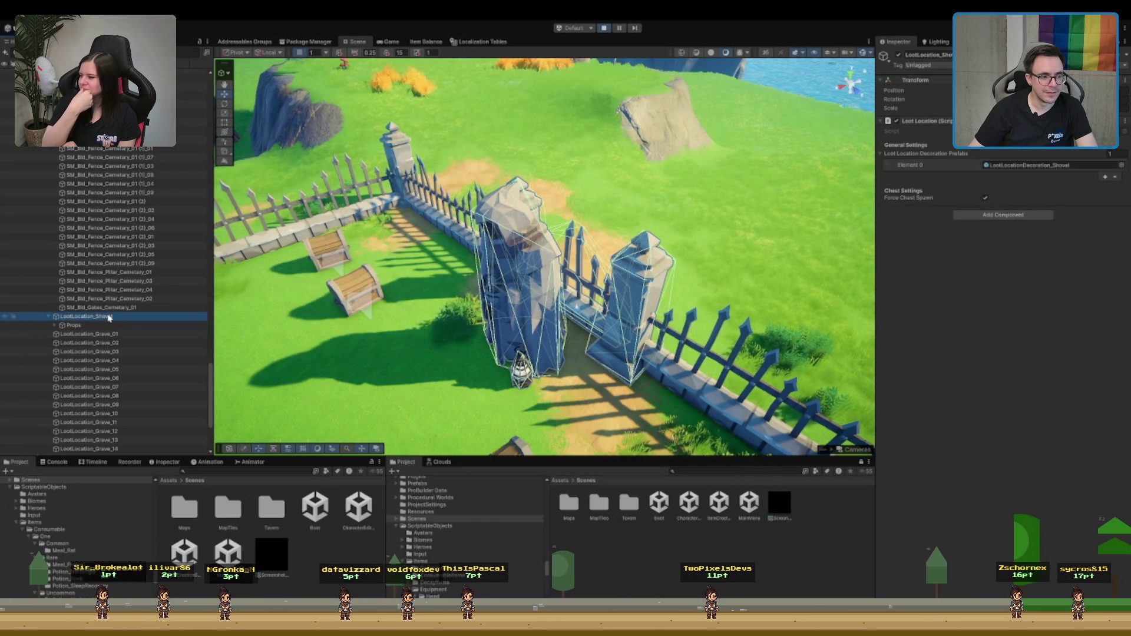
key("Left")
double_click(102, 324)
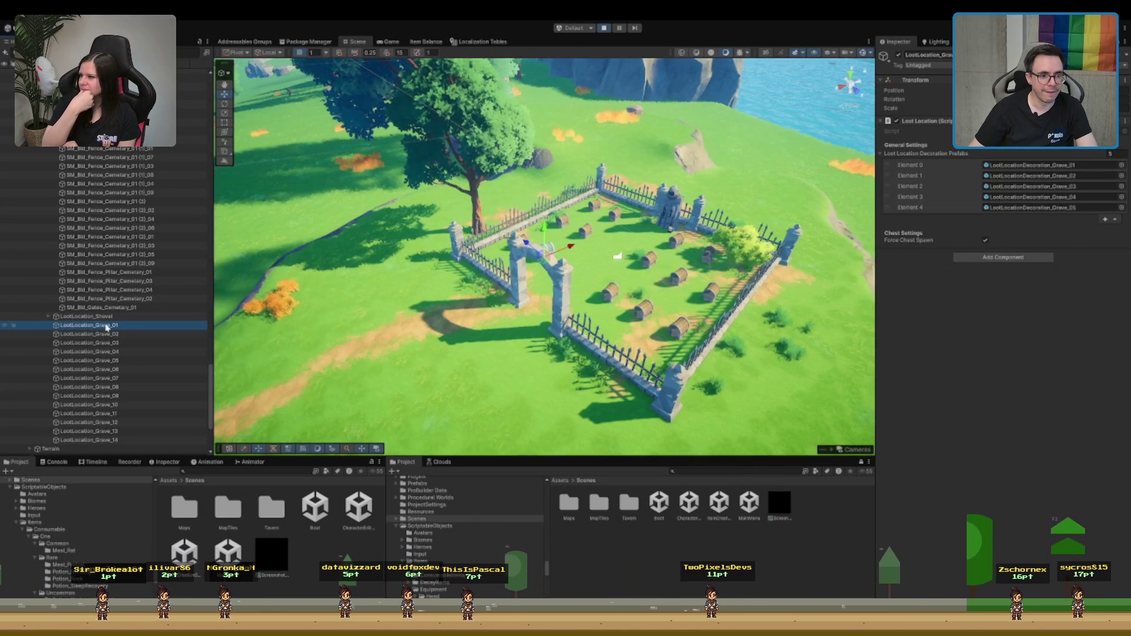
Step: Ping the five grave decoration prefabs referenced by LootLocation_Grave_01, then return to the running game
left_click_drag(512, 283, 583, 237)
left_click(94, 325)
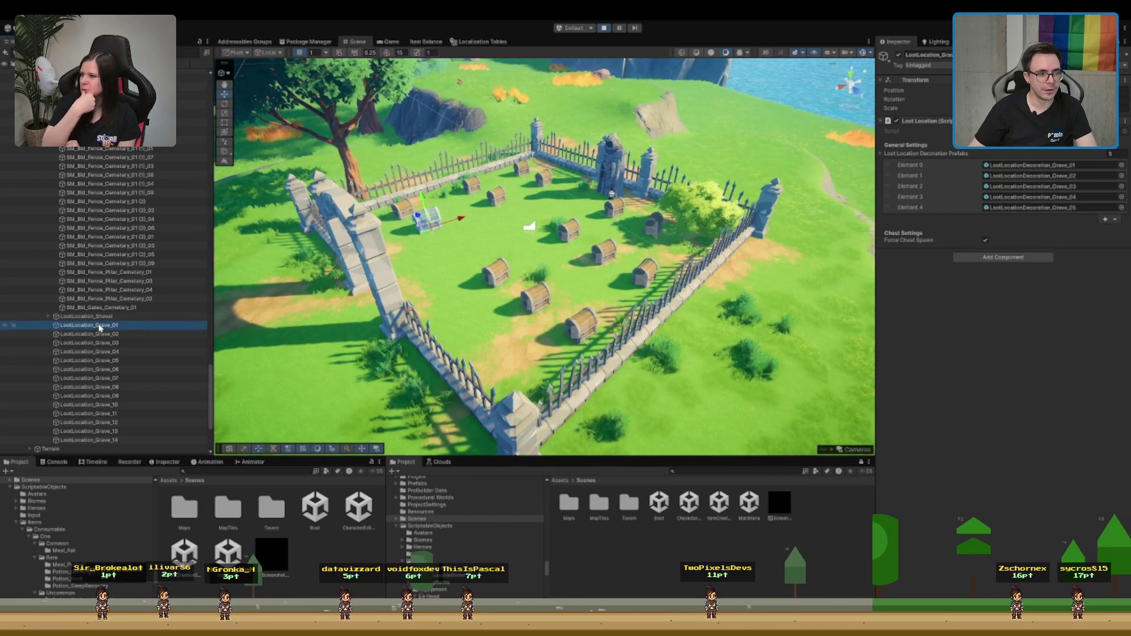
left_click(1054, 165)
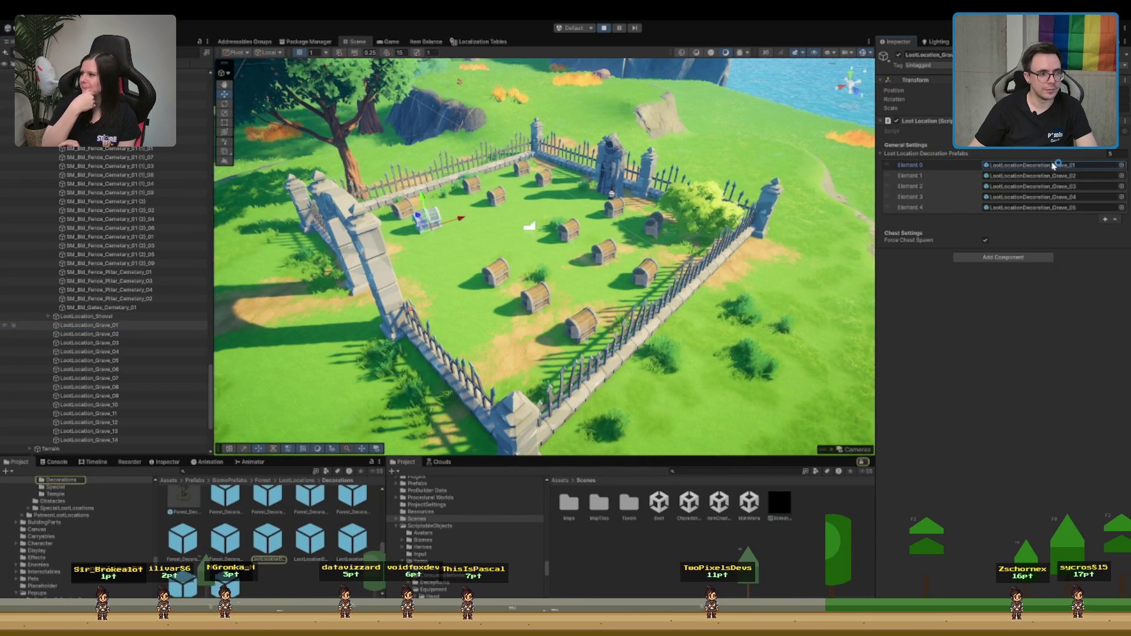
left_click(1047, 176)
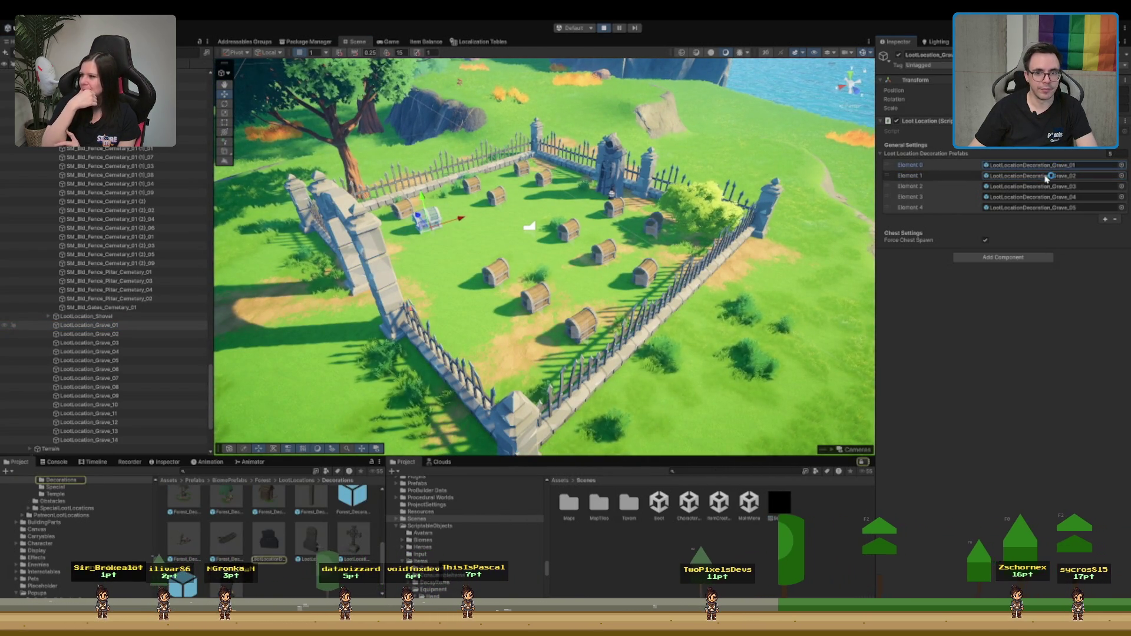
left_click(1042, 186)
left_click(1037, 197)
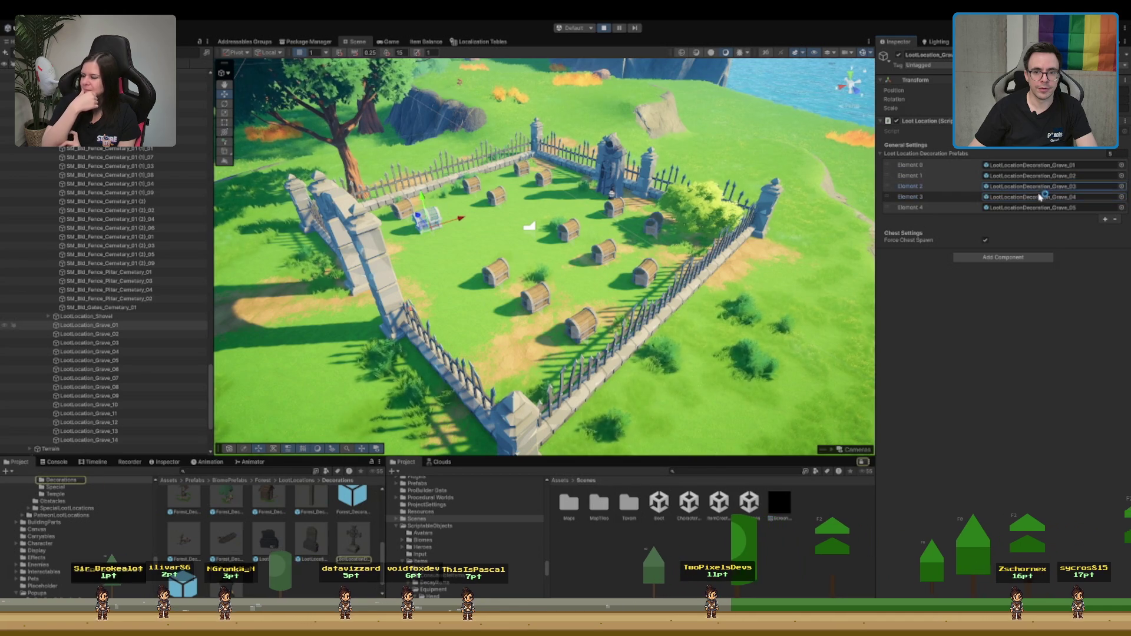
left_click(1029, 210)
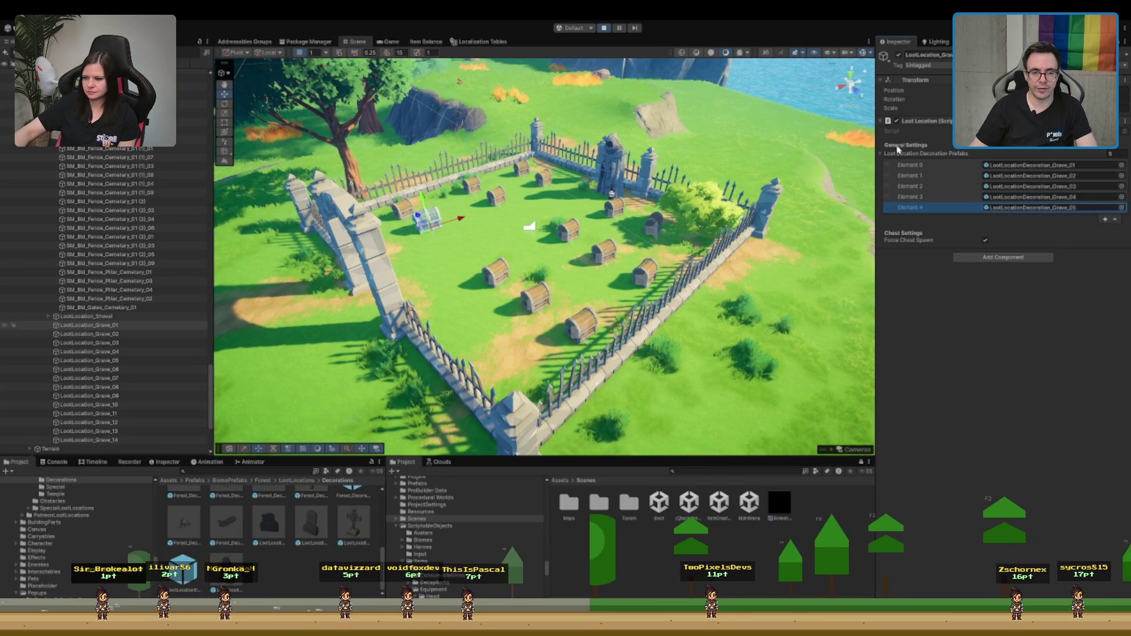
left_click(402, 39)
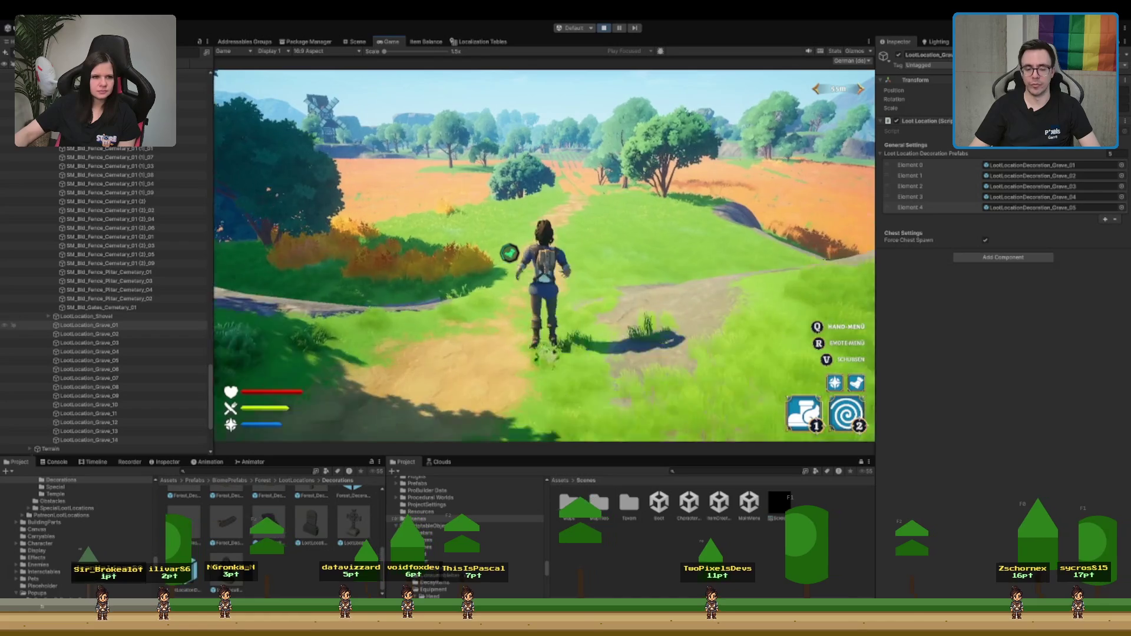
Step: Dash and run the character along the dirt path to the wrecked cart and chest
key("2")
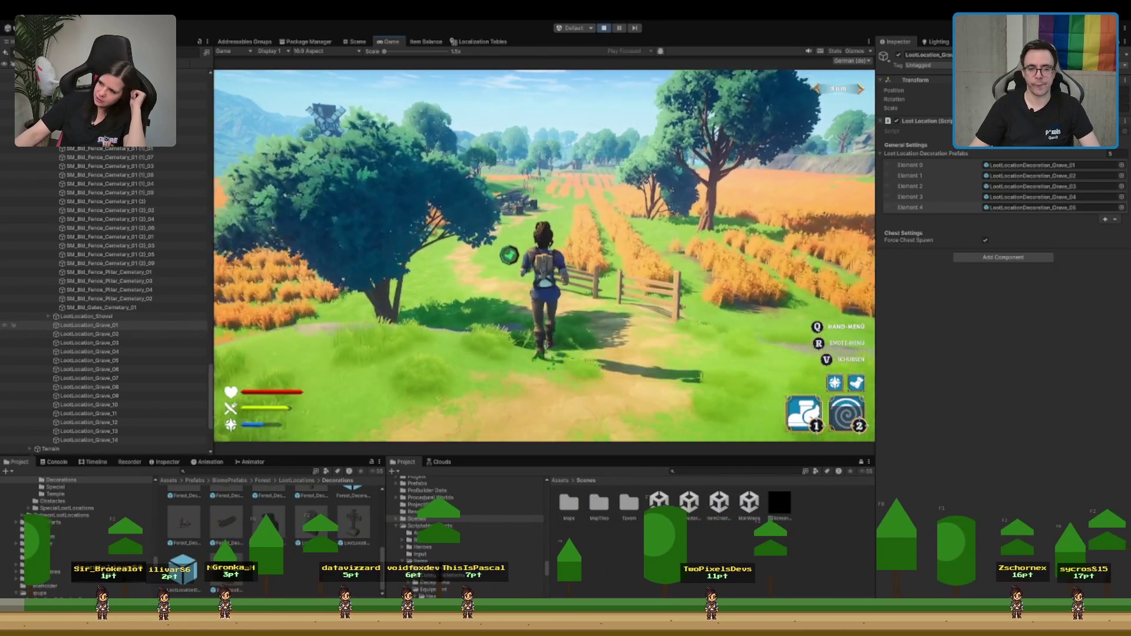
key("w")
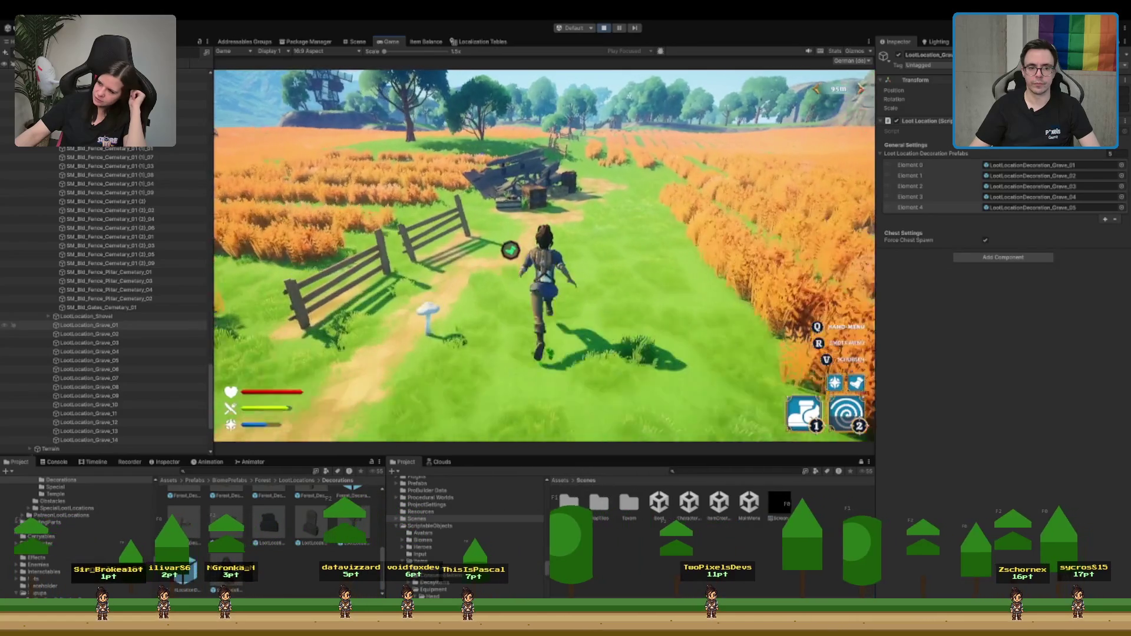
key("w")
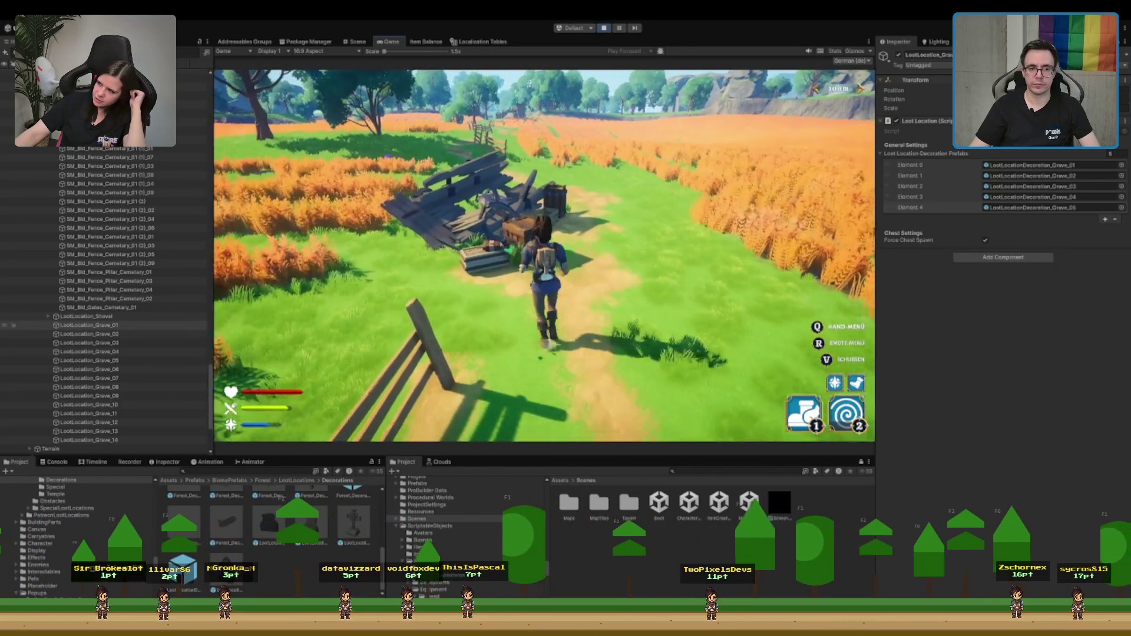
Step: Open the chest's loot window, close it, then fire ability 2 with no target
key("e")
key("Escape")
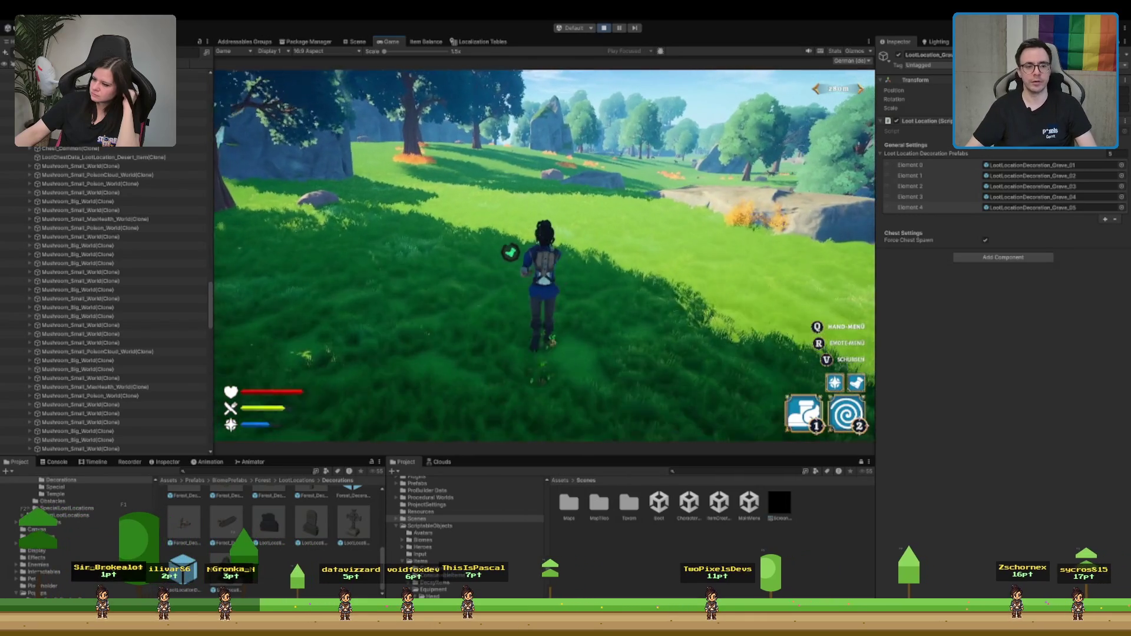
key("2")
key("2")
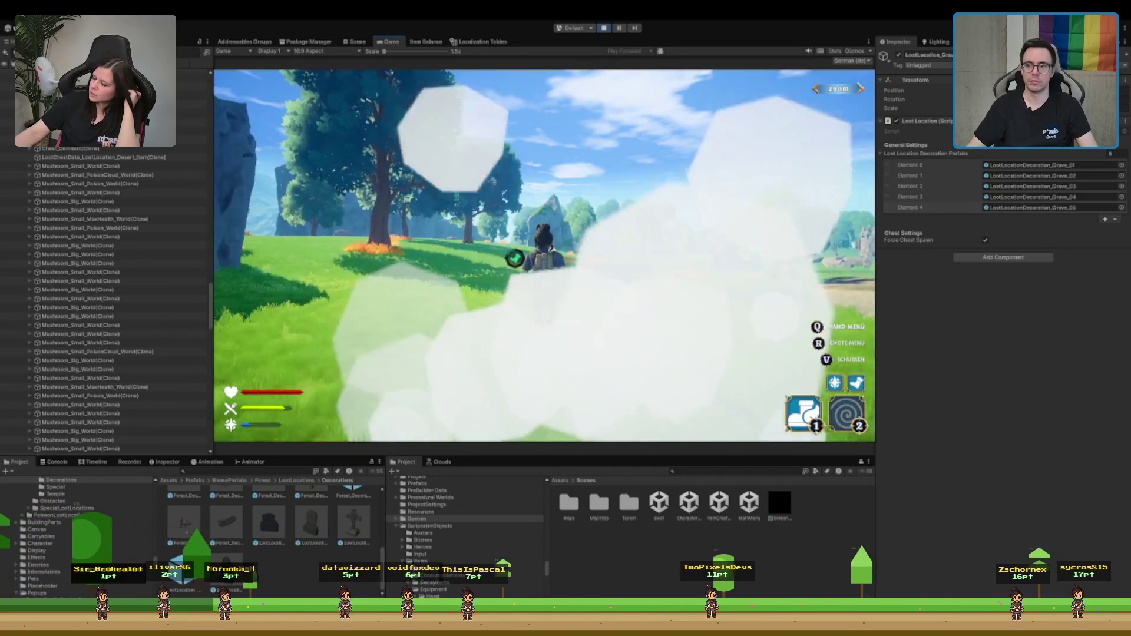
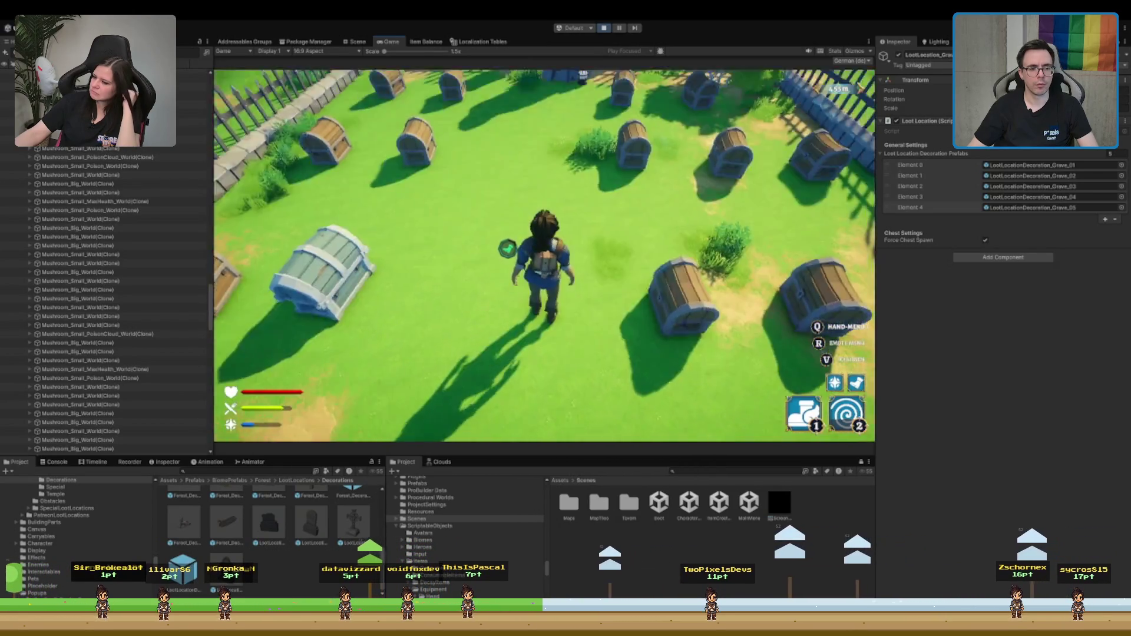
Step: Open two graveyard chests and equip the common amulet from the second one
key("Escape")
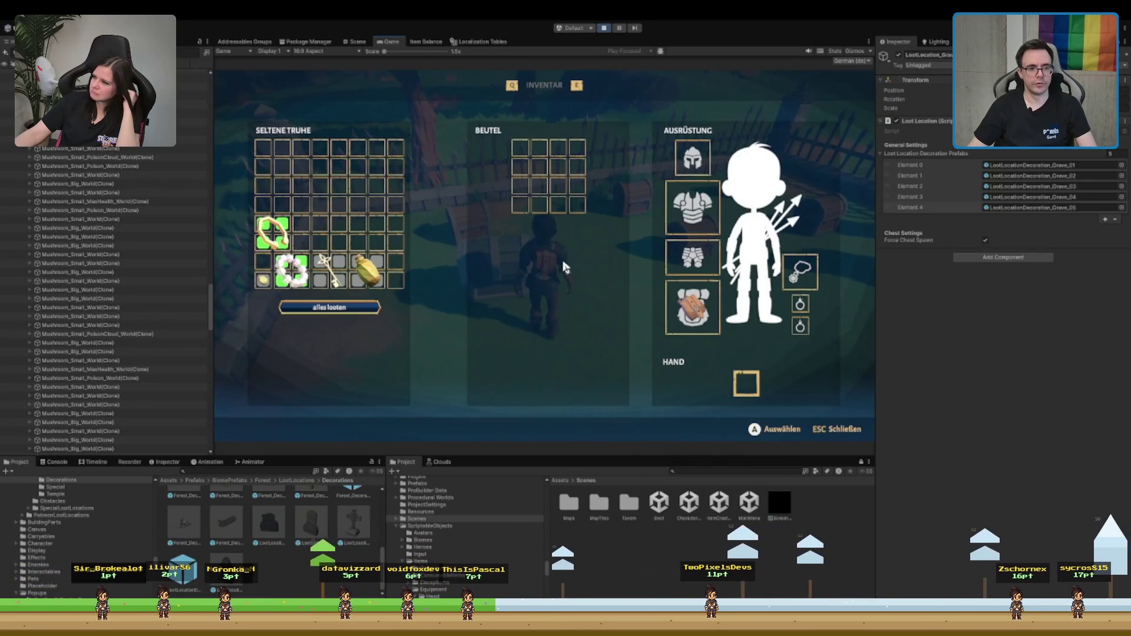
key("Escape")
key("e")
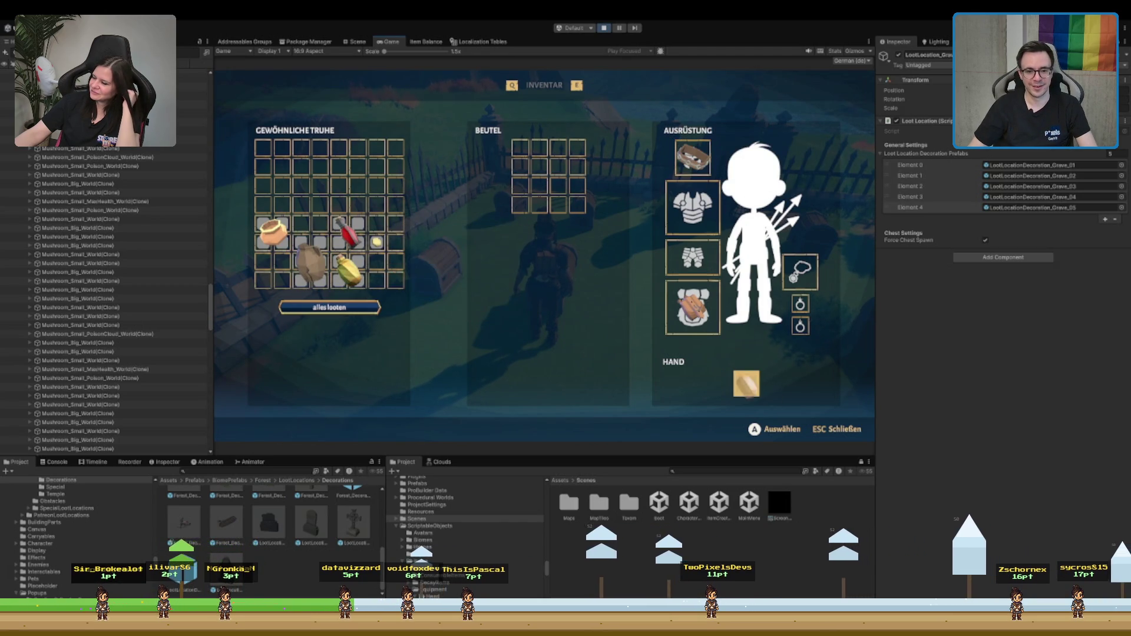
key("Escape")
key("w")
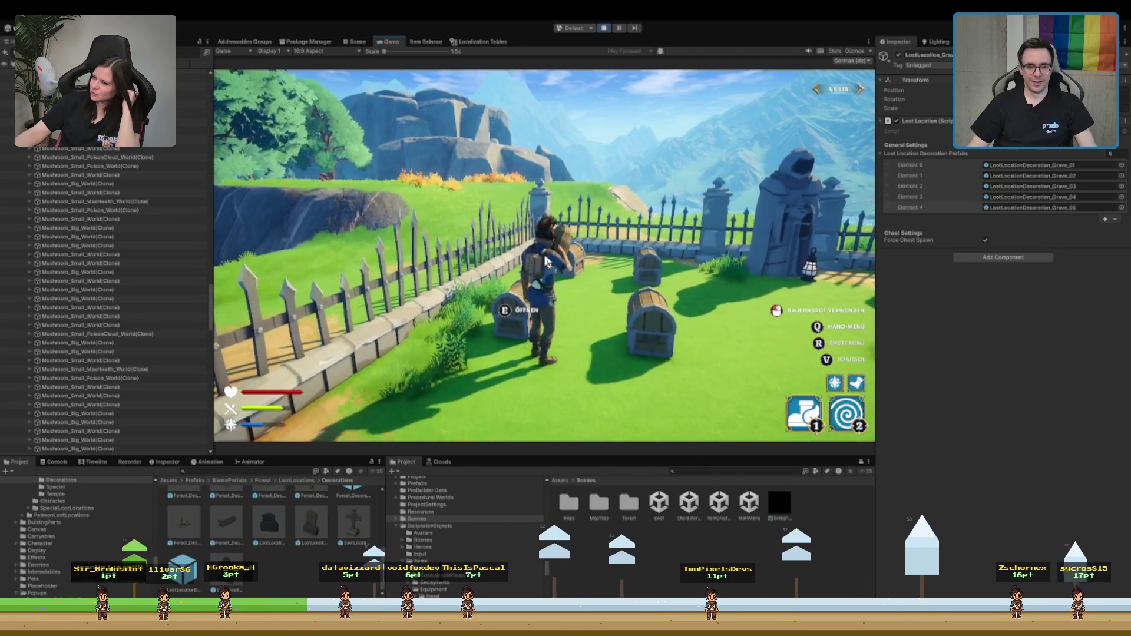
key("e")
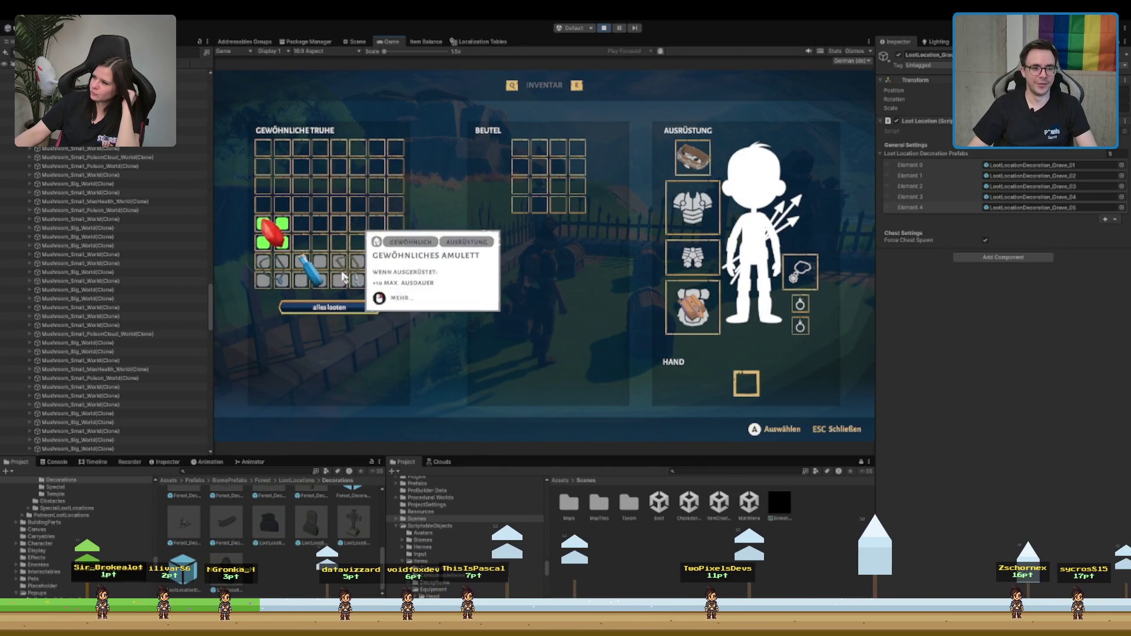
left_click(358, 262)
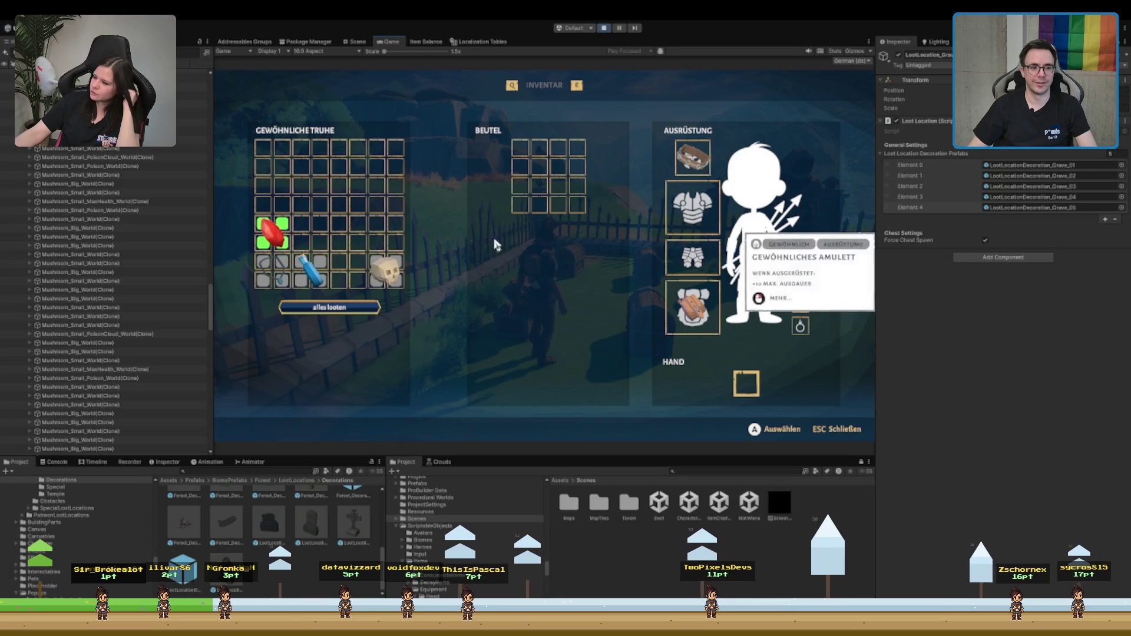
Step: Open another common chest, then run toward the graveyard gate and turn back toward the camera
key("Escape")
key("w")
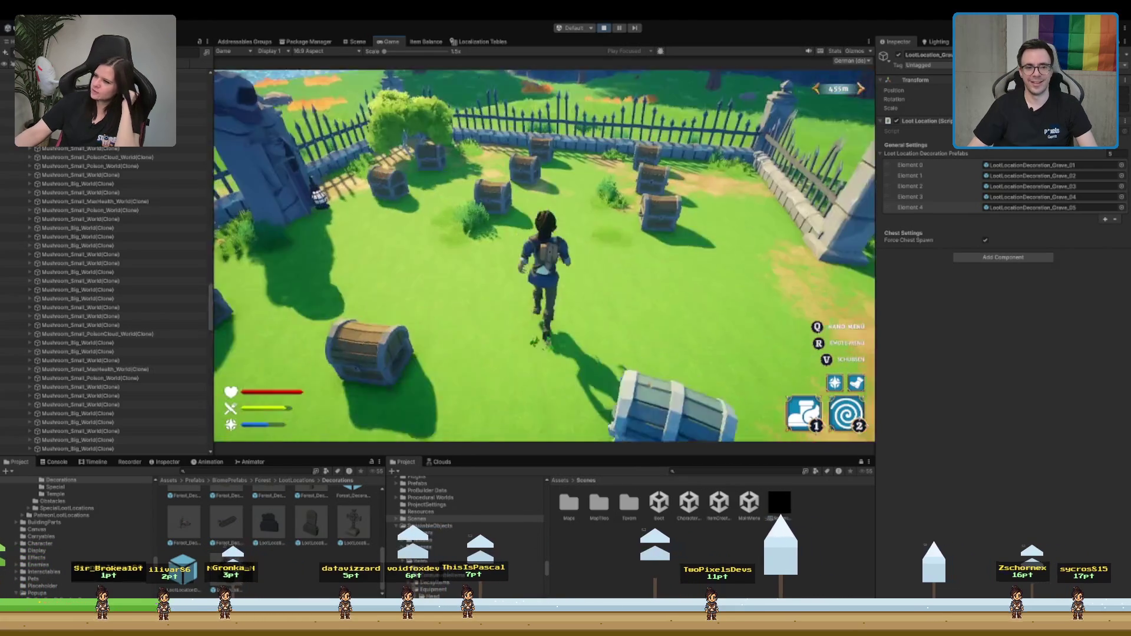
key("e")
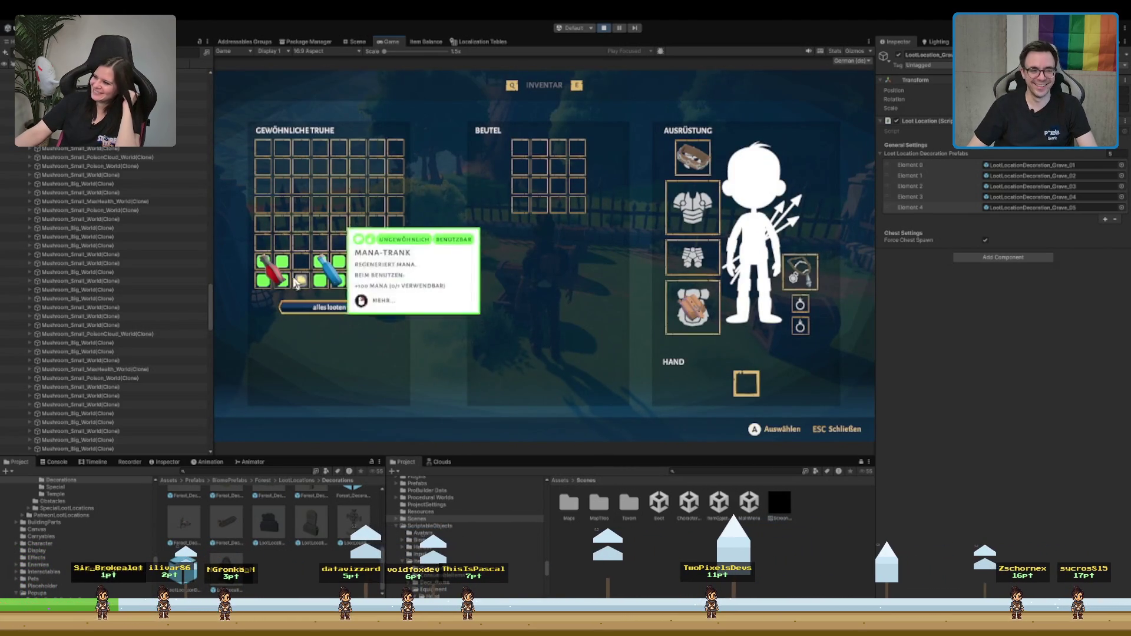
key("Escape")
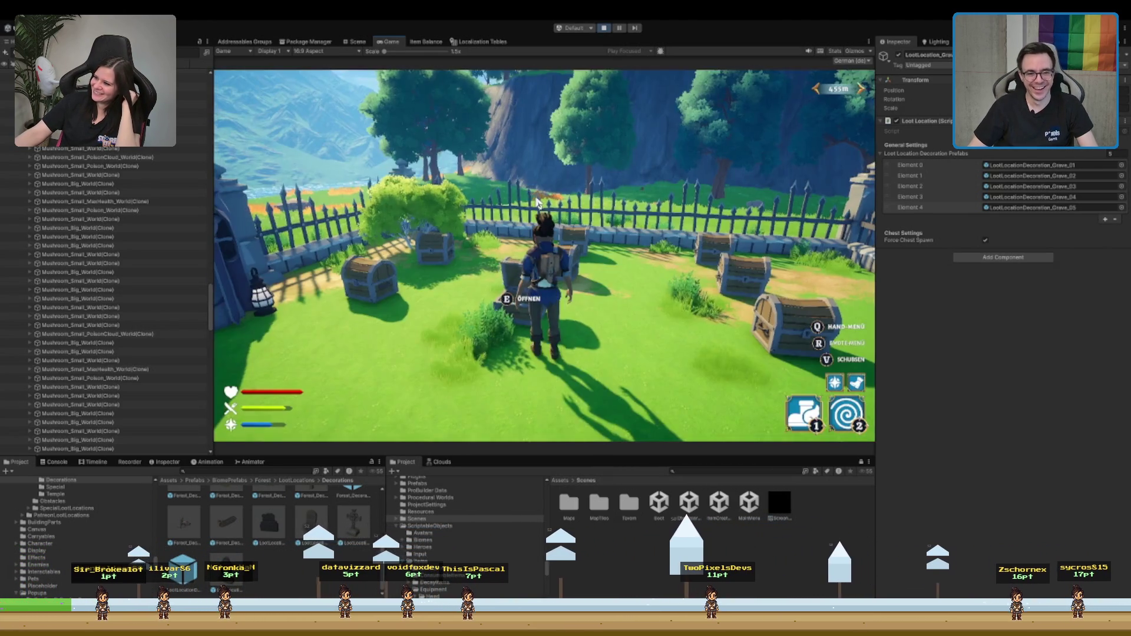
key("a")
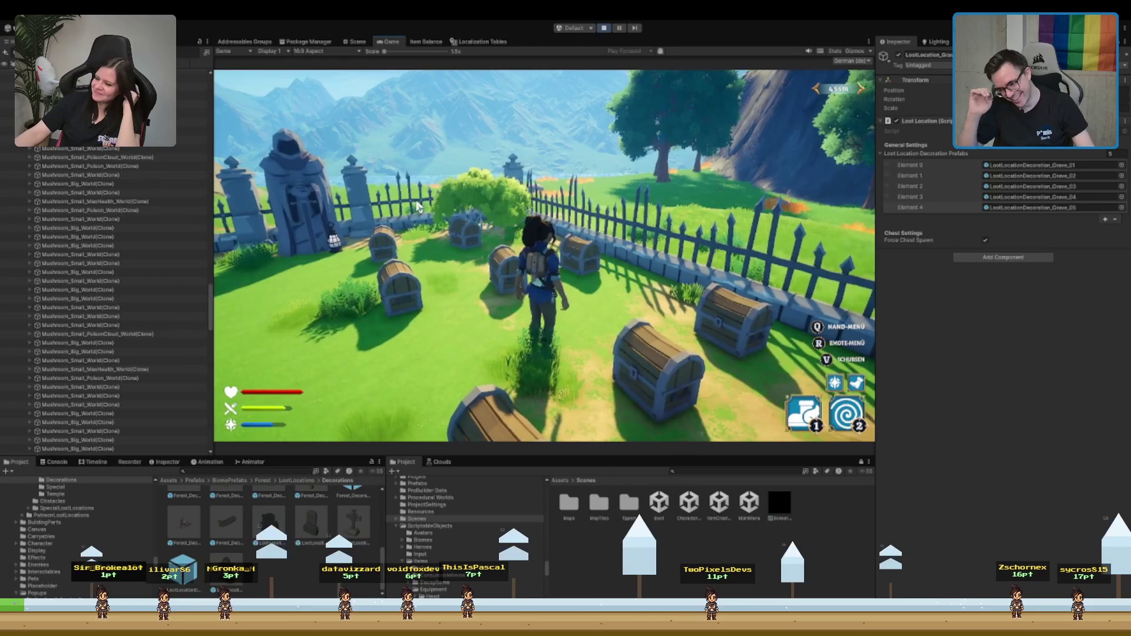
key("w")
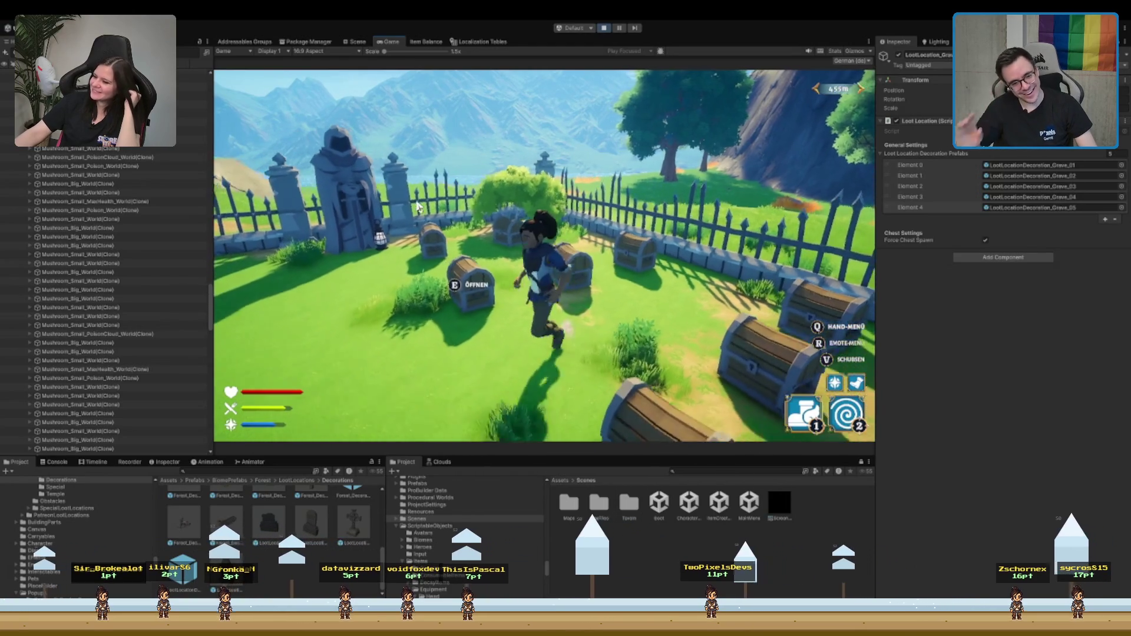
key("s")
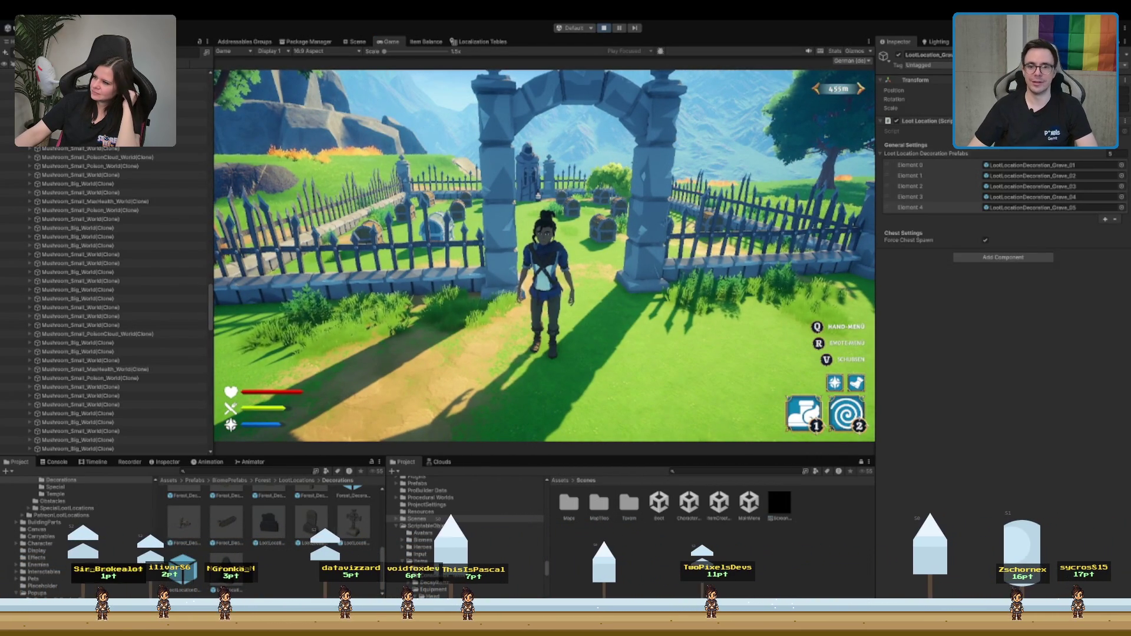
Step: Browse the grave loot locations in the Hierarchy, starting from LootLocation_Grave_09, up to LootLocation_Shovel
left_click(96, 186)
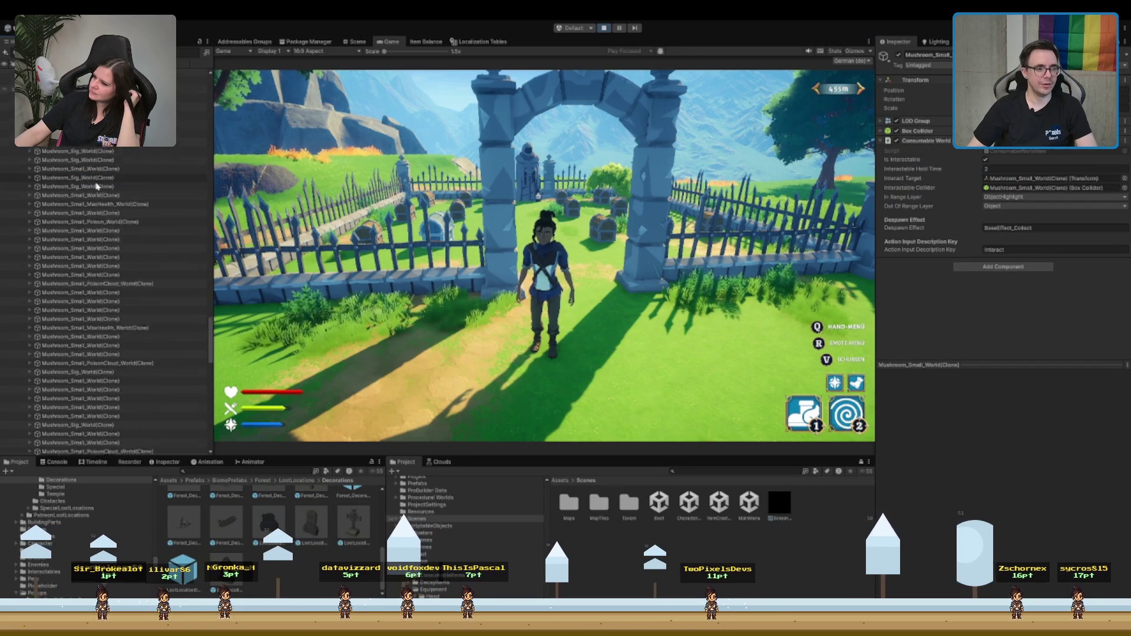
scroll(100, 236, "down", 10)
left_click(158, 292)
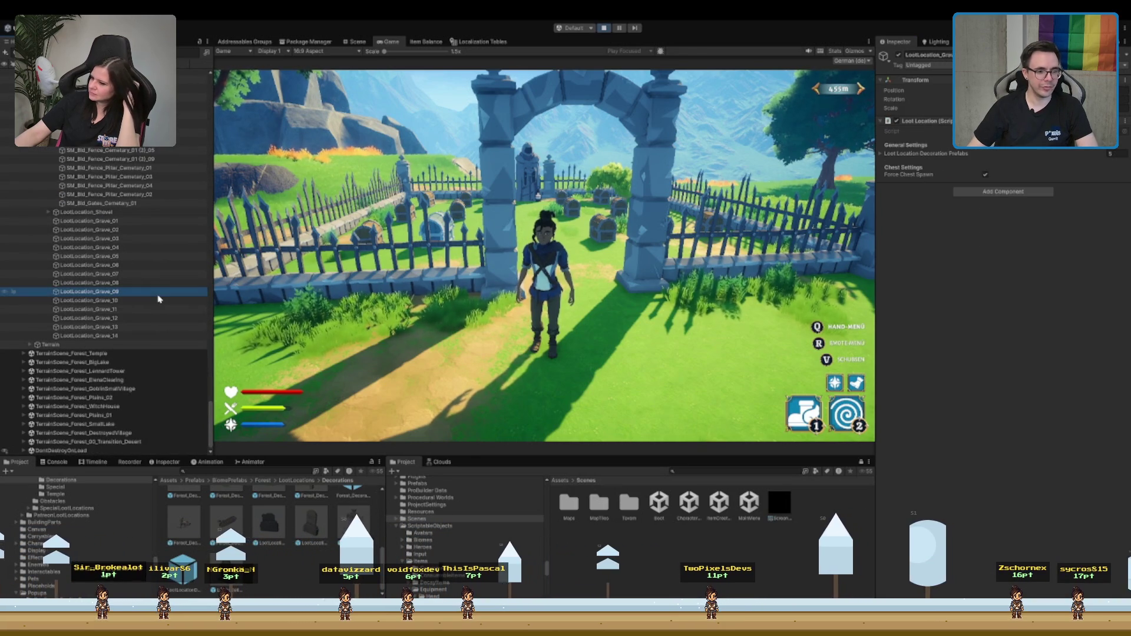
key("Up")
key("Up")
key("Up")
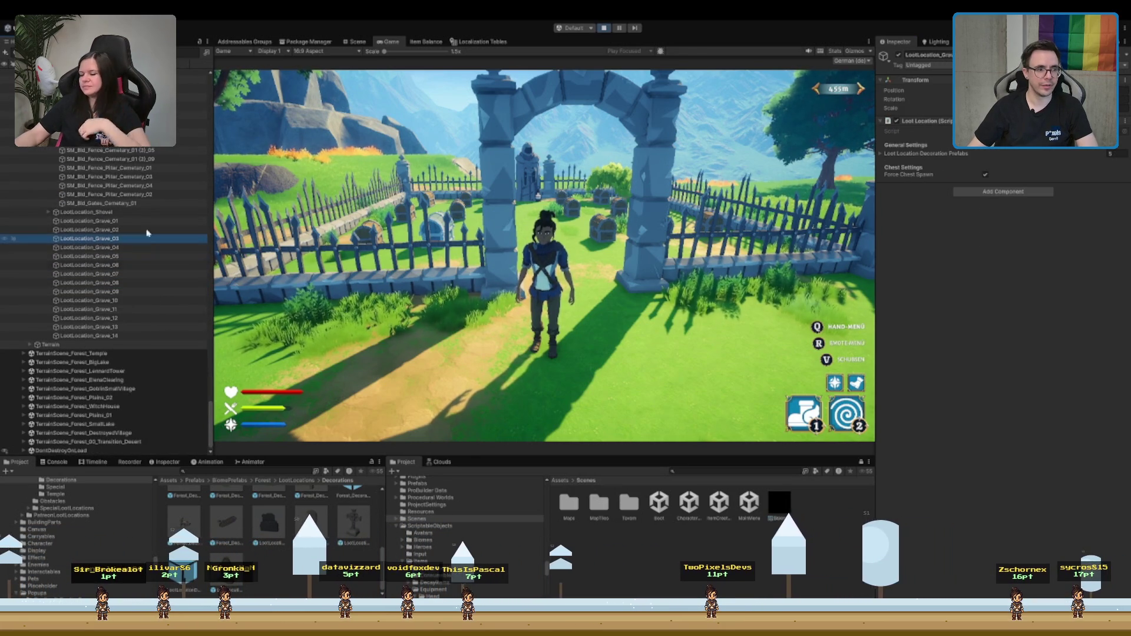
key("Up")
key("Up")
key("Up")
Step: Expand LootLocation_Shovel and its Props group down to the lantern
key("Right")
key("Down")
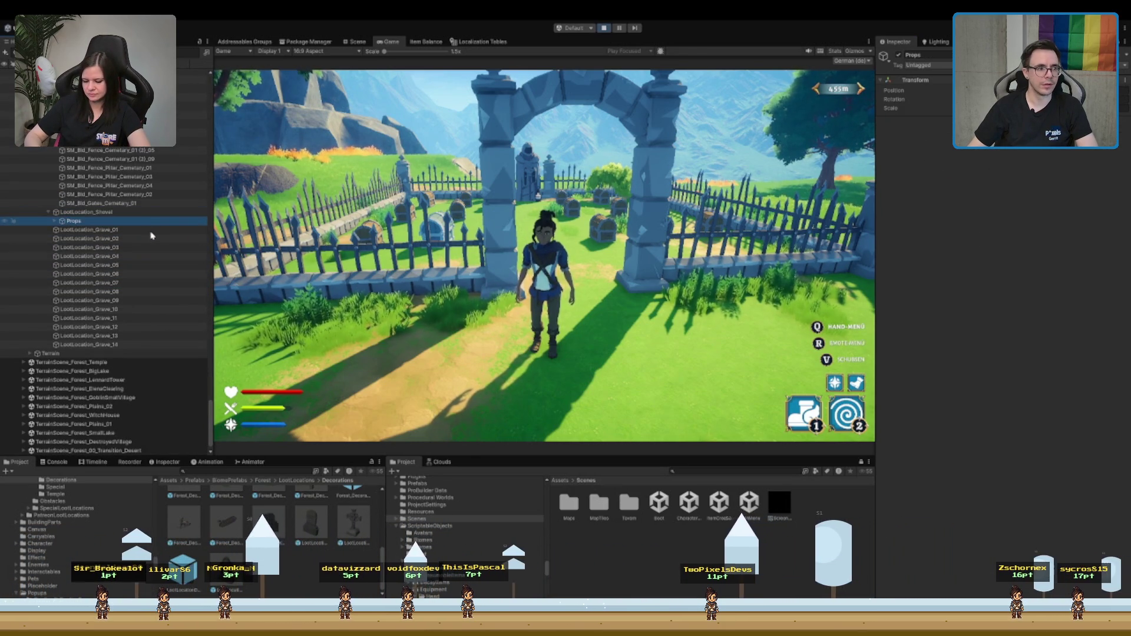
key("Up")
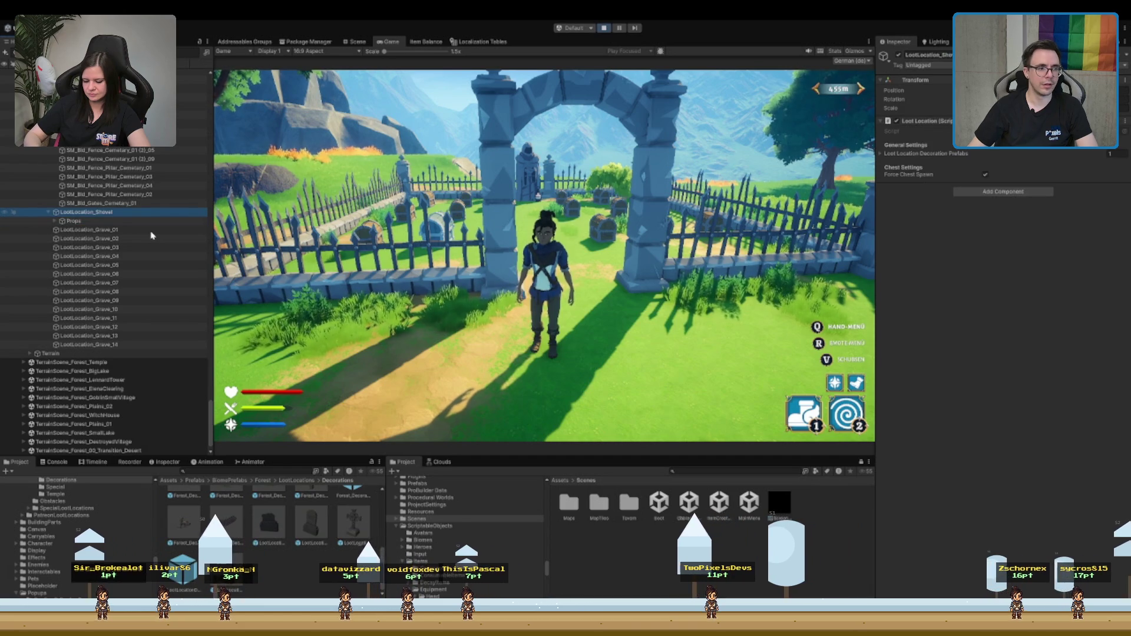
key("Down")
key("Up")
key("Down")
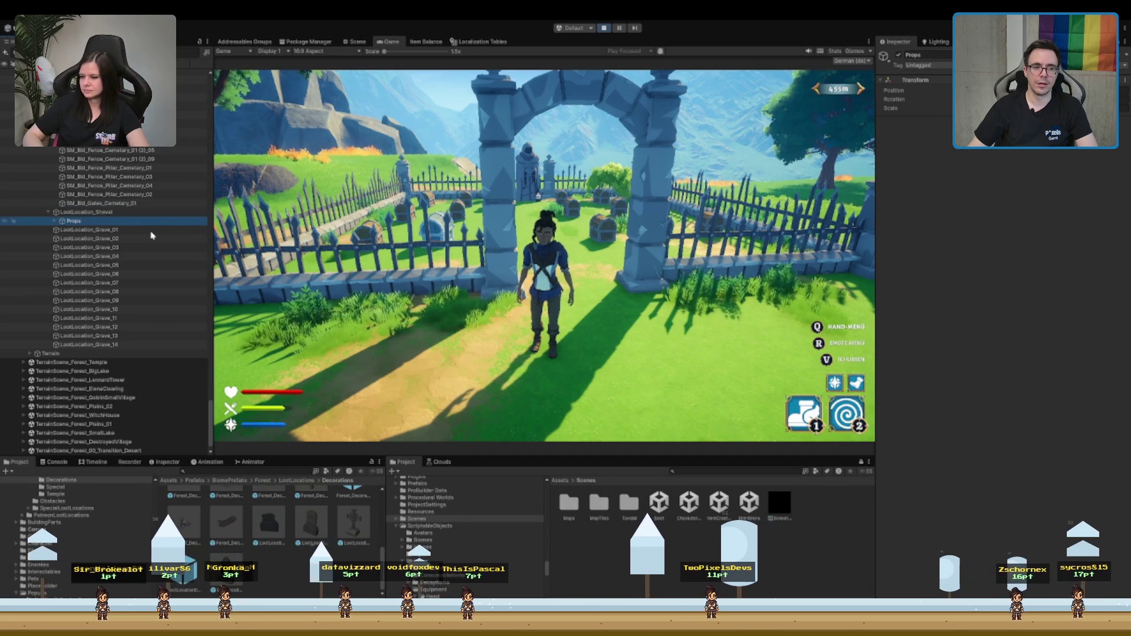
key("Right")
key("Down")
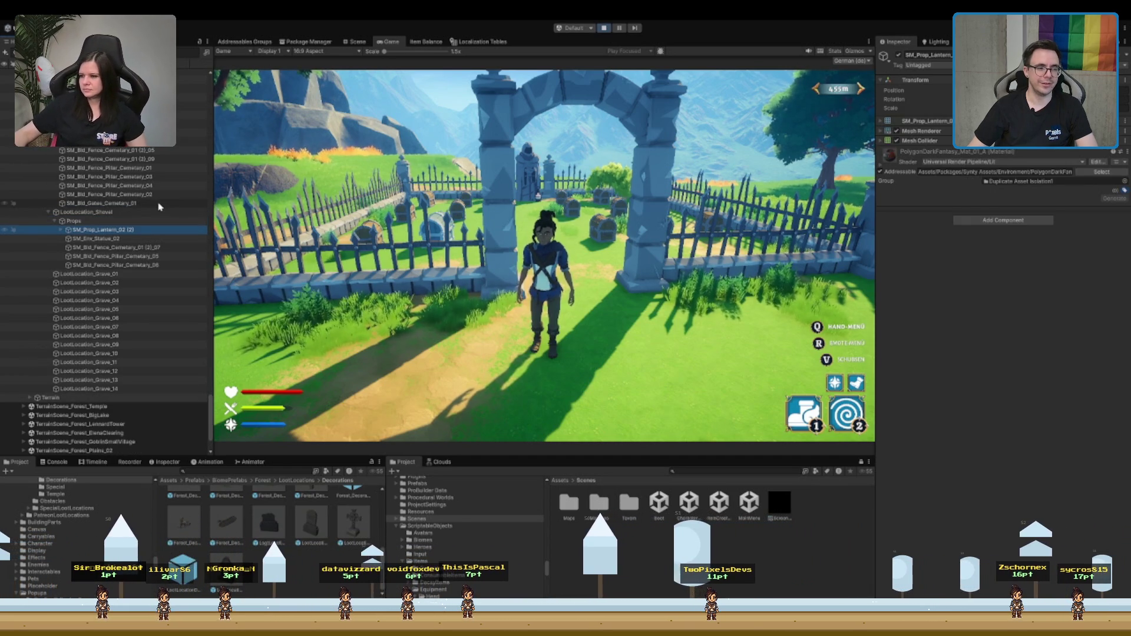
Step: In the Scene view, delete LootLocation_Shovel's Props
left_click(349, 42)
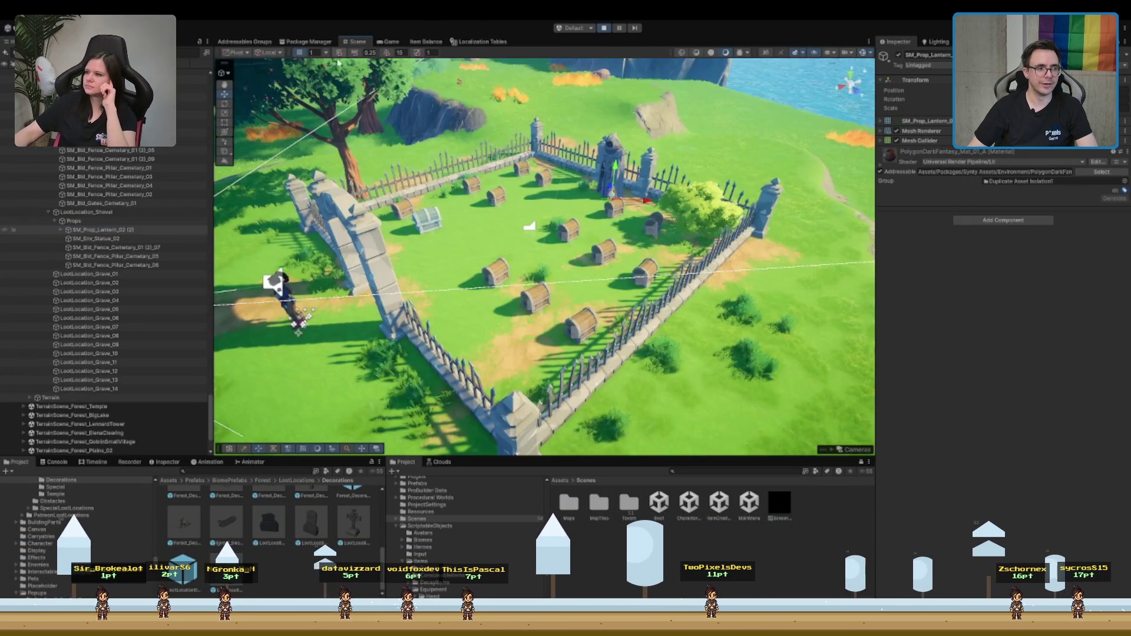
left_click(115, 213)
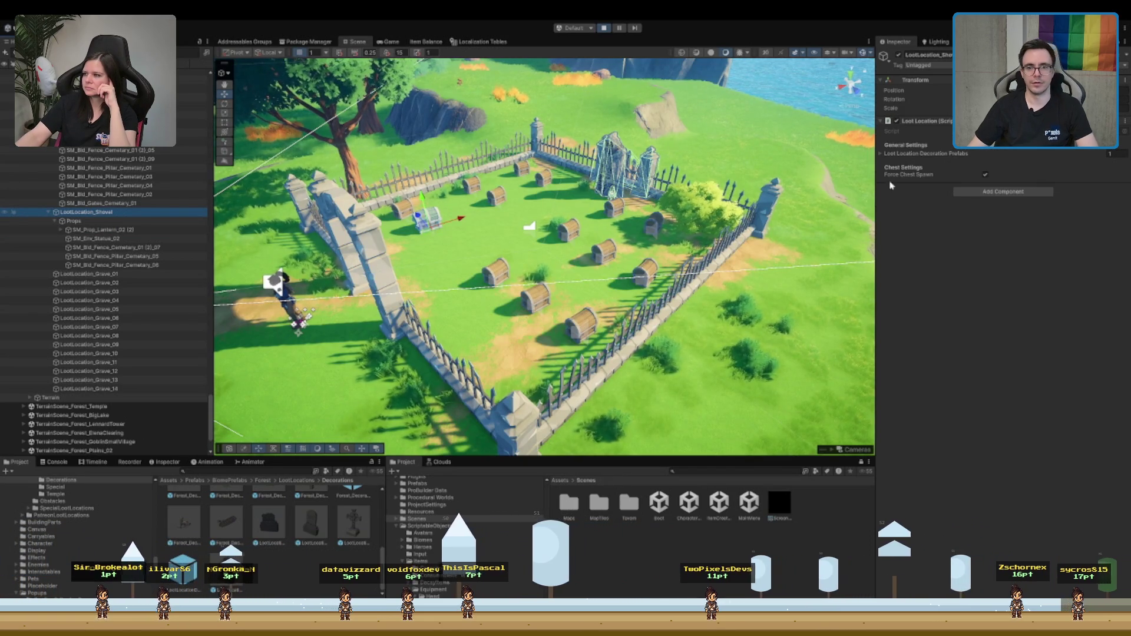
left_click(1002, 153)
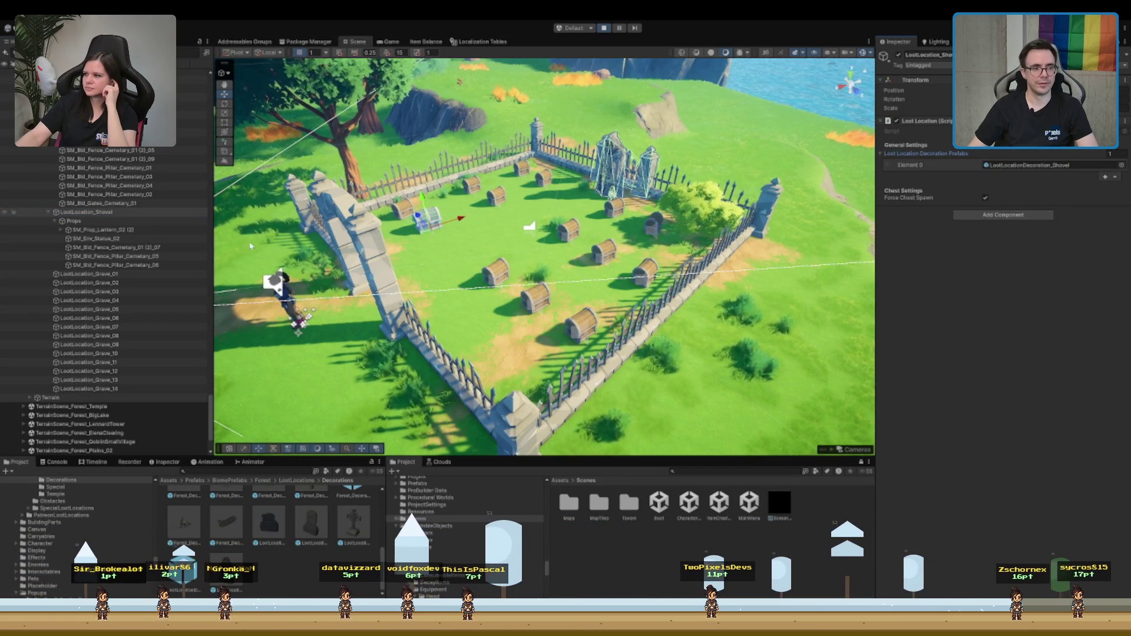
left_click(120, 215)
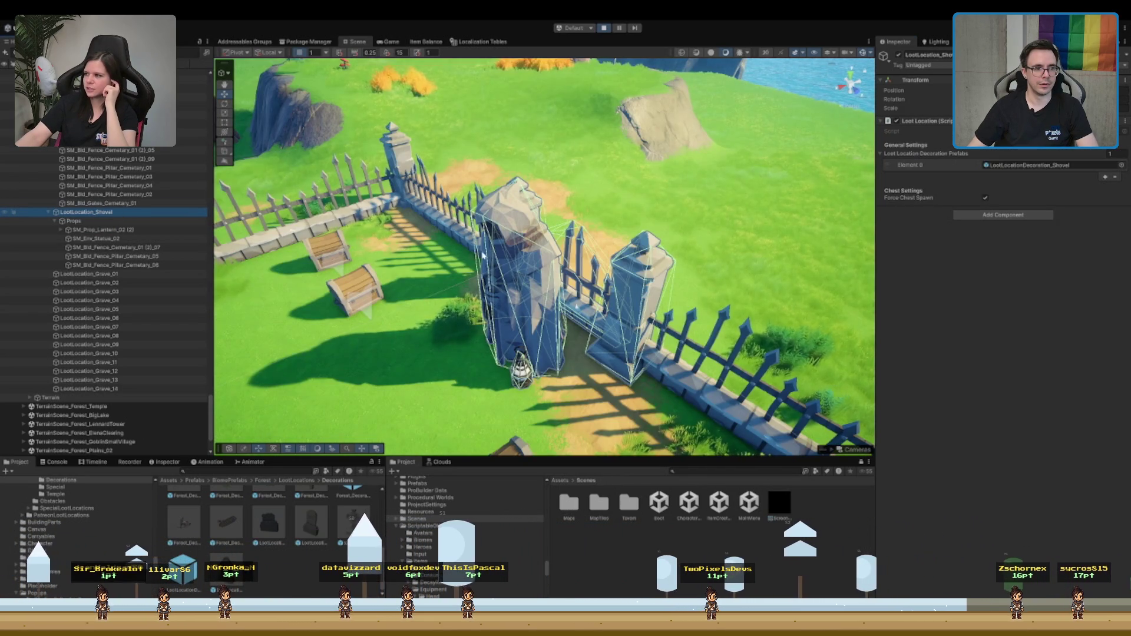
left_click(114, 220)
key("Delete")
Step: Move the Chest_Rare toward the lower left and rotate its lid open
double_click(87, 212)
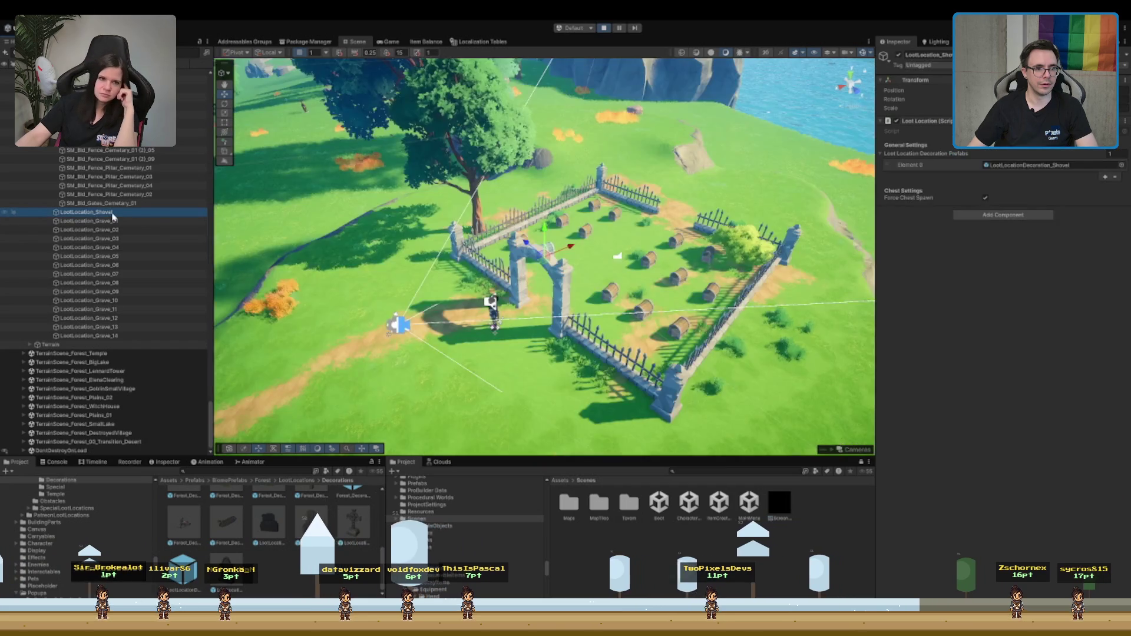
scroll(522, 281, "up", 5)
scroll(522, 280, "up", 4)
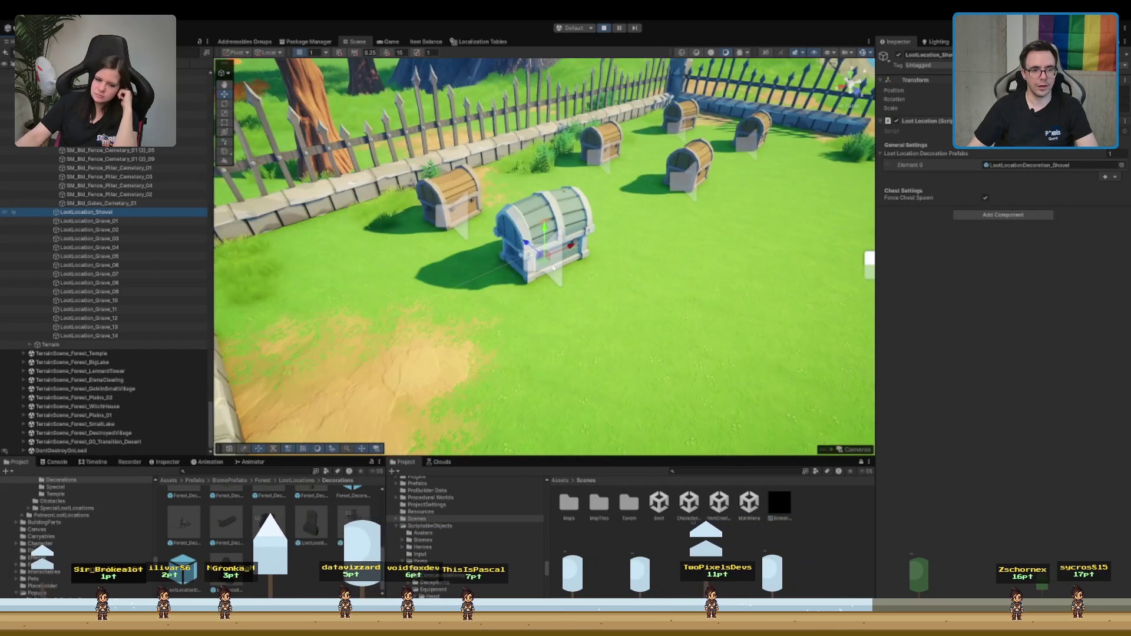
left_click(543, 262)
left_click_drag(543, 262, 411, 326)
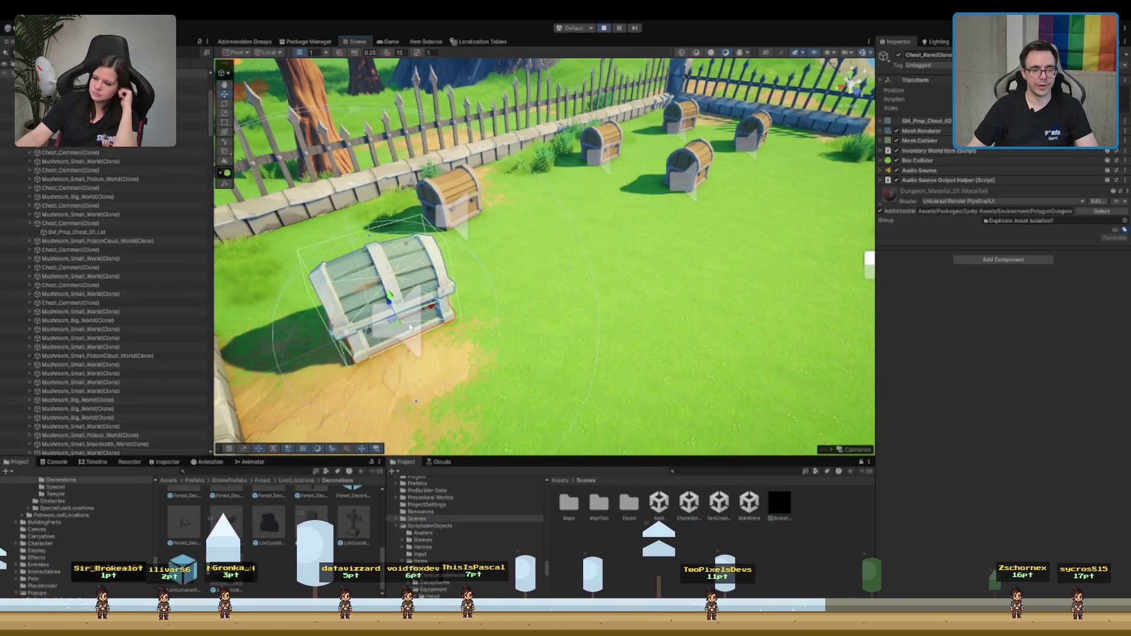
key("f")
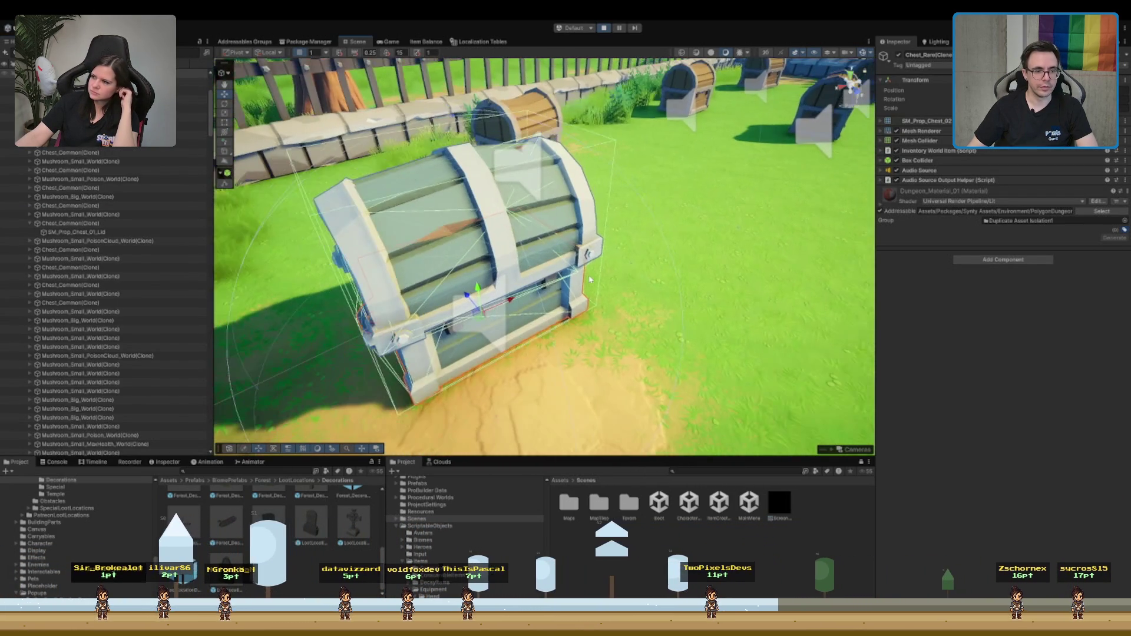
left_click(543, 283)
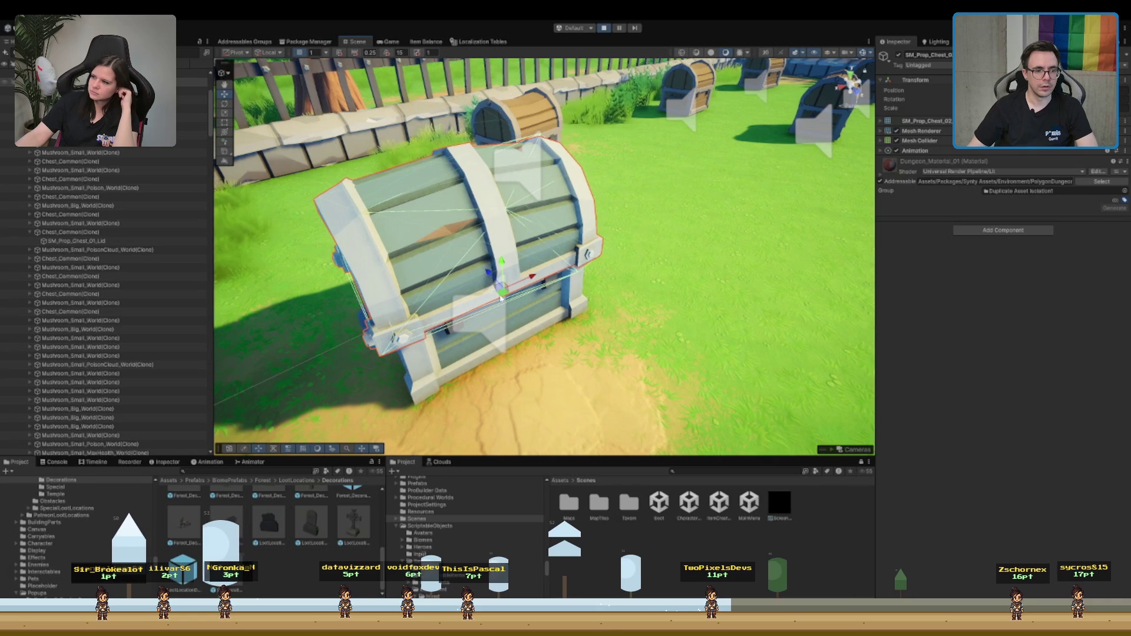
left_click_drag(514, 282, 433, 221)
scroll(434, 221, "down", 10)
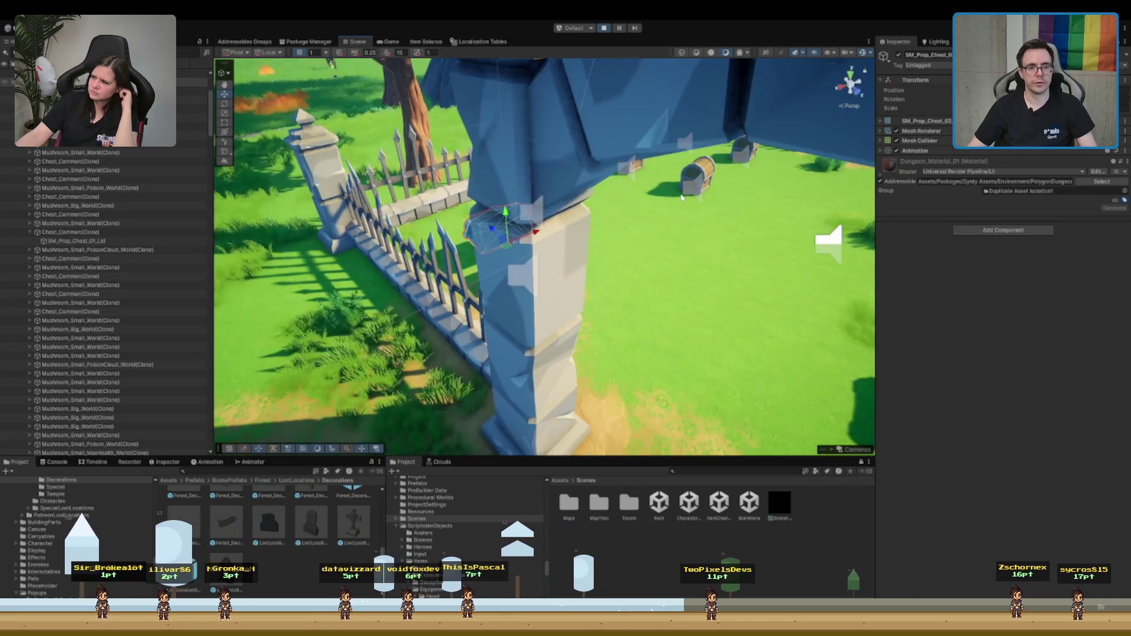
scroll(106, 283, "up", 4)
Step: Reselect the whole rare chest and frame it at the arch
left_click(68, 179)
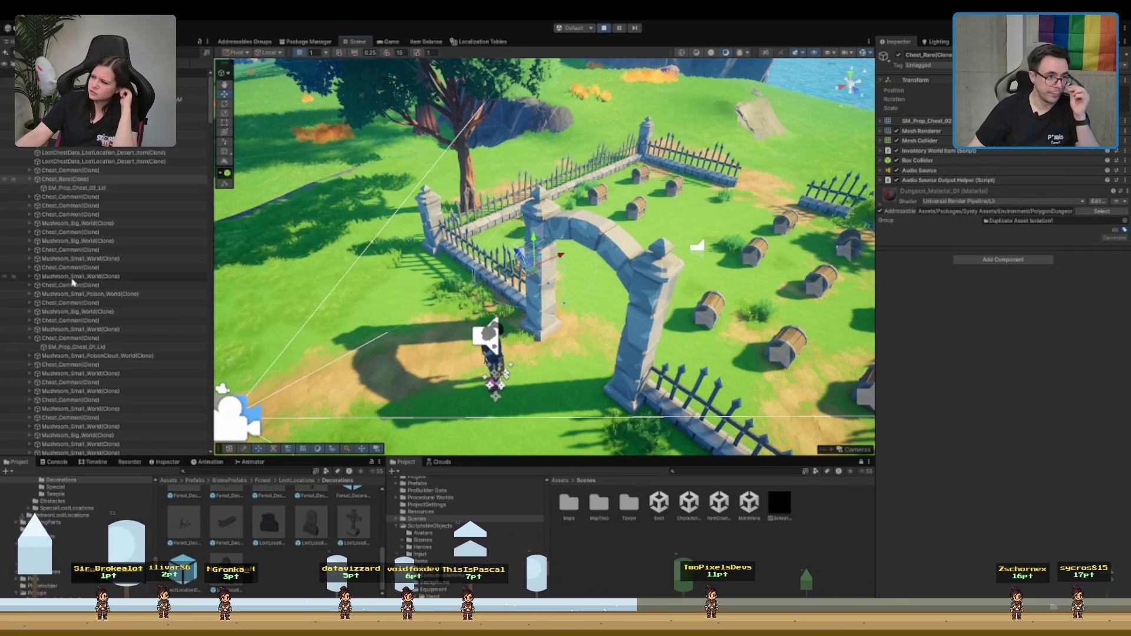
key("f")
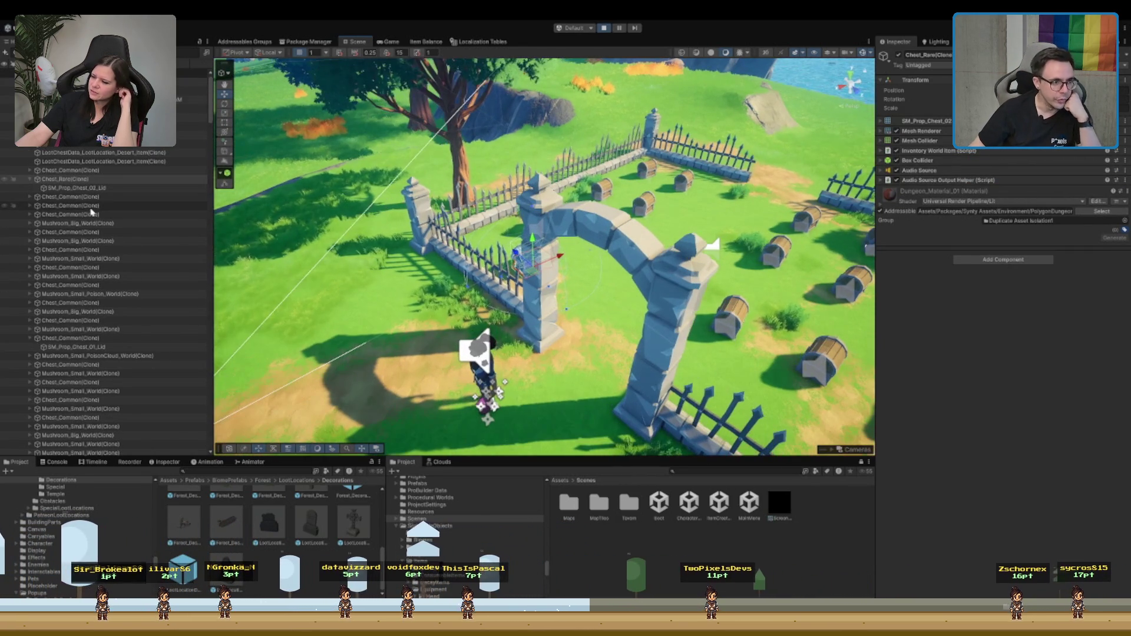
scroll(79, 209, "down", 3)
scroll(82, 210, "down", 10)
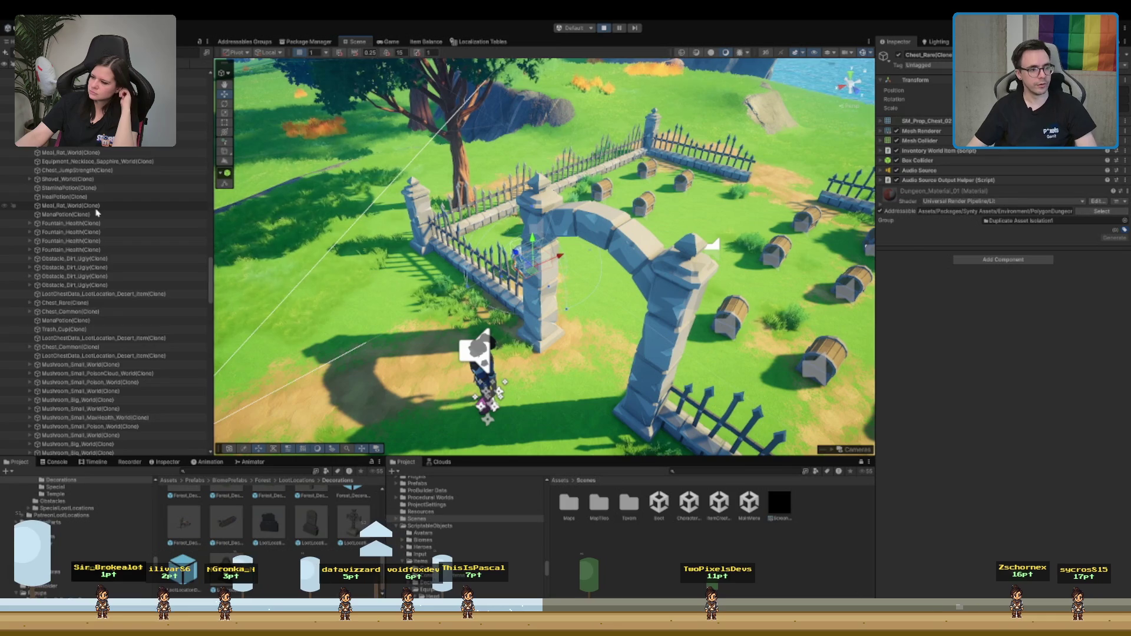
scroll(97, 224, "down", 10)
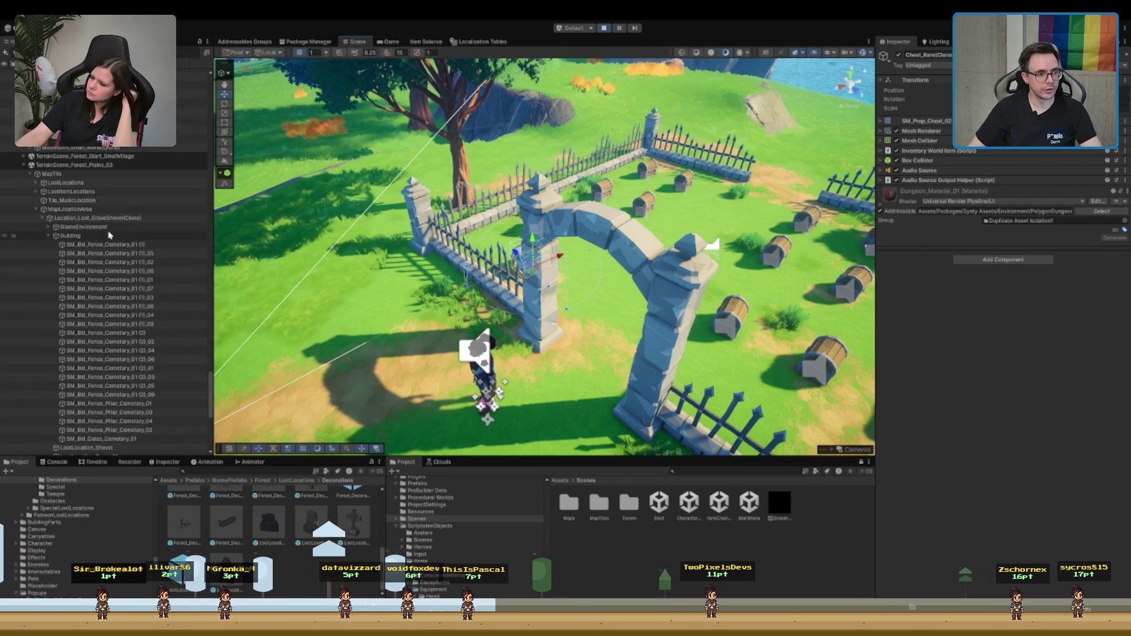
Step: Inspect Location_Loot_GraveShovel(Clone) and its parent MapLocationArea, then bring up BaseMapLocation.cs in Rider
left_click(108, 245)
key("Left")
key("Left")
key("Left")
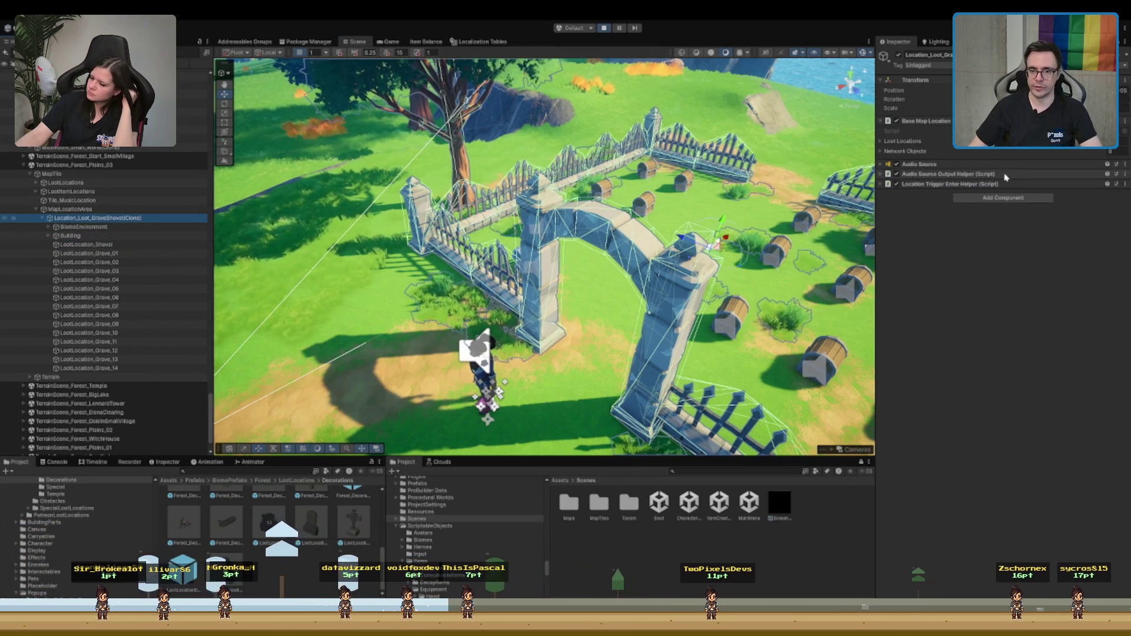
key("Up")
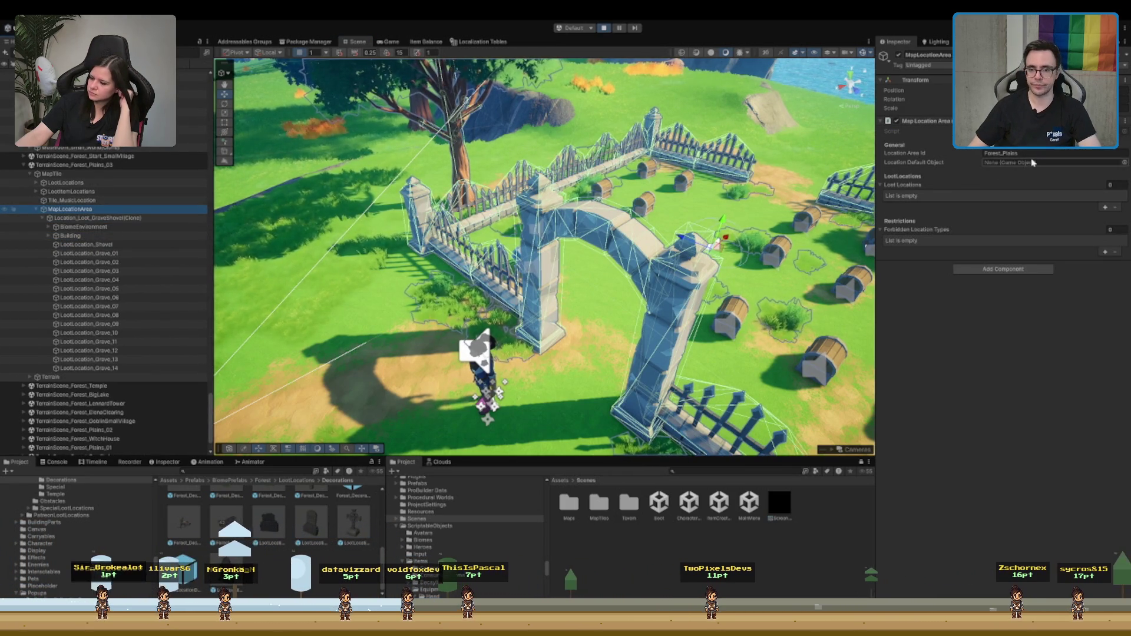
key("Down")
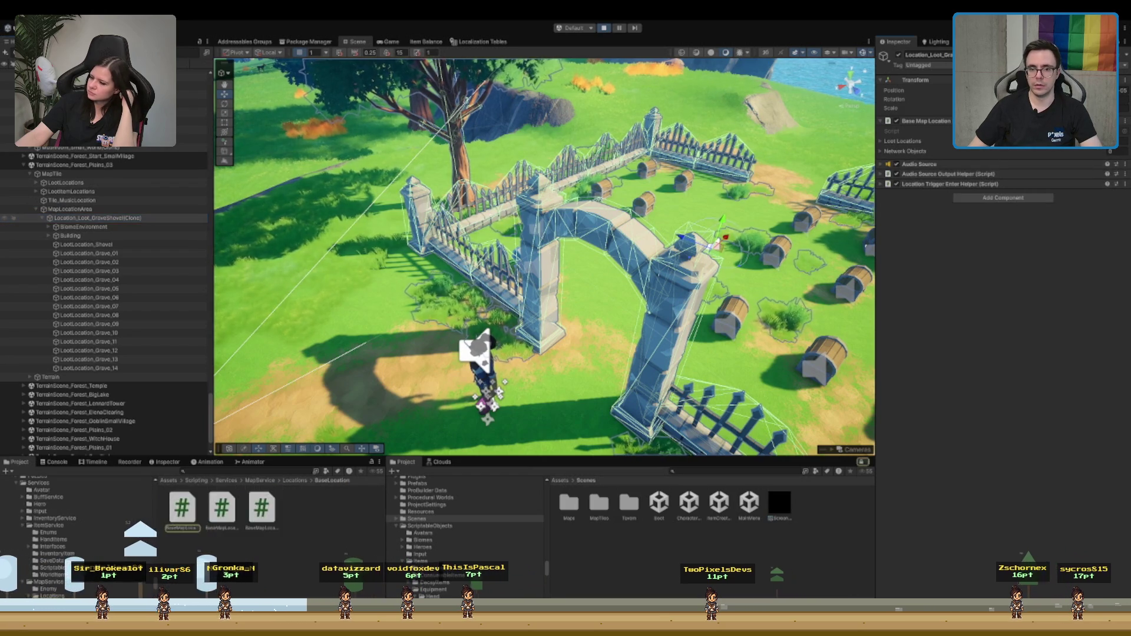
key("alt+Tab")
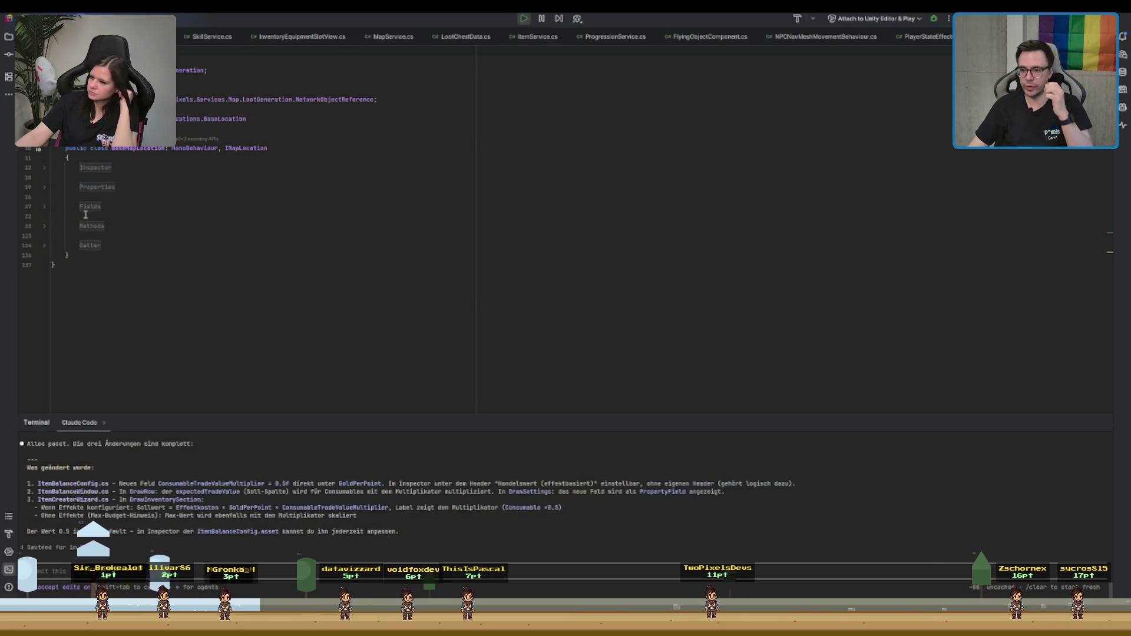
Step: Expand BaseMapLocation's Inspector region and jump from LootLocations to its usage in GetLootLocations
left_click(98, 169)
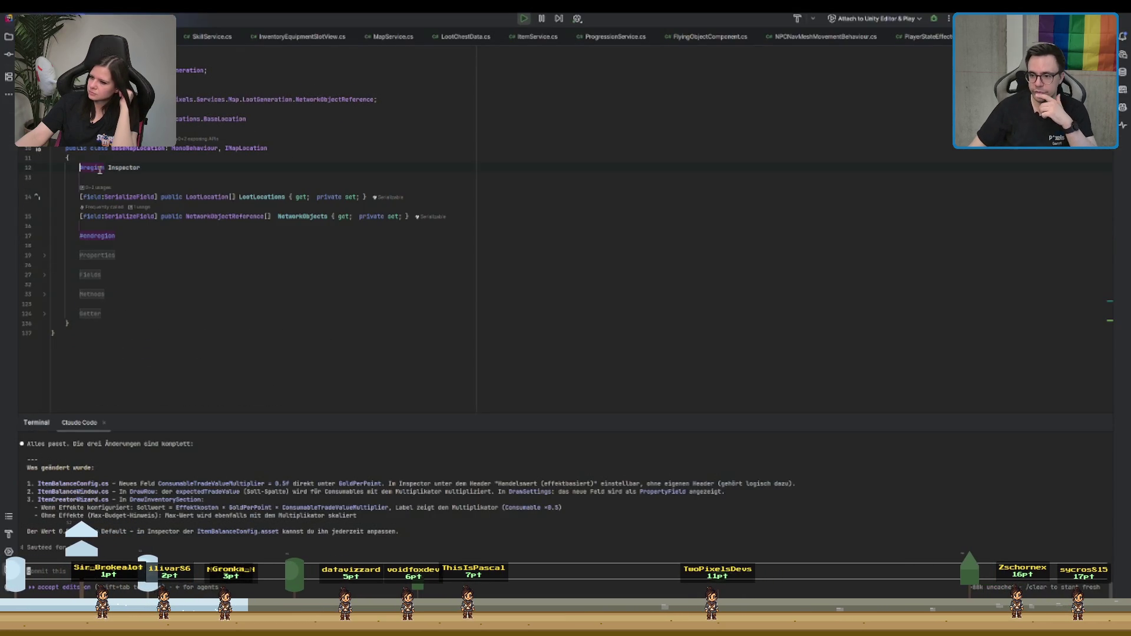
double_click(277, 196)
key("ctrl+f")
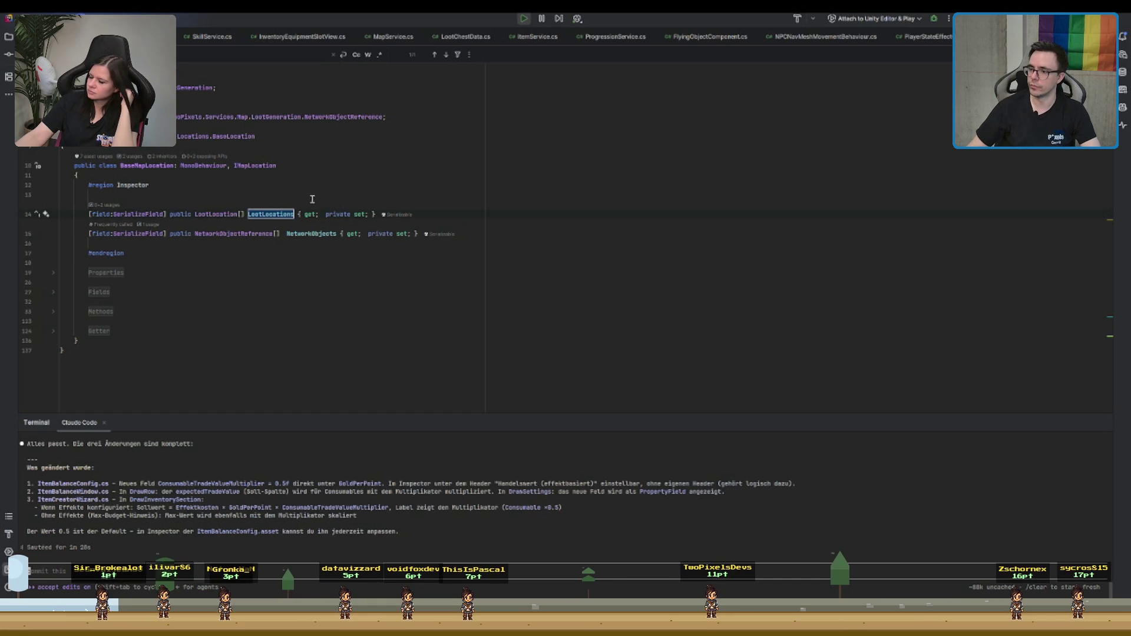
left_click(301, 202)
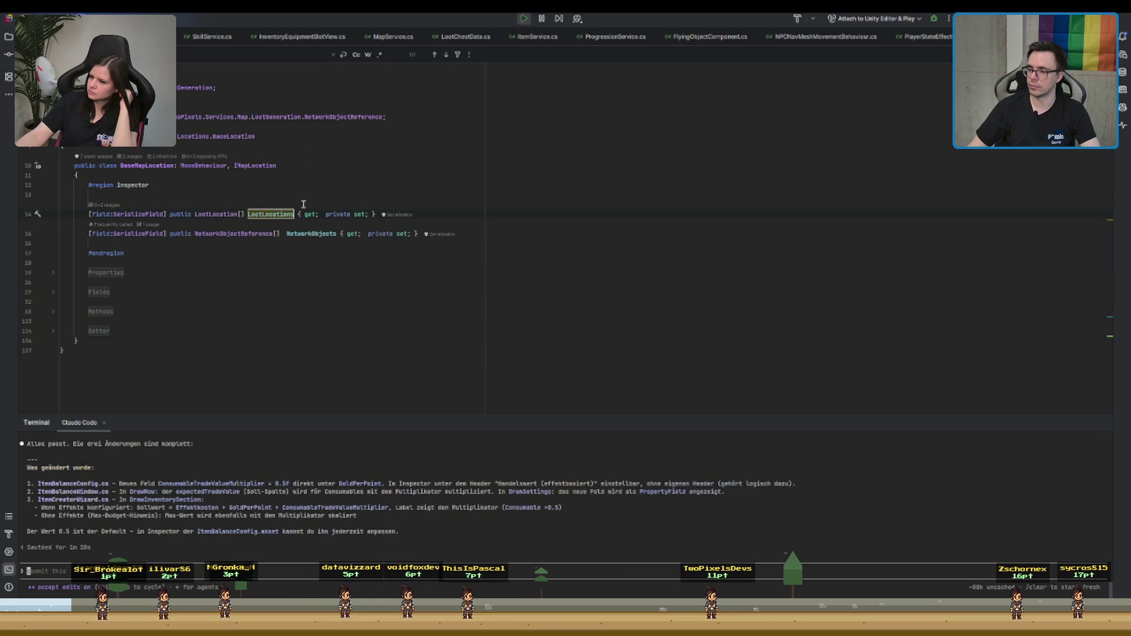
key("ctrl+b")
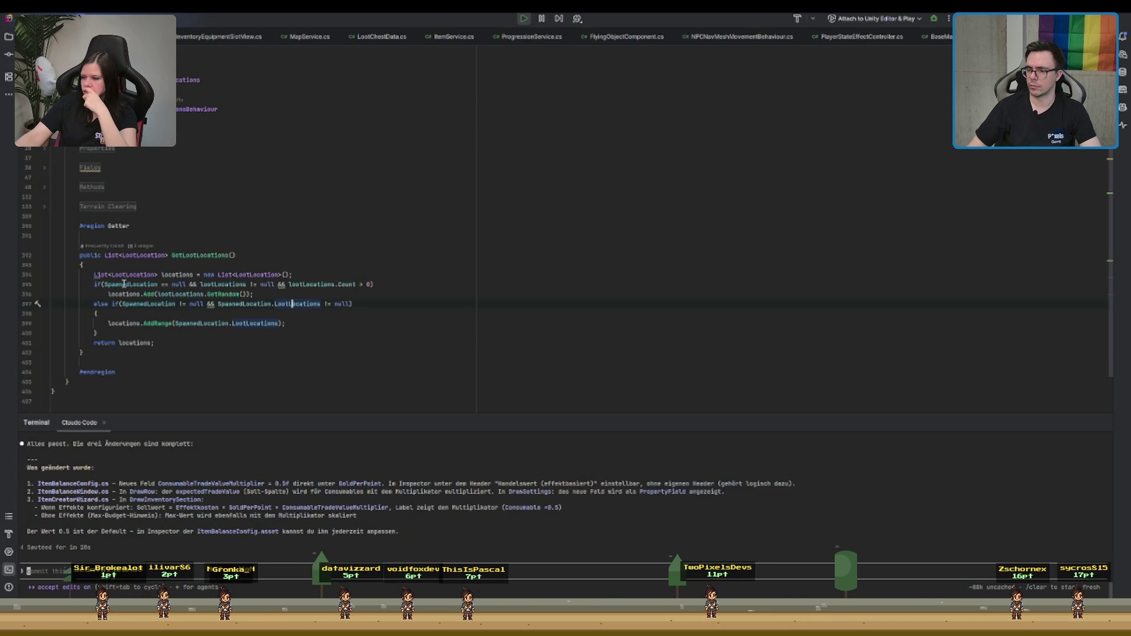
Step: Go from GetLootLocations to the interface's LootLocations declaration and back toward its SpawnChestsCoroutine call
left_click(240, 284)
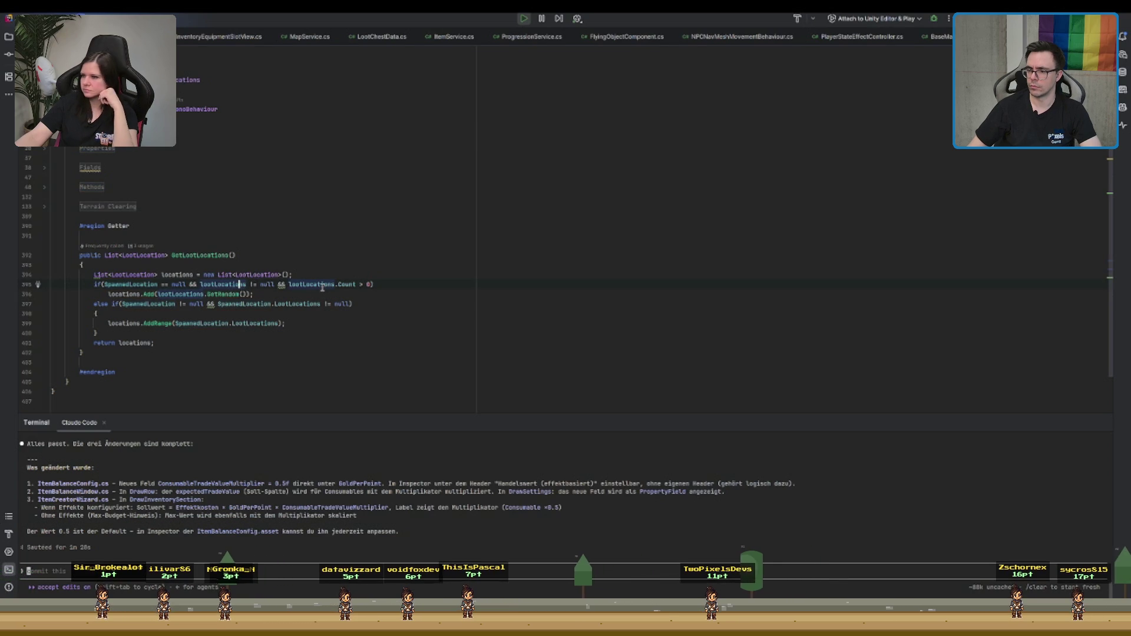
left_click(139, 294)
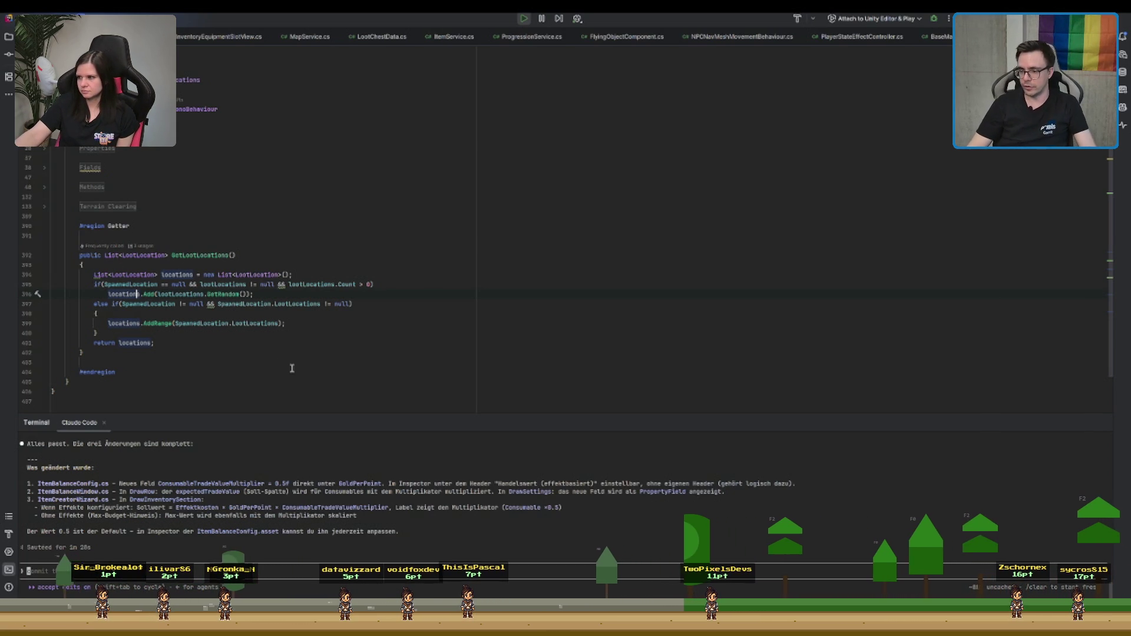
left_click(240, 324, "ctrl")
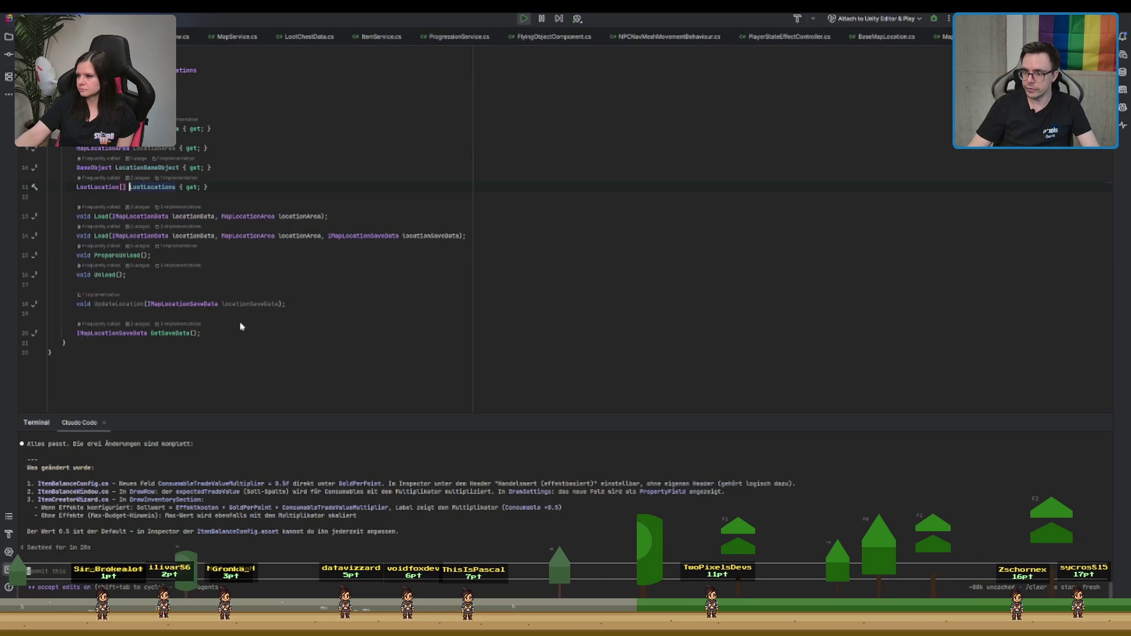
key("ctrl+alt+Left")
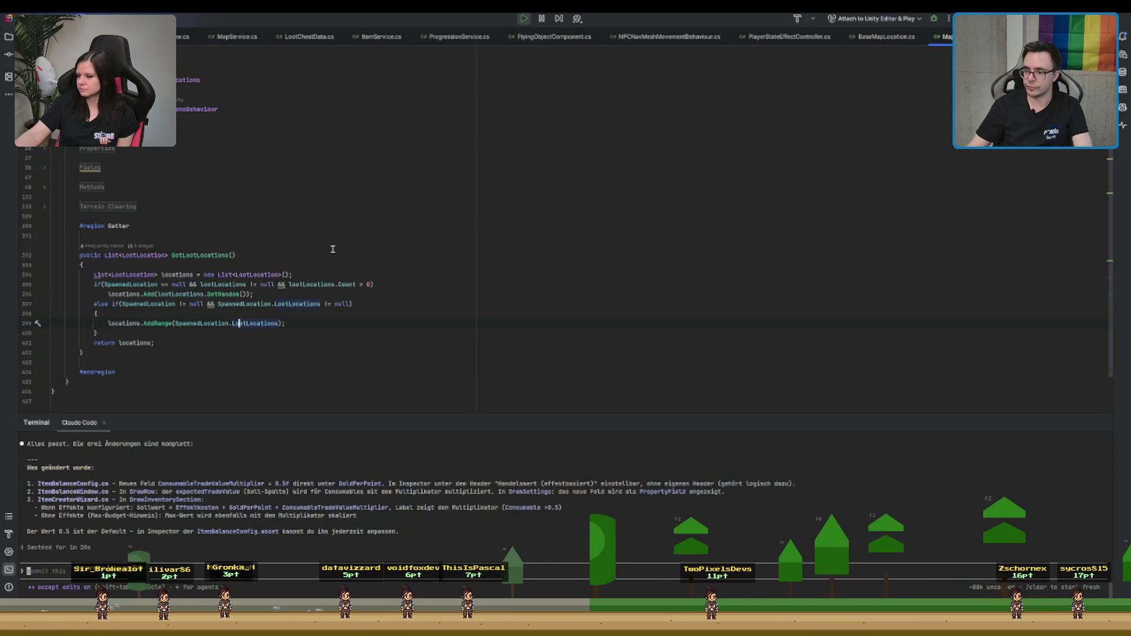
key("ctrl+b")
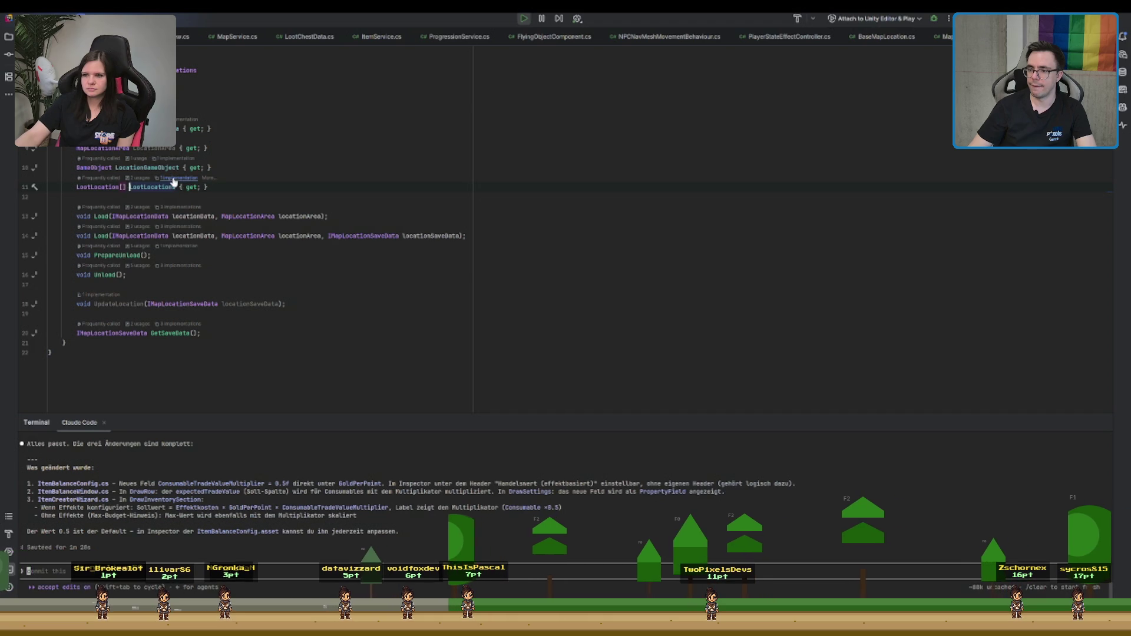
key("ctrl+alt+Left")
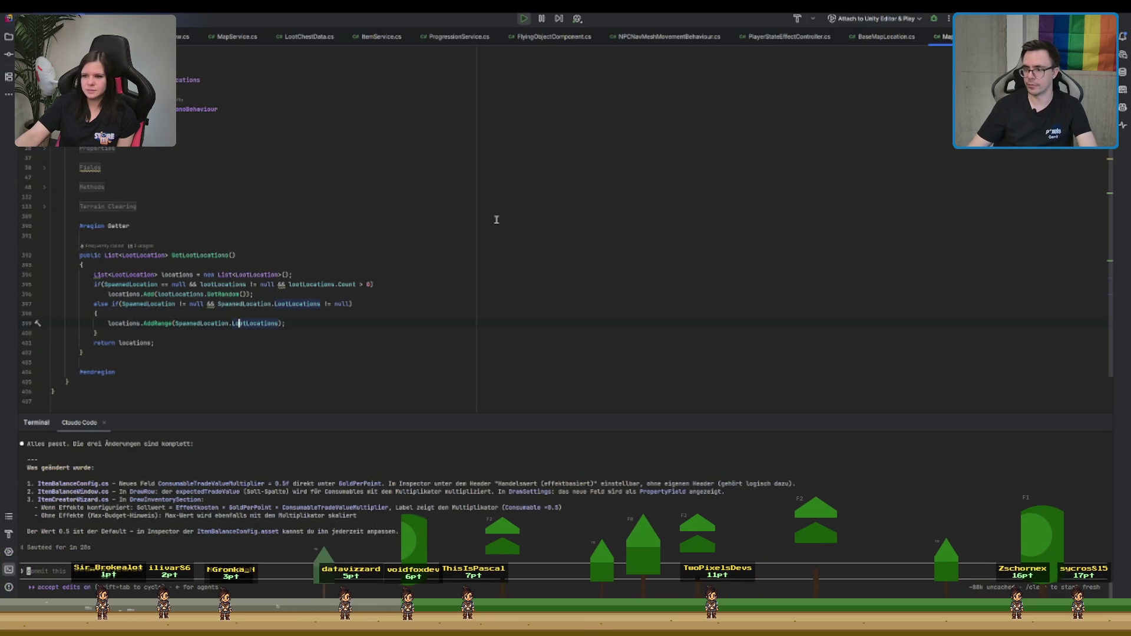
key("ctrl+b")
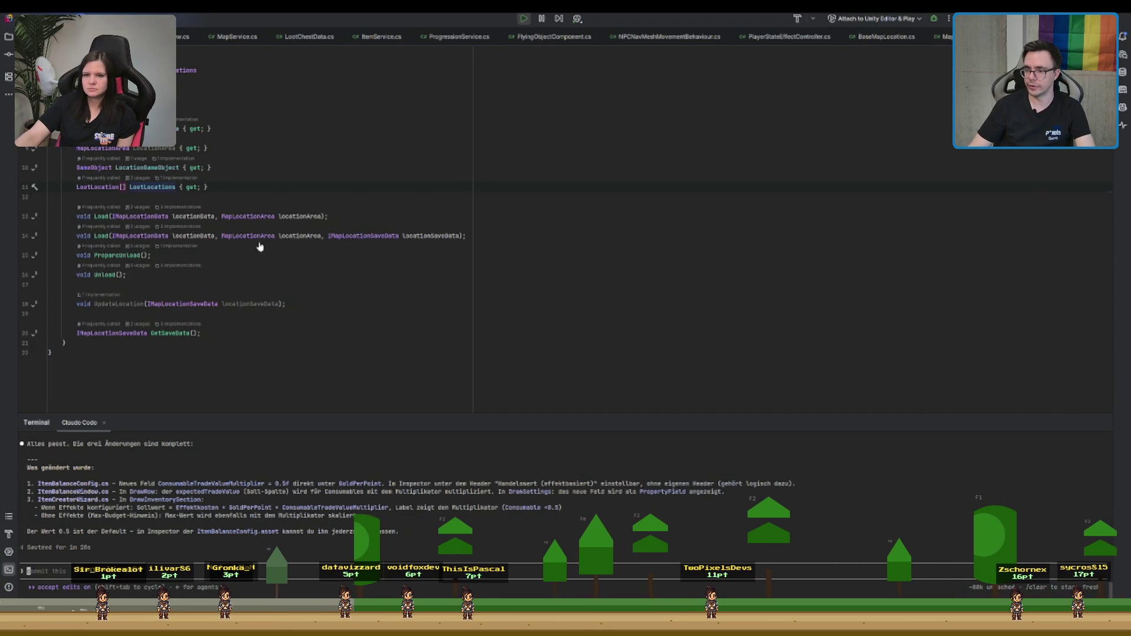
key("ctrl+alt+Left")
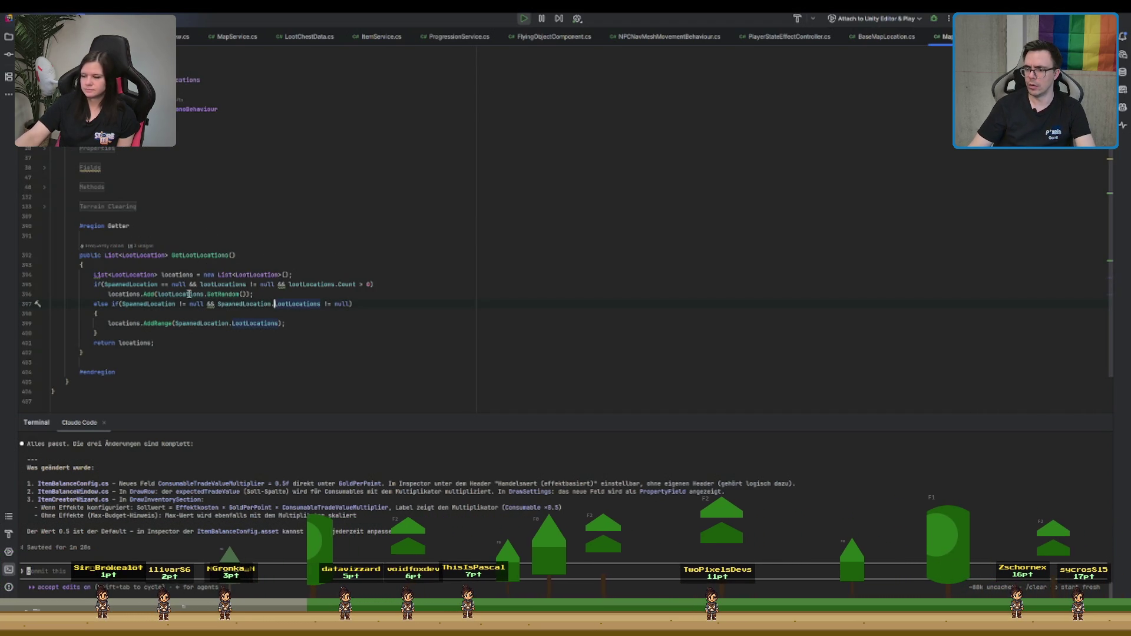
key("ctrl+alt+Left")
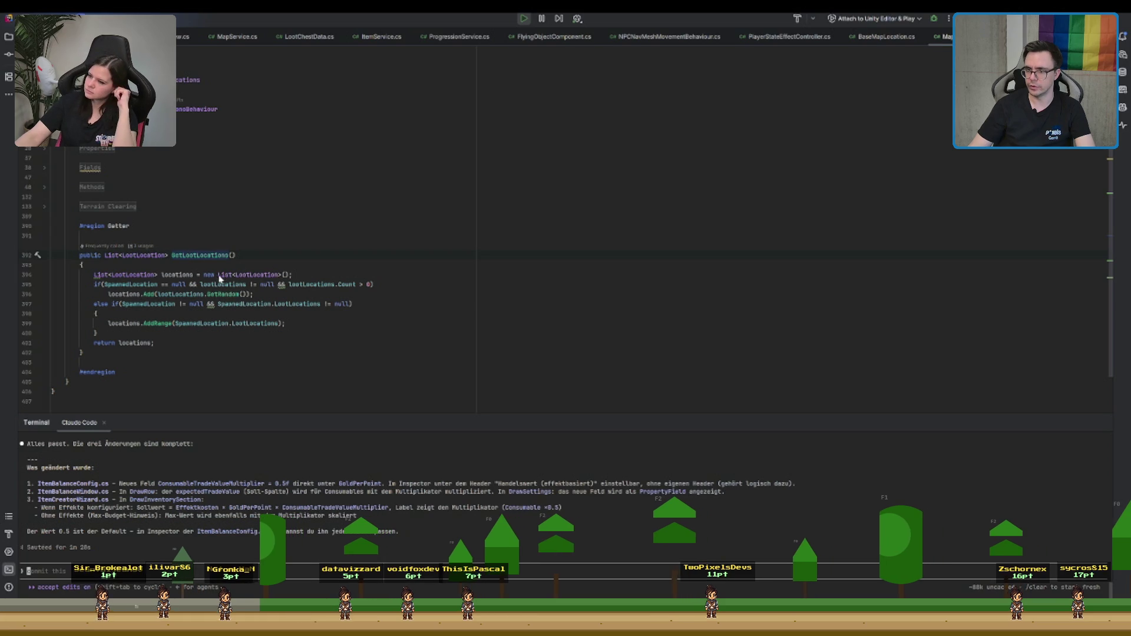
key("ctrl+alt+Left")
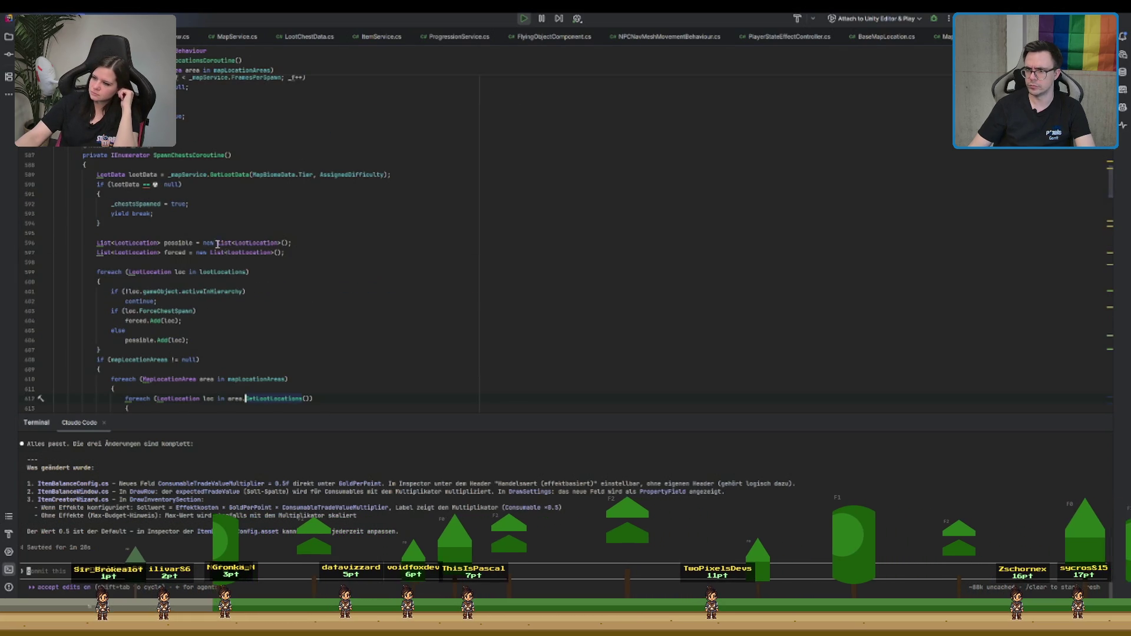
Step: In SpawnChestsCoroutine, view the declaration of Add on the forced list and return
key("ctrl+alt+Left")
key("ctrl+alt+Left")
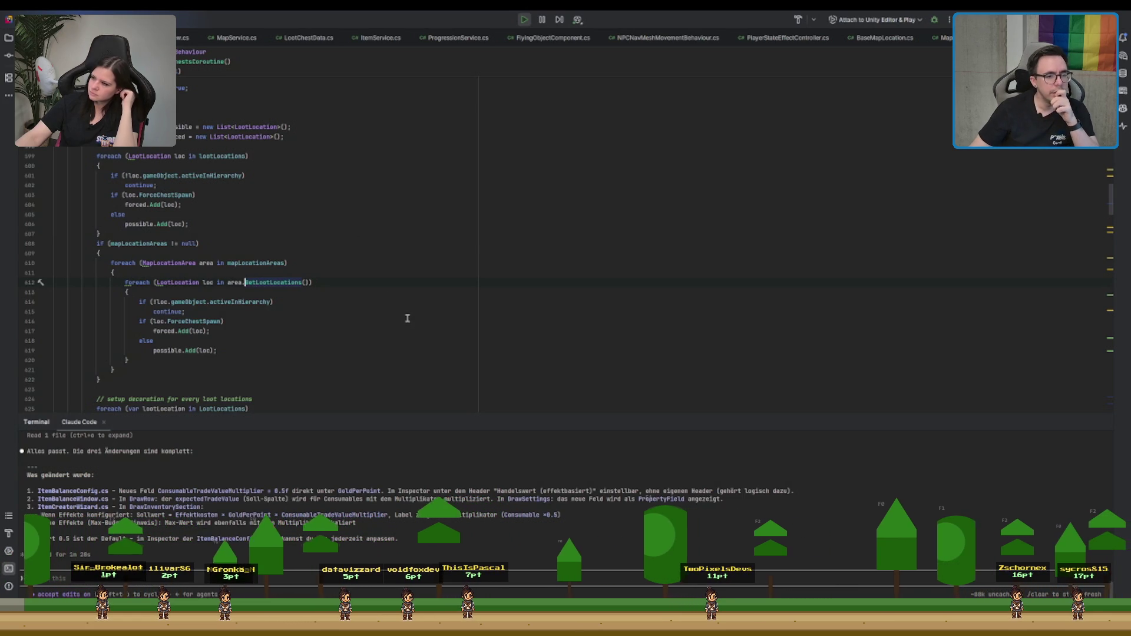
scroll(249, 282, "down", 1)
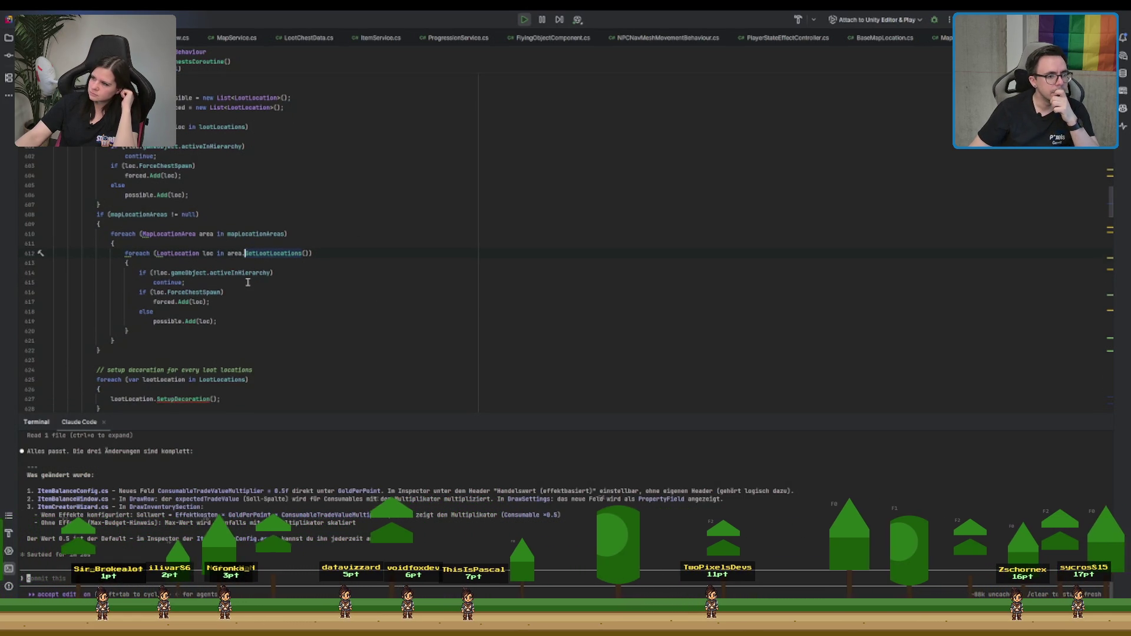
left_click(184, 303)
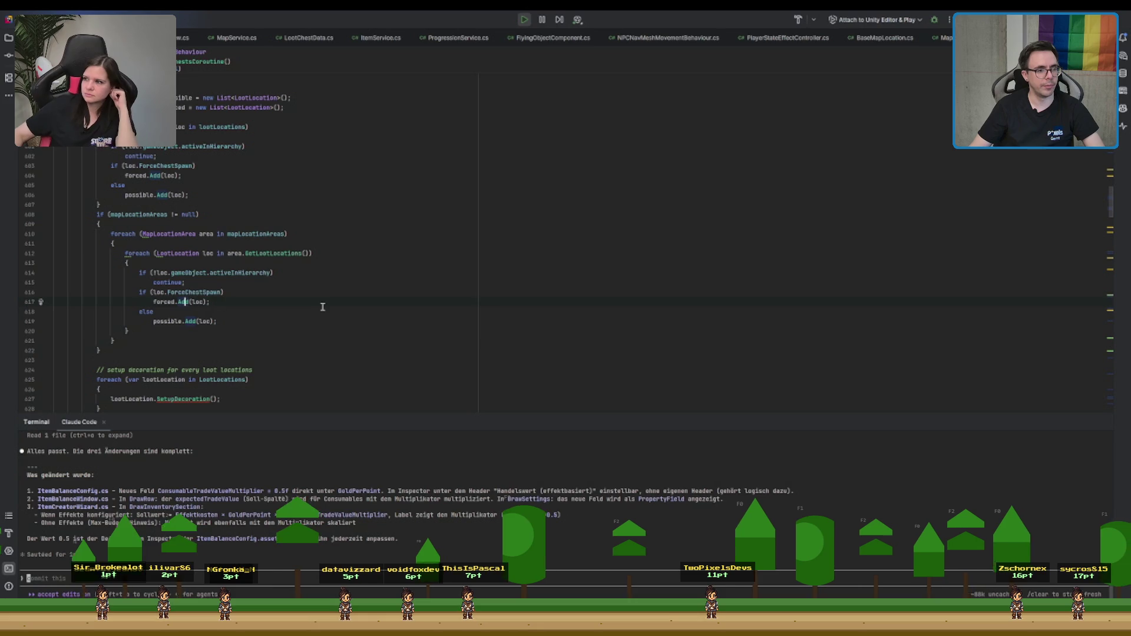
key("F12")
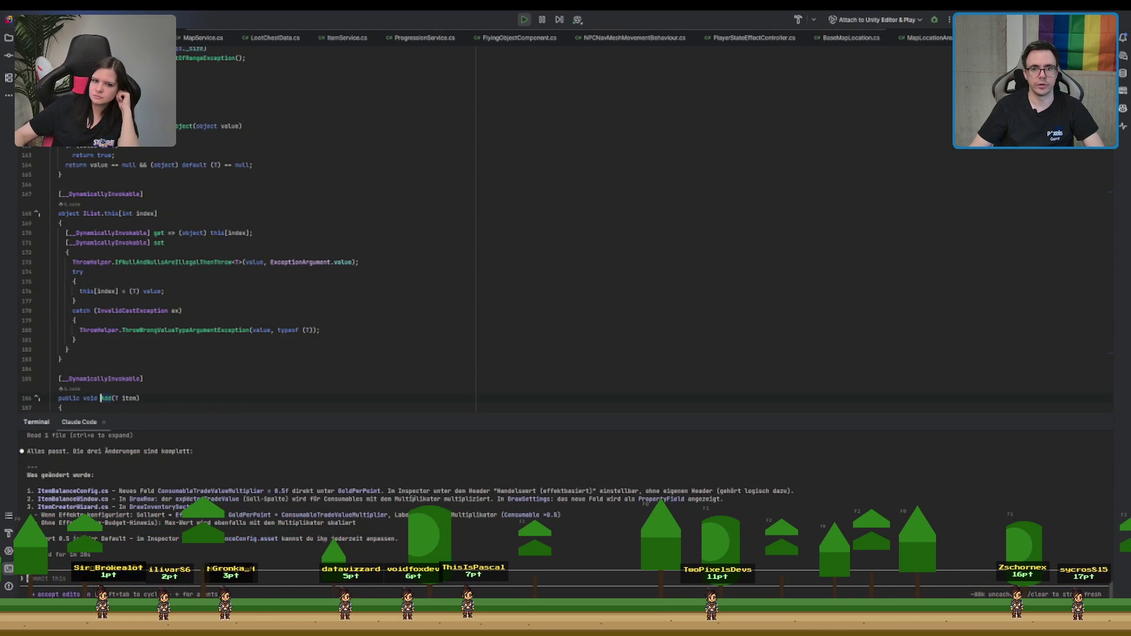
key("ctrl+minus")
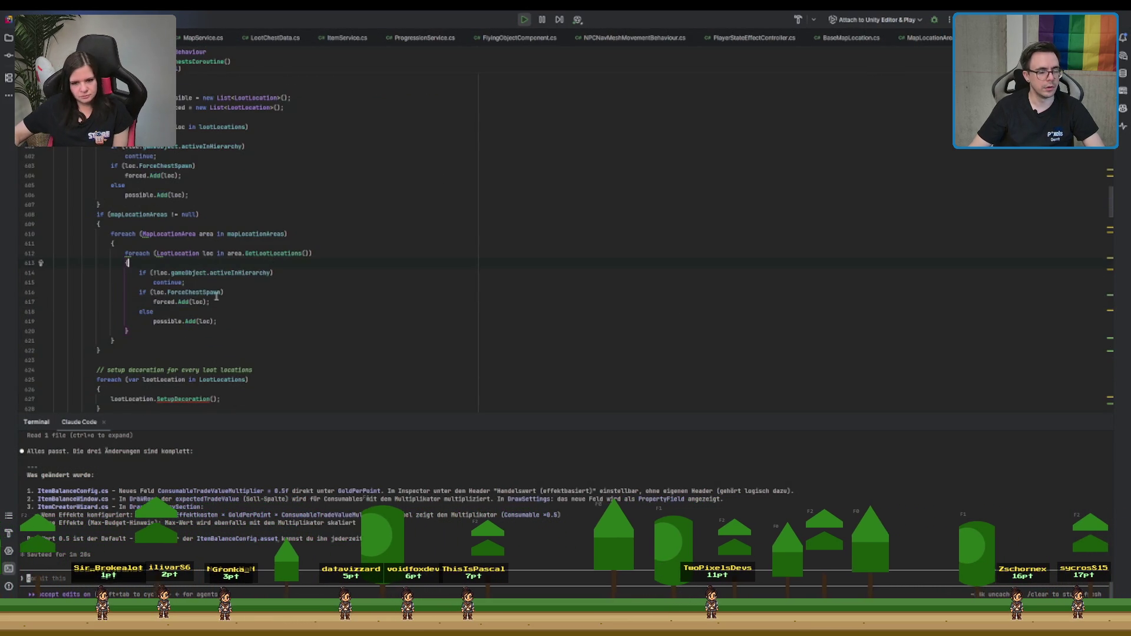
scroll(250, 265, "down", 3)
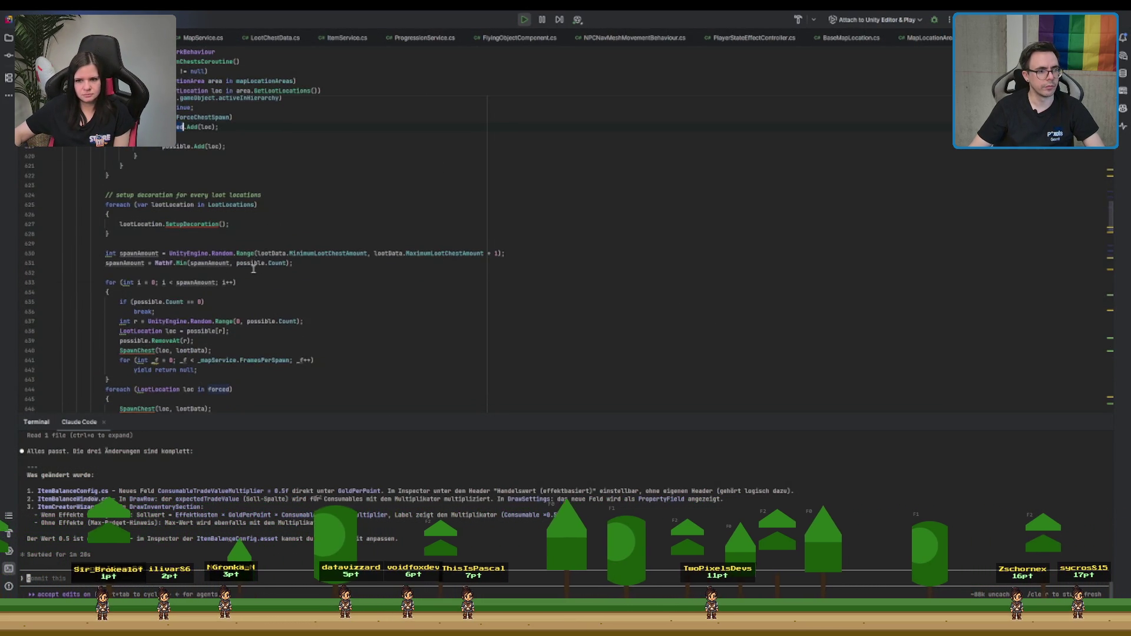
Step: Search the file for 'forced' and go to the SpawnChest method declaration
key("ctrl+f")
key("Return")
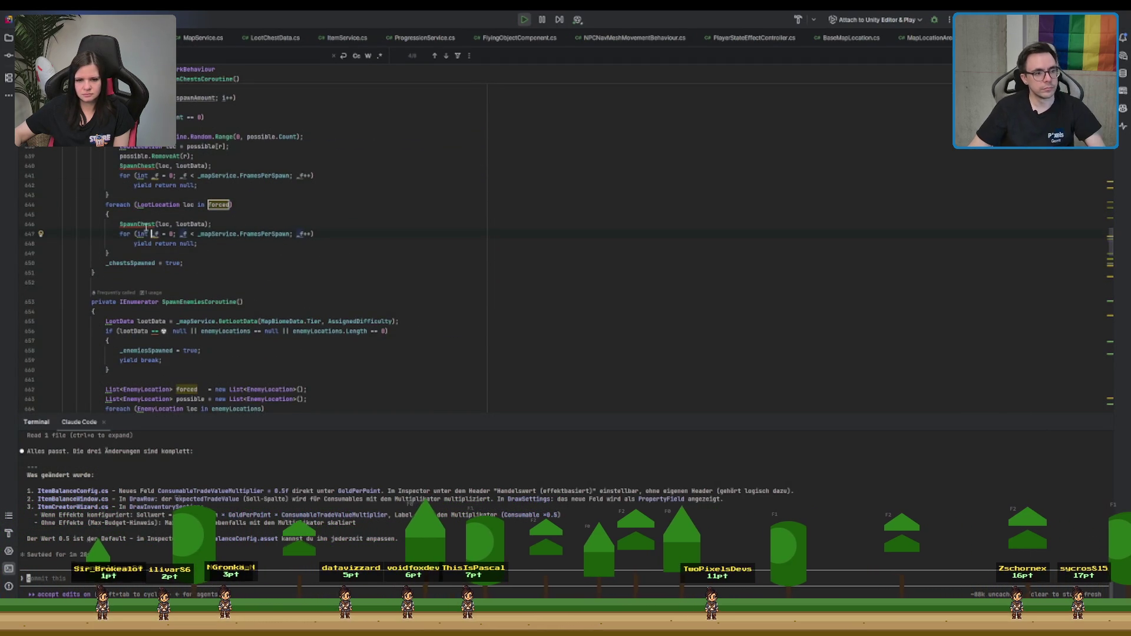
left_click(178, 224)
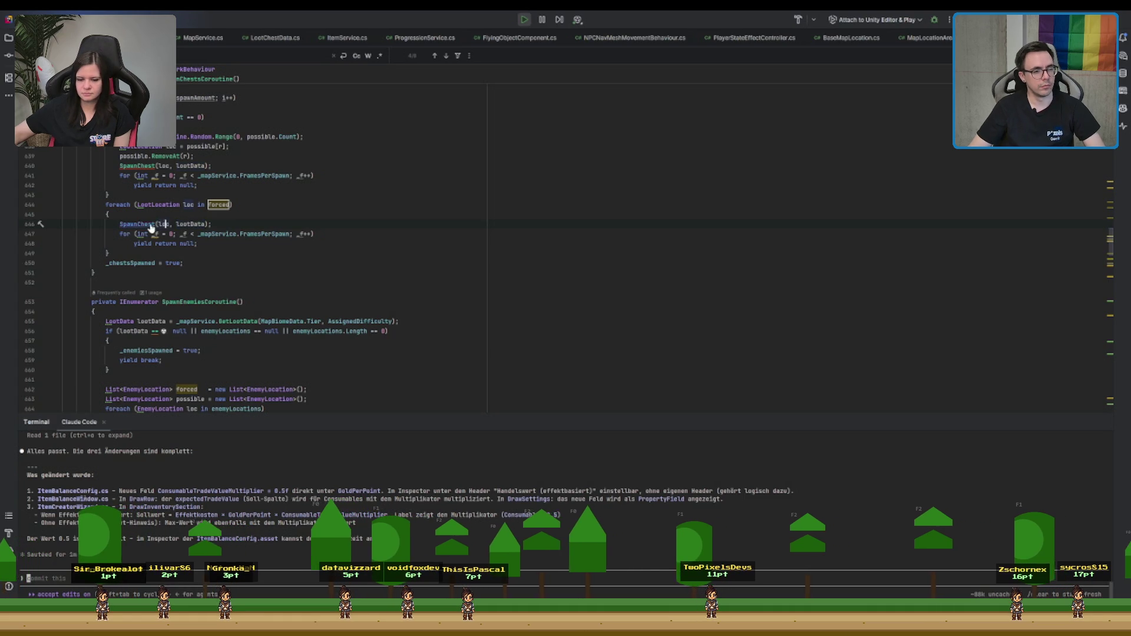
left_click(151, 227, "ctrl")
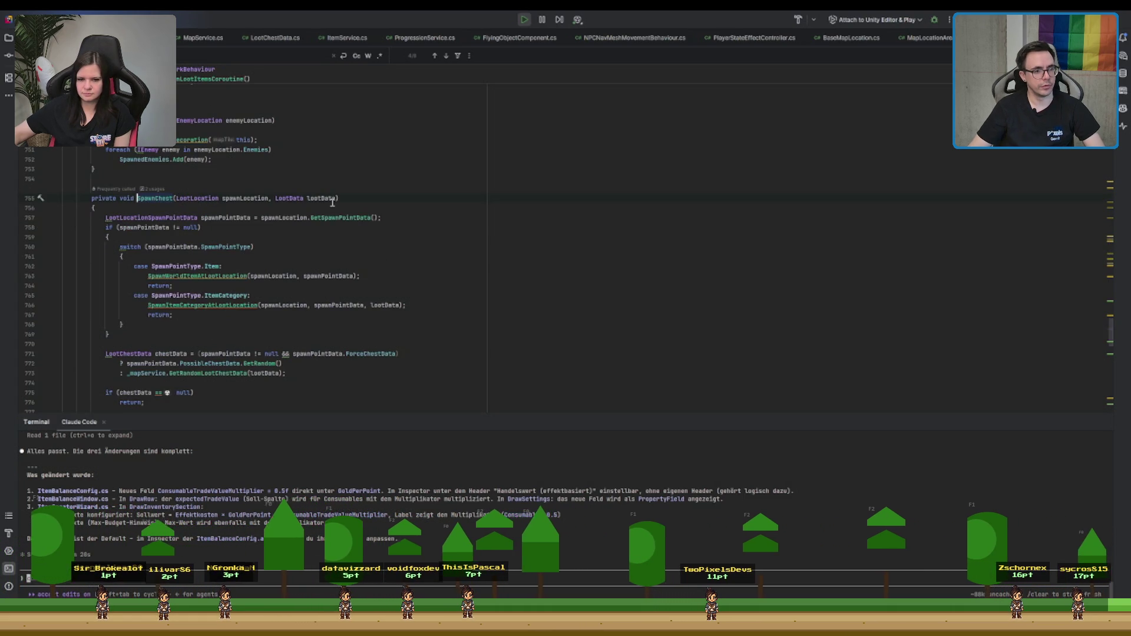
Step: Check LootLocationSpawnPointData's SpawnPointType field, then return to MapTile's SpawnChest switch
scroll(354, 201, "down", 4)
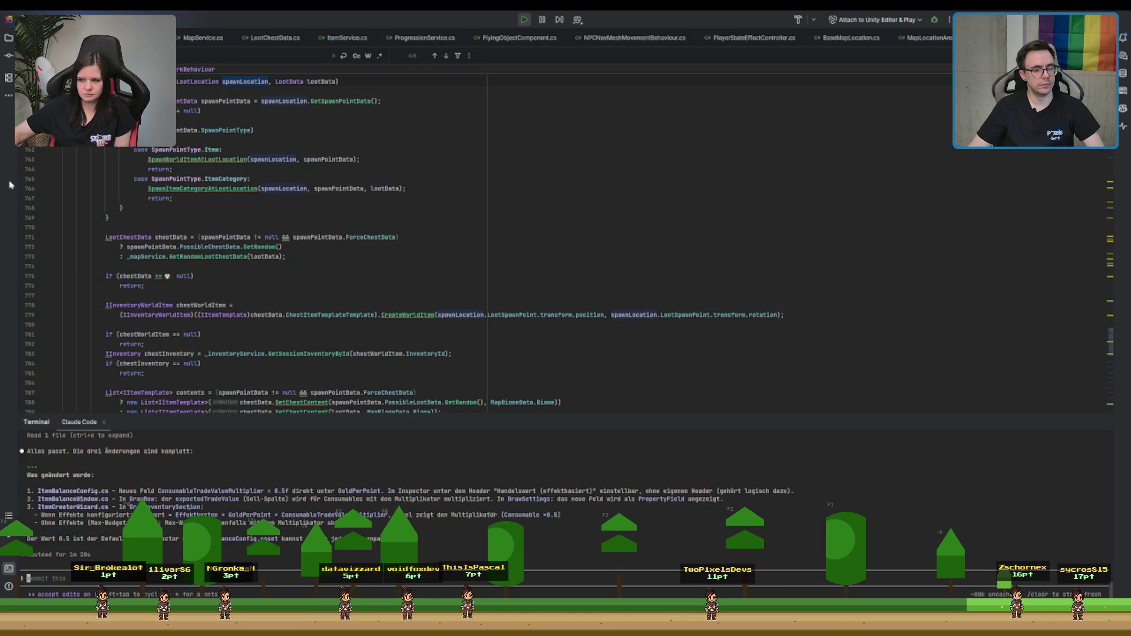
left_click(306, 181)
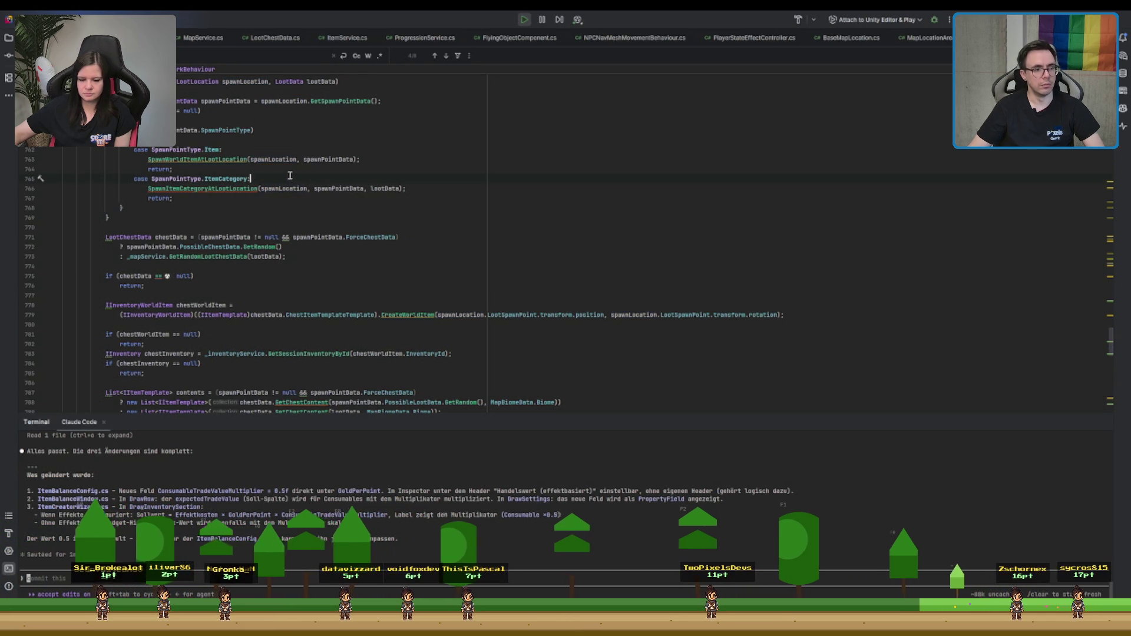
left_click(233, 135, "ctrl")
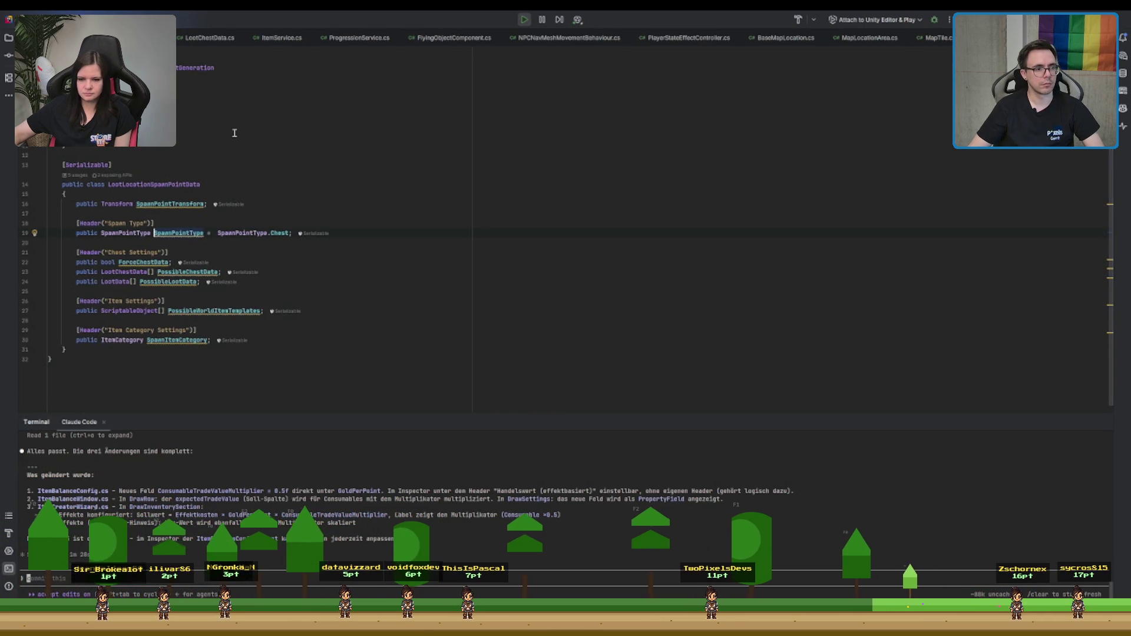
left_click(139, 233)
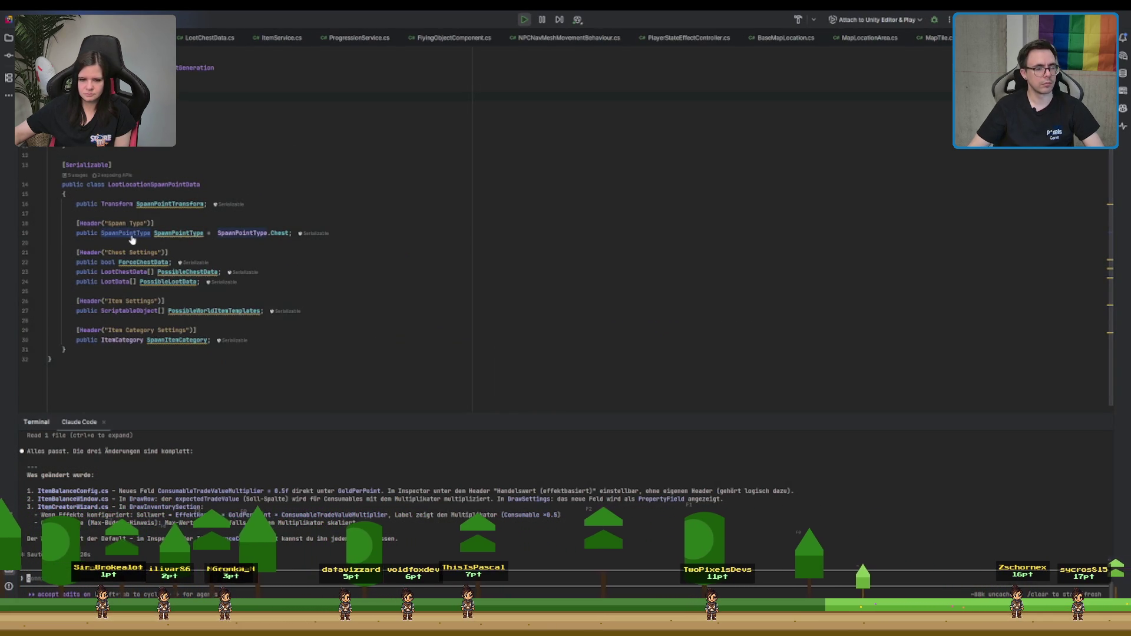
key("ctrl+alt+Left")
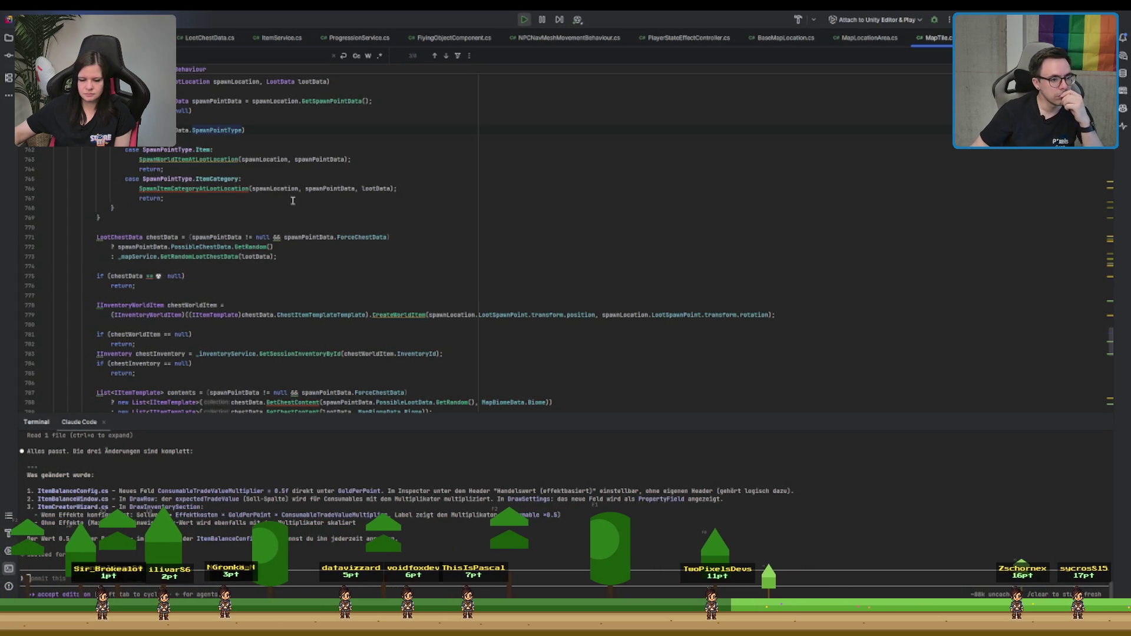
left_click(152, 198)
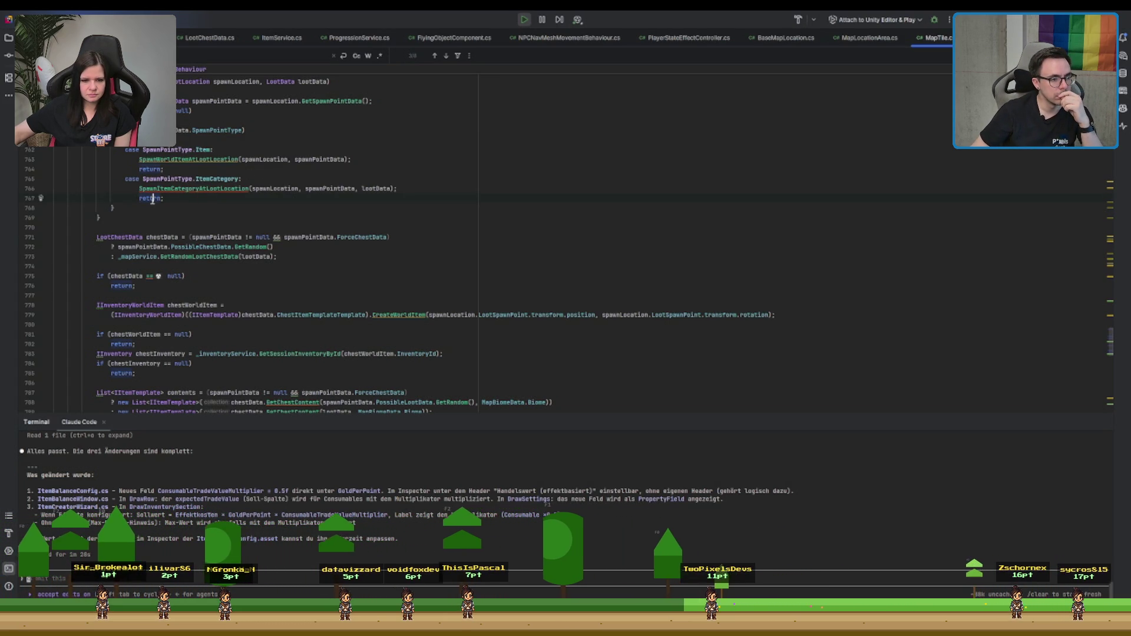
Step: Switch back to the Unity Editor graveyard scene
scroll(293, 175, "down", 2)
scroll(292, 175, "up", 5)
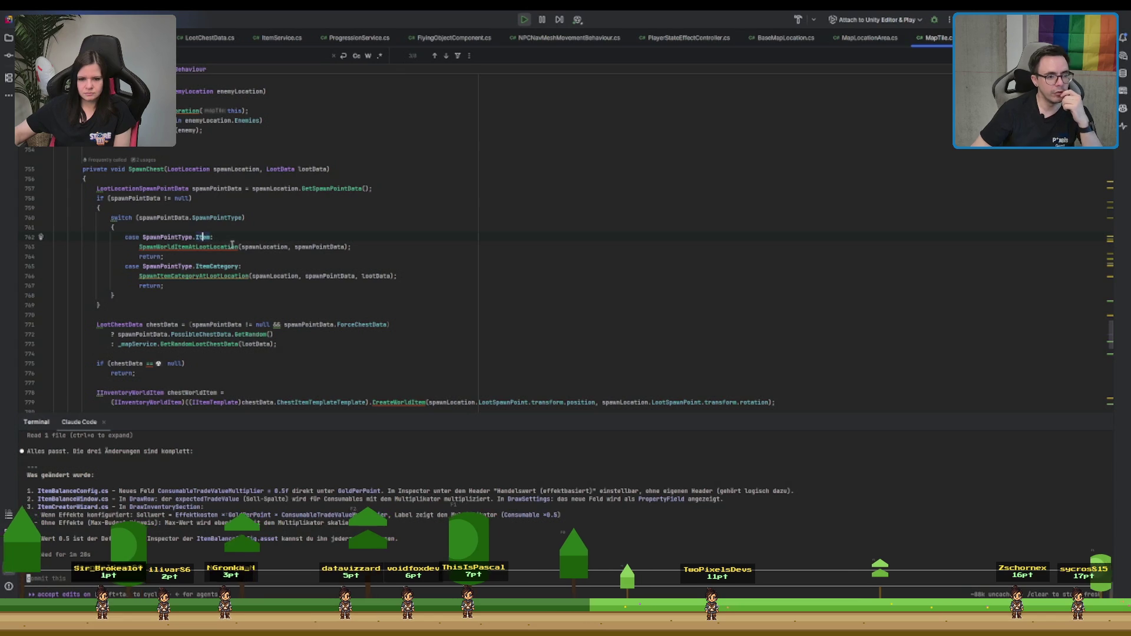
key("alt+Tab")
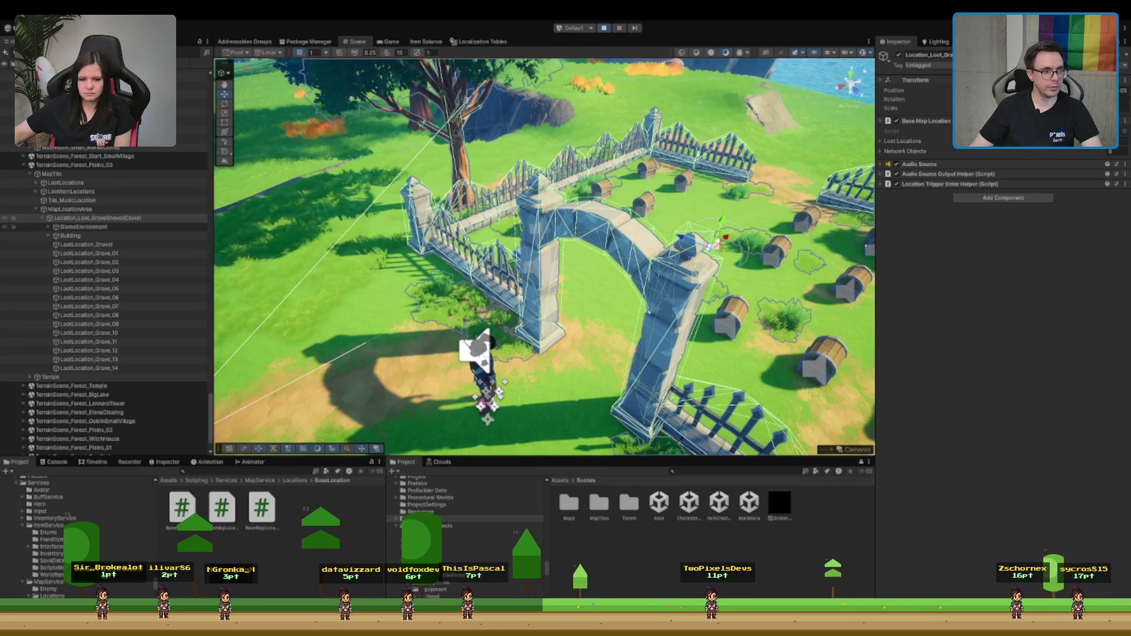
Step: Select LootLocation_Grave_01 and locate its fourth and fifth decoration prefabs in the project
left_click(142, 254)
left_click(1048, 208)
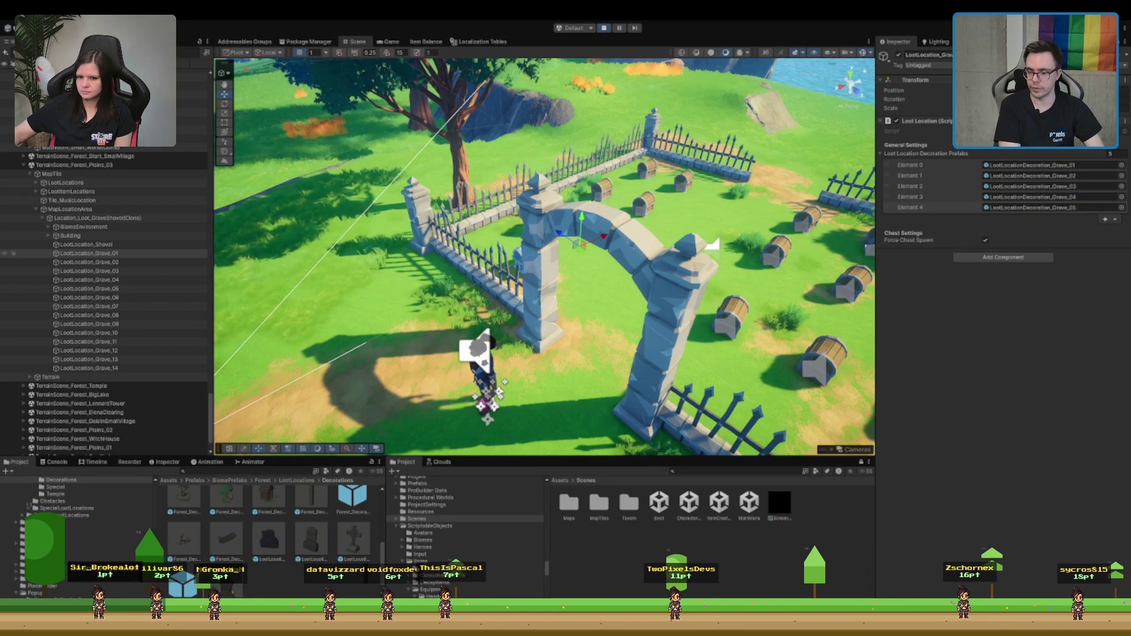
mouse_move(619, 283)
left_mouse_down()
mouse_move(614, 236)
mouse_move(566, 218)
left_mouse_up()
left_click(958, 198)
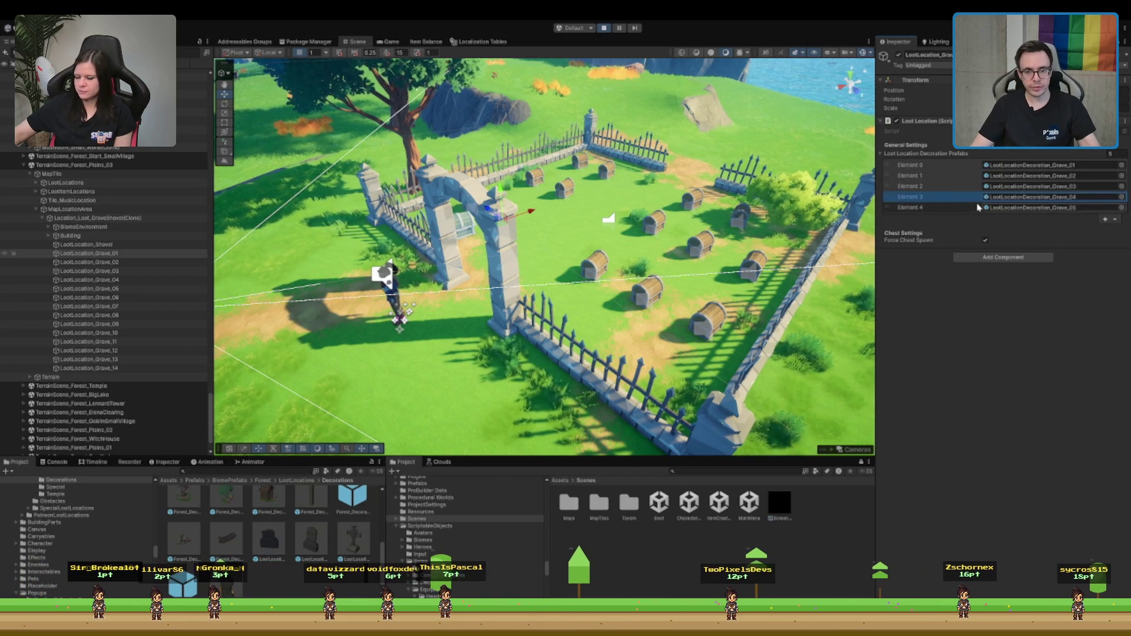
left_click(1041, 209)
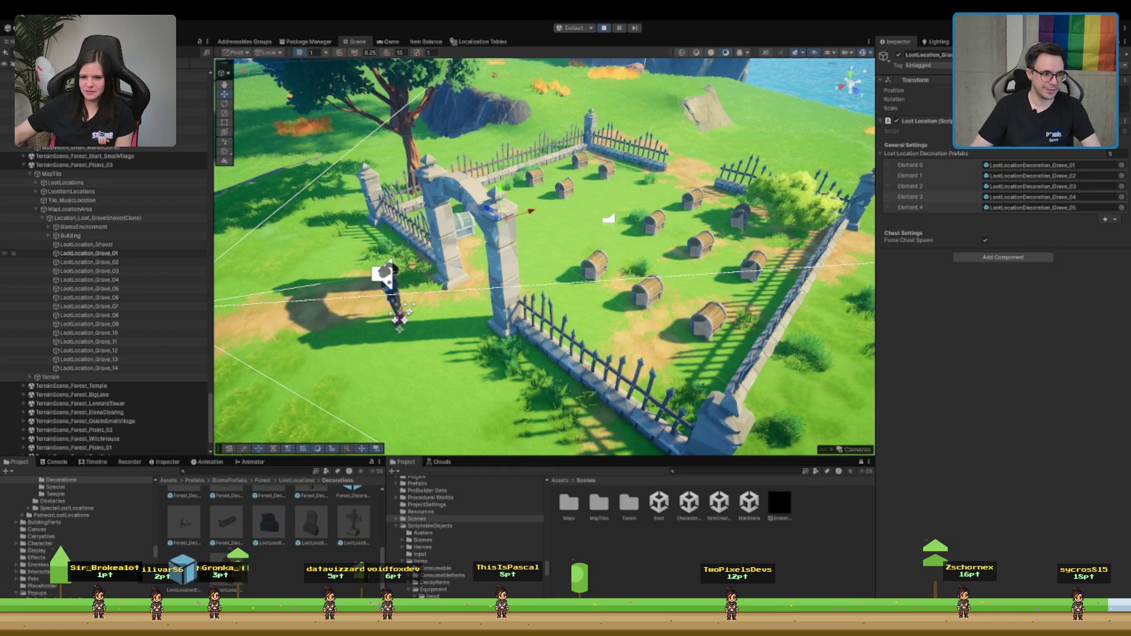
Step: Step through the grave loot locations to LootLocation_Grave_09 and open the LootLocation script in Rider
left_click(114, 256)
scroll(595, 321, "down", 3)
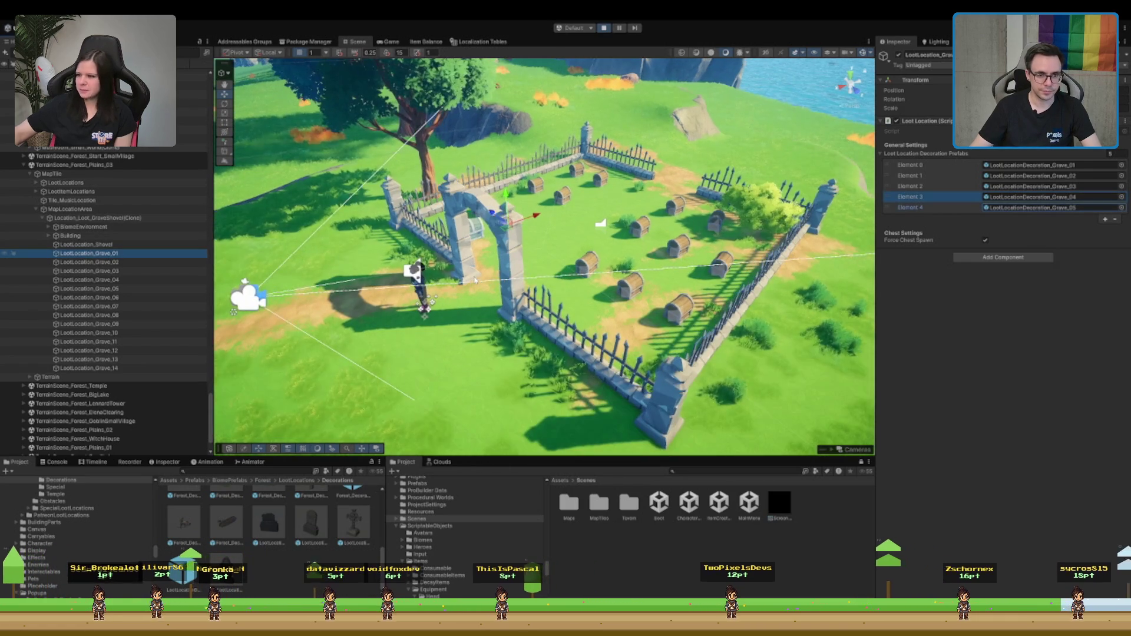
scroll(467, 284, "up", 3)
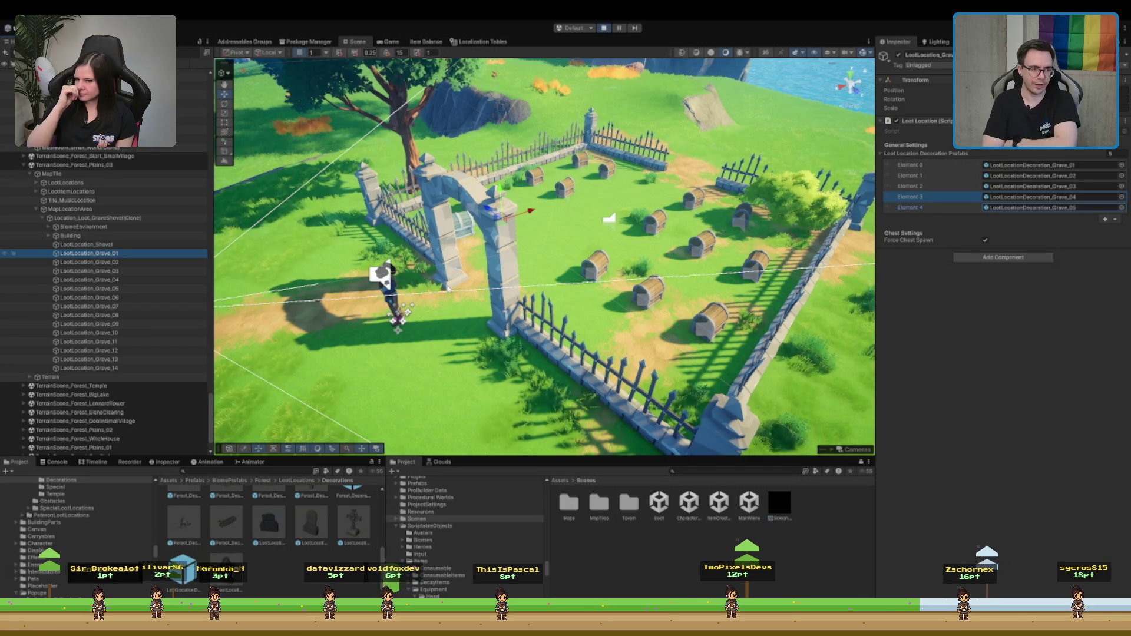
key("Down")
key("Down")
key("Down")
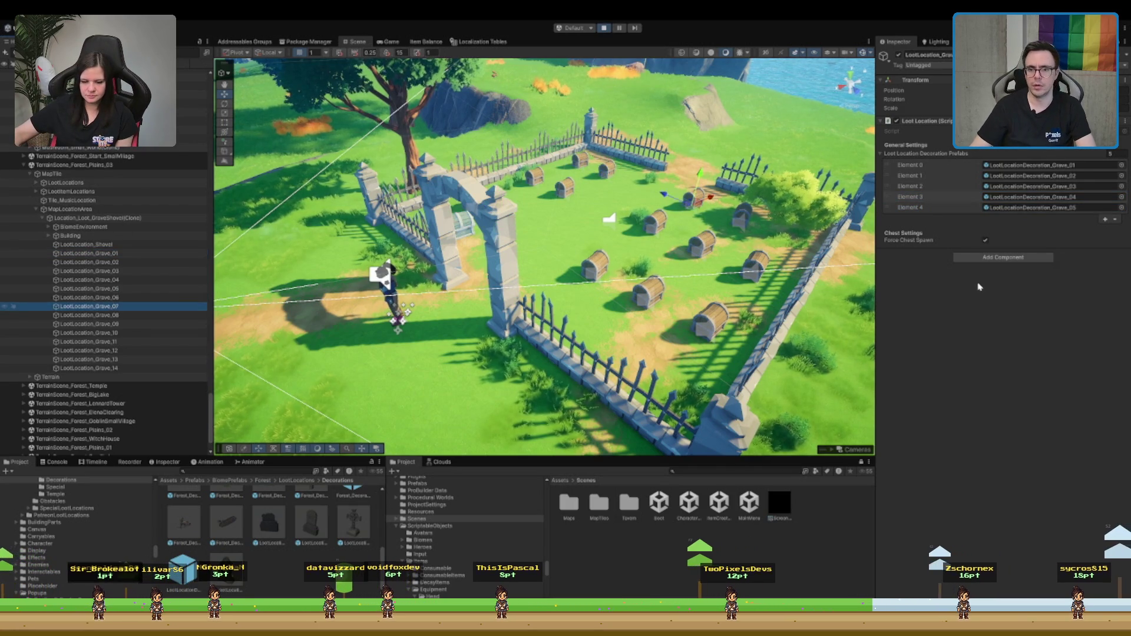
key("Down")
key("Down")
left_click(954, 155)
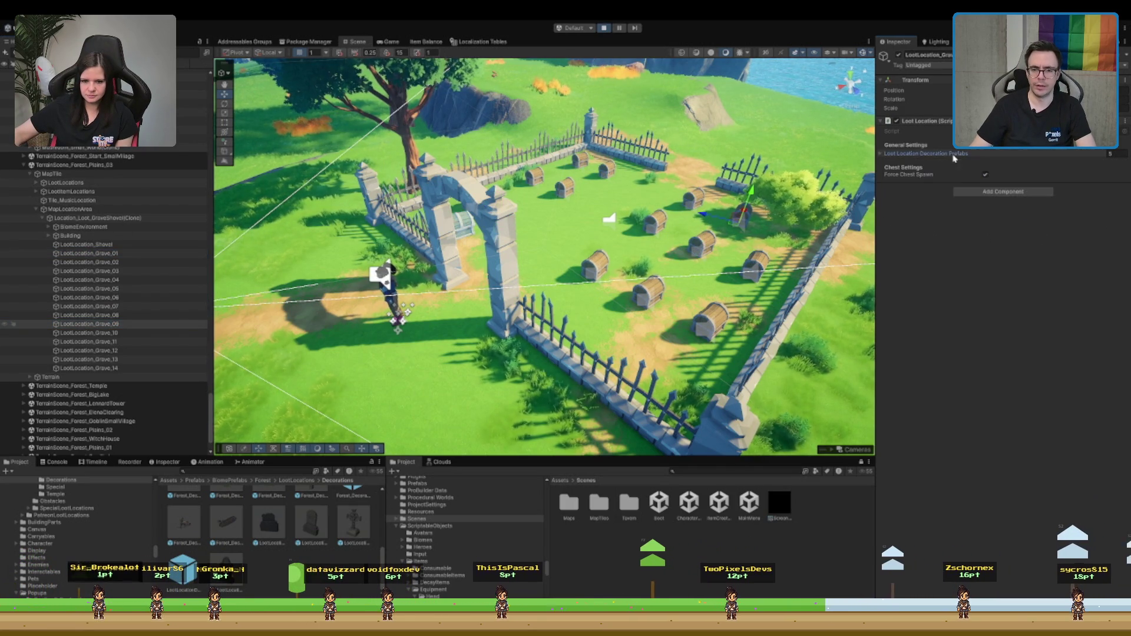
double_click(931, 131)
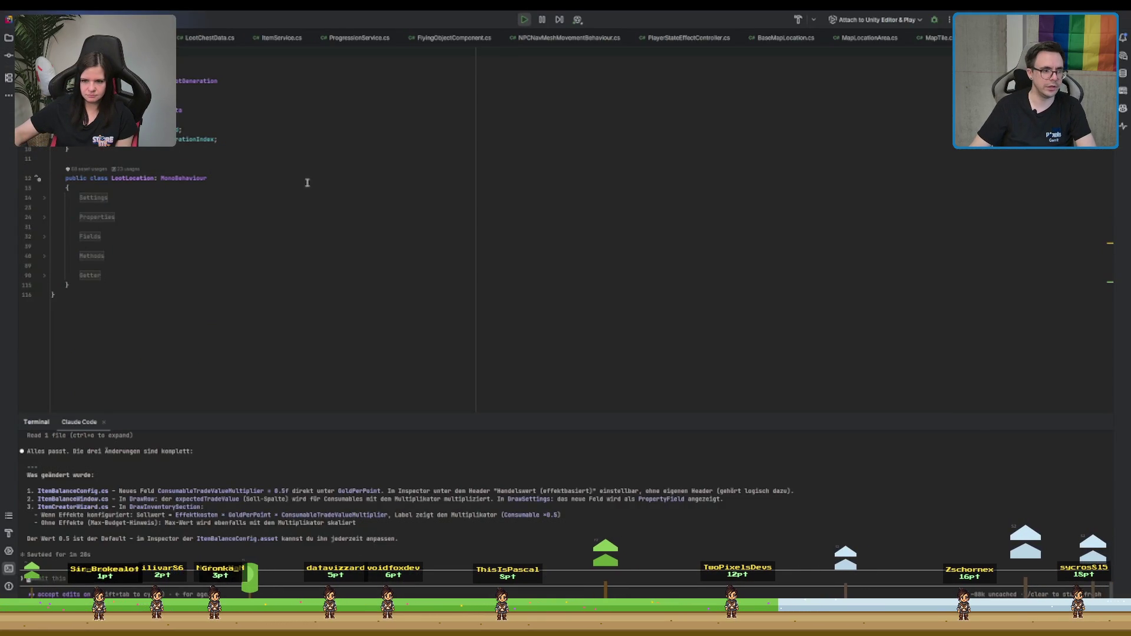
Step: Expand the Methods region and jump from SetupDecoration to its call in MapTile's loot-location loop
left_click(91, 256)
scroll(205, 260, "down", 3)
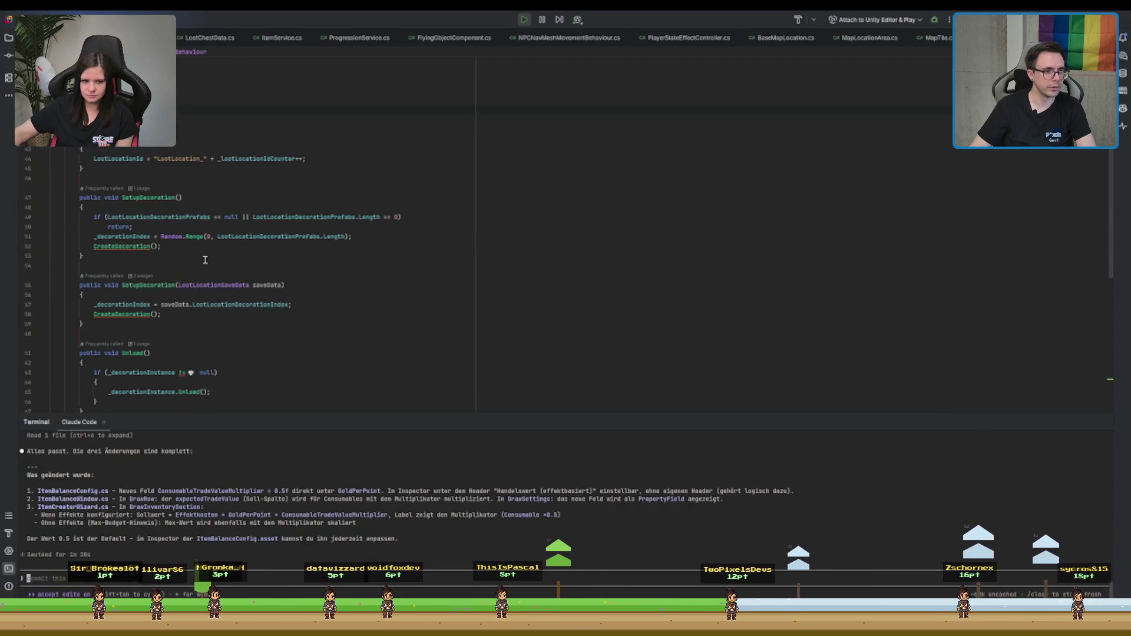
left_click(141, 187)
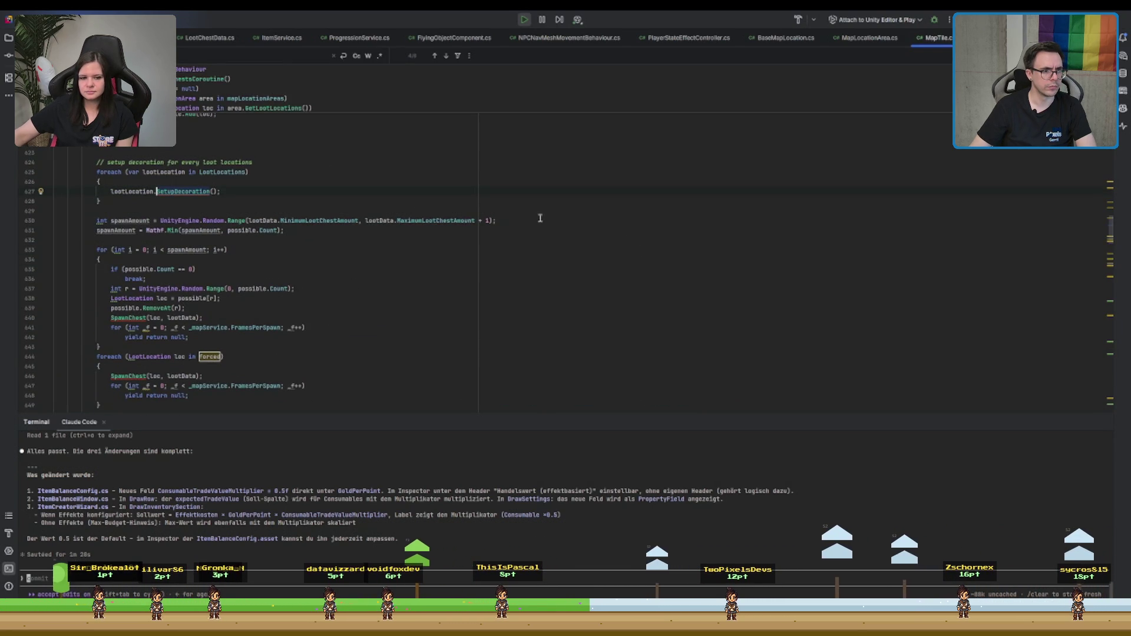
scroll(540, 218, "up", 5)
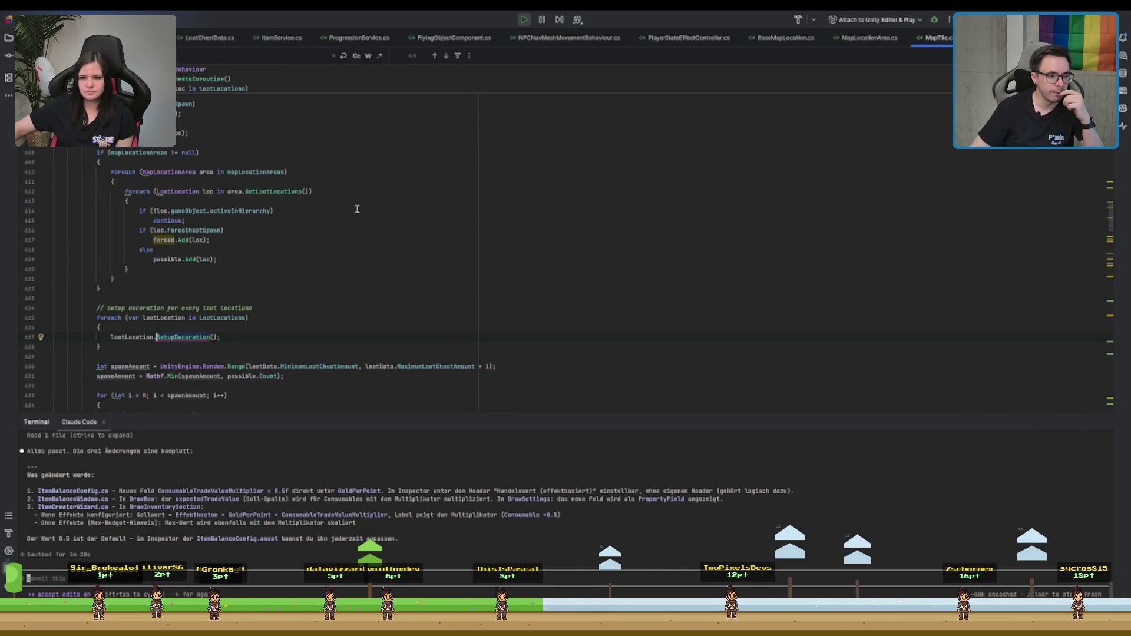
left_click(122, 337)
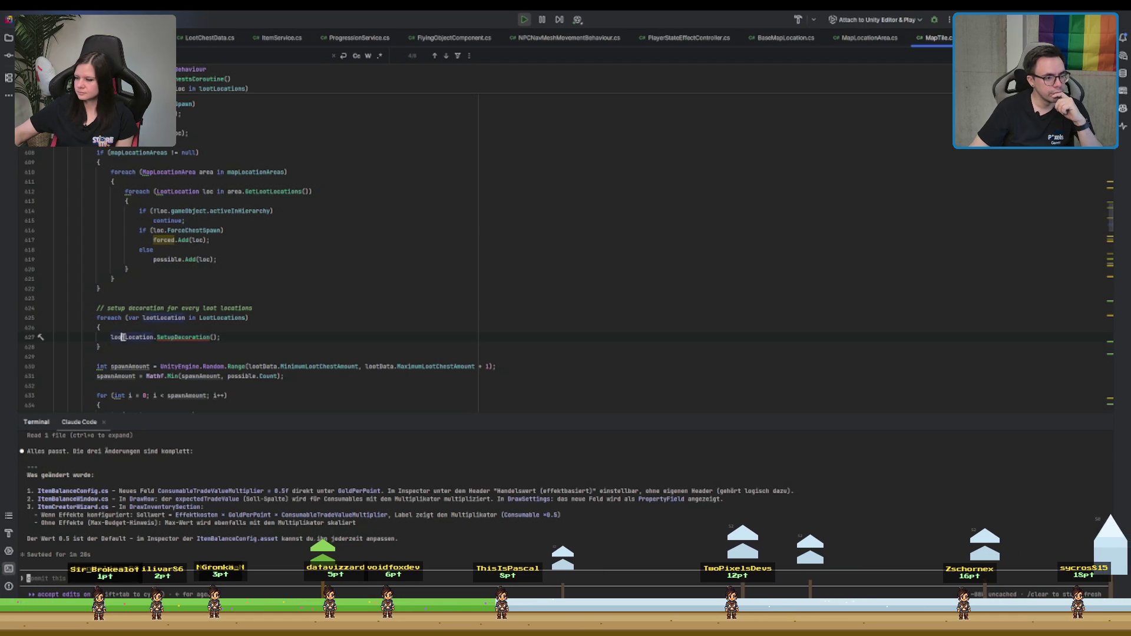
left_click(218, 318)
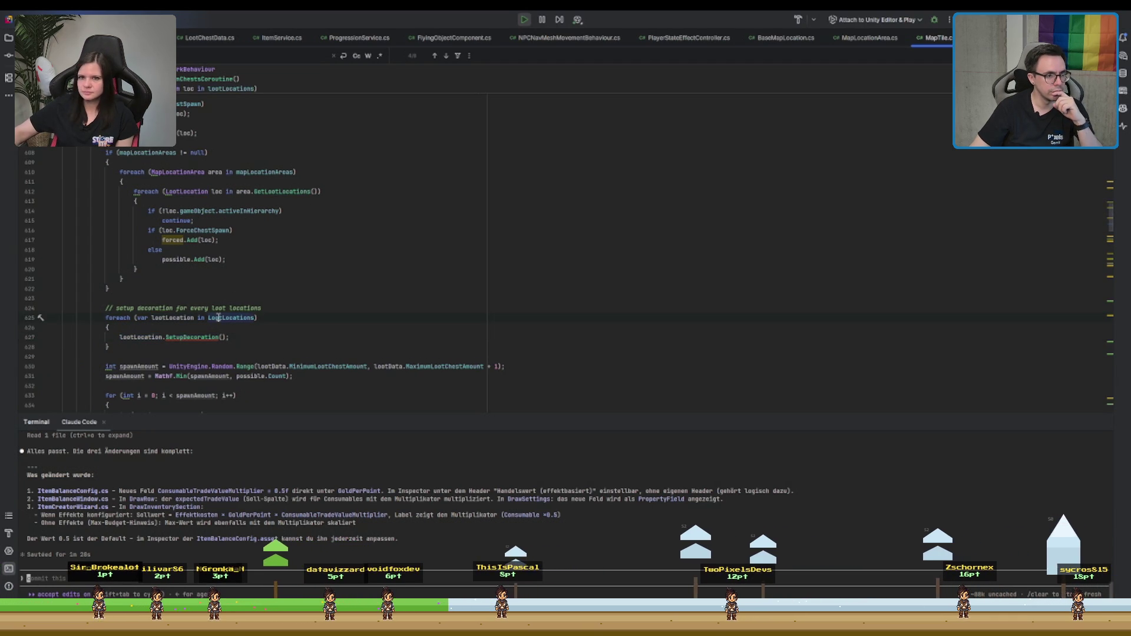
Step: Review SpawnChestsCoroutine's loops and place the caret after the inactive-location 'continue;' on line 615
scroll(142, 332, "up", 1)
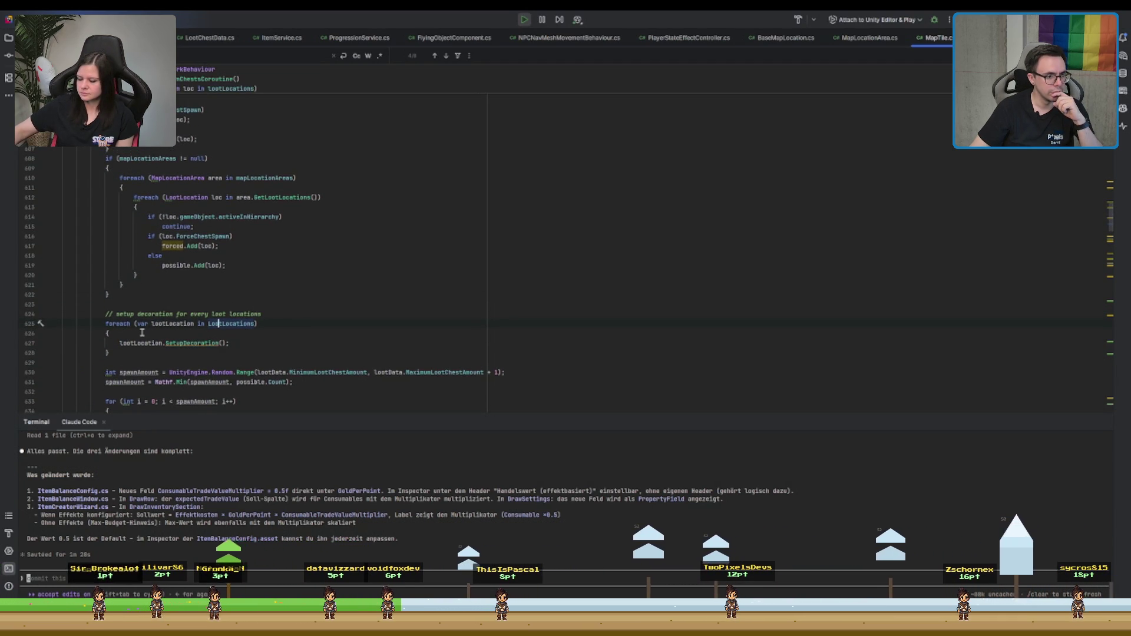
scroll(142, 333, "down", 3)
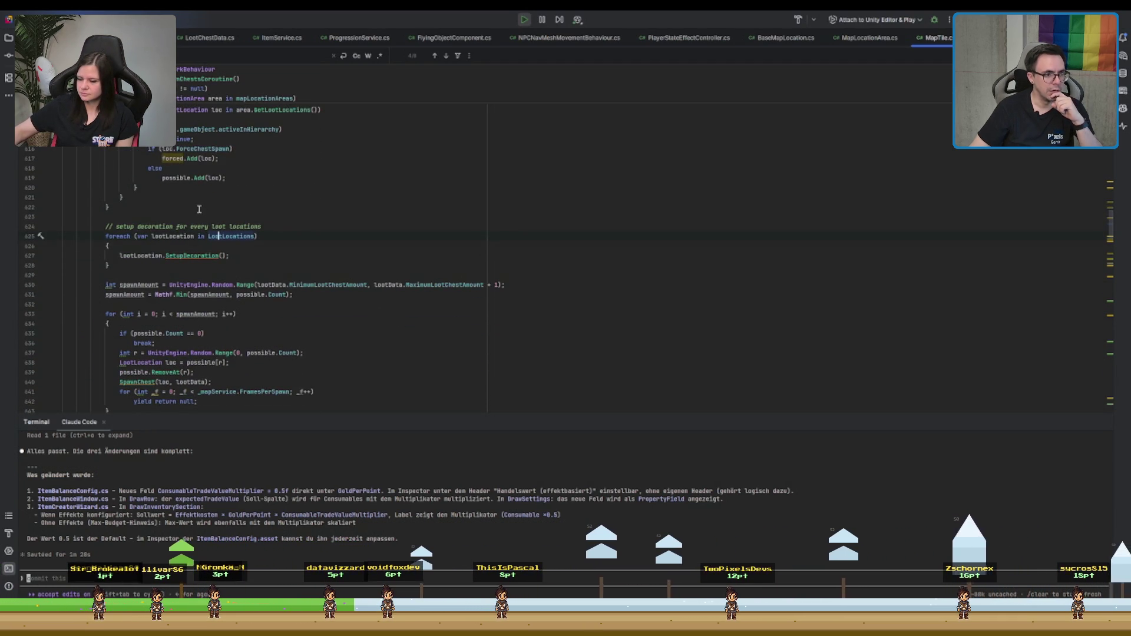
scroll(195, 212, "up", 2)
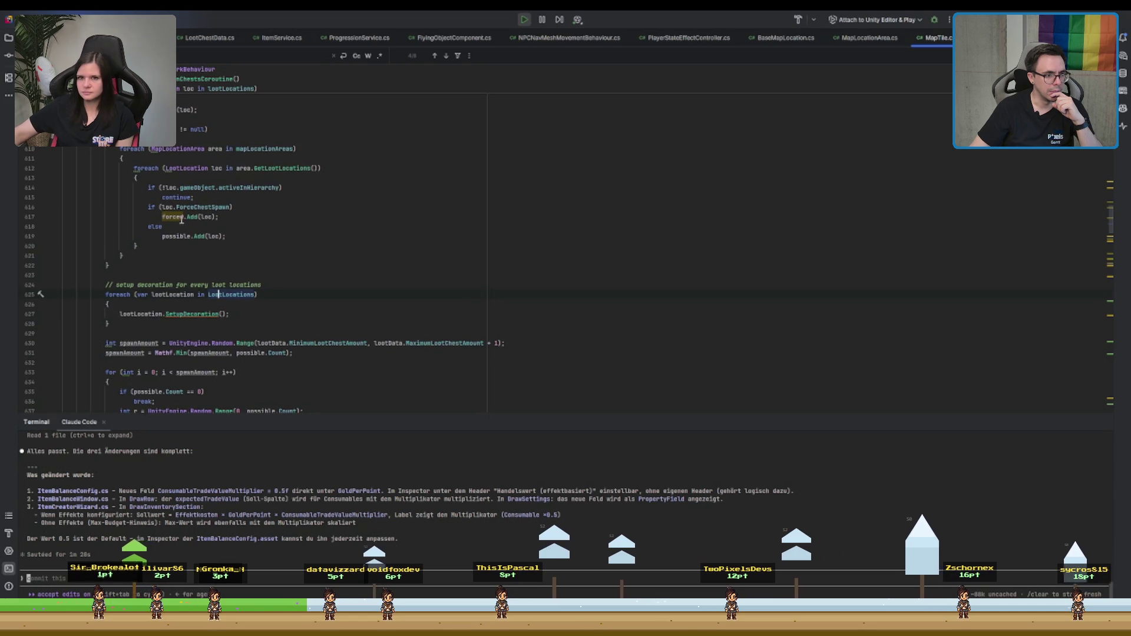
scroll(284, 262, "down", 4)
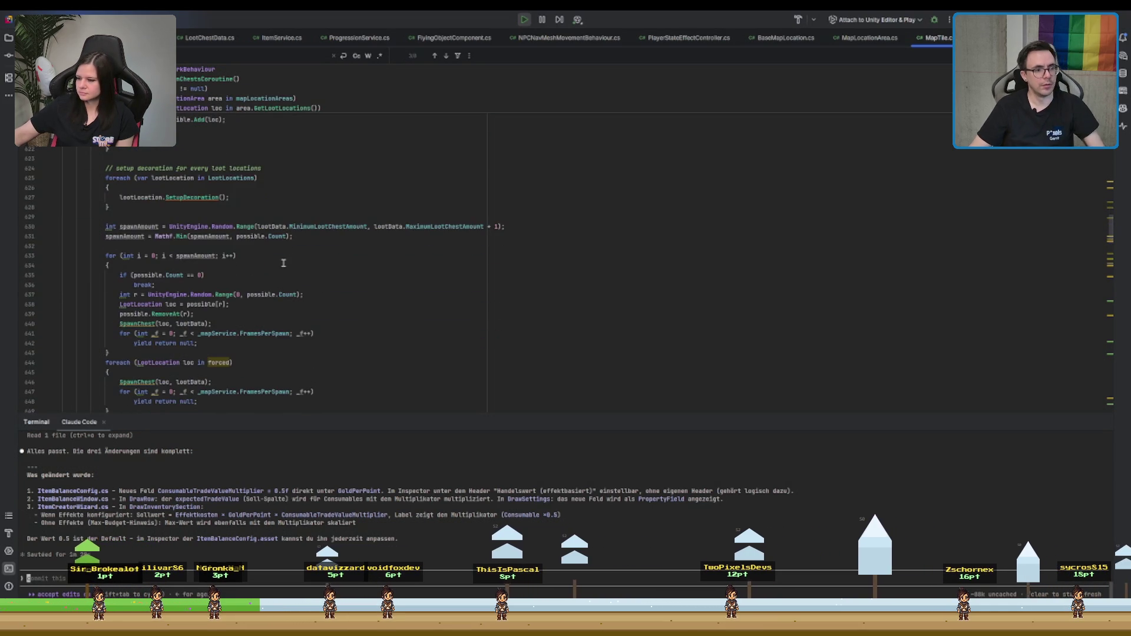
scroll(283, 263, "down", 6)
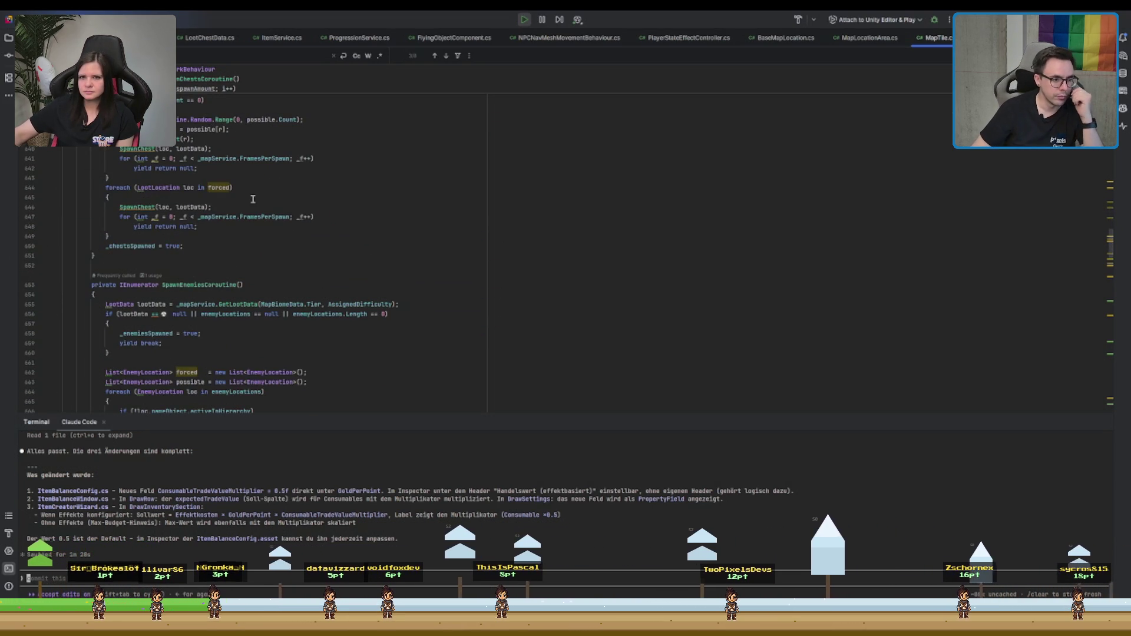
scroll(200, 268, "up", 2)
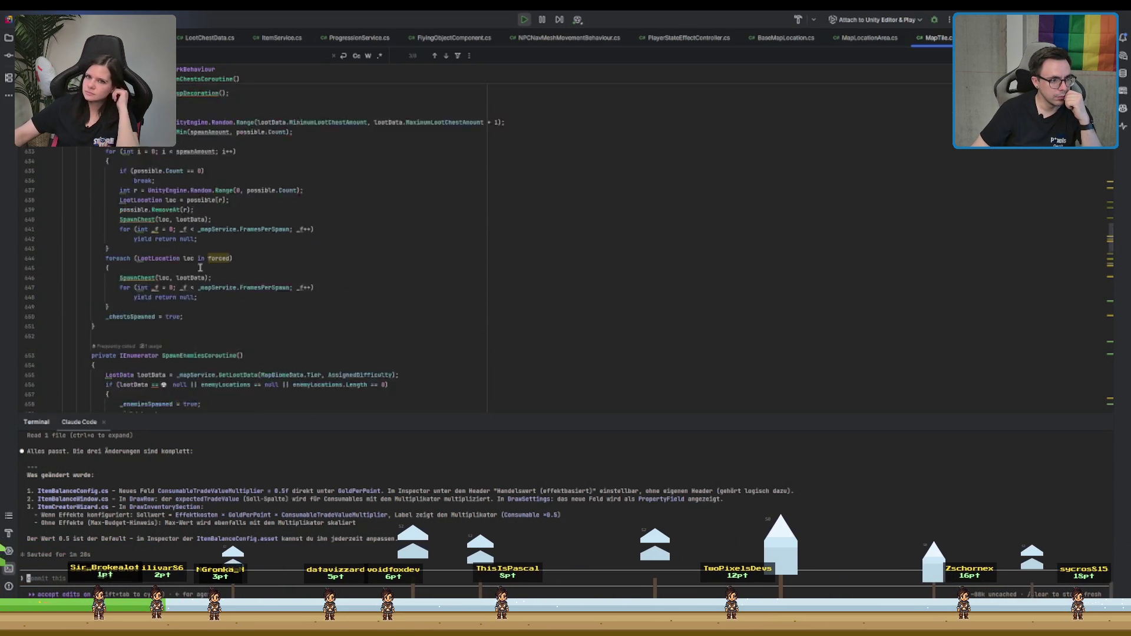
scroll(200, 268, "up", 2)
left_click(140, 324)
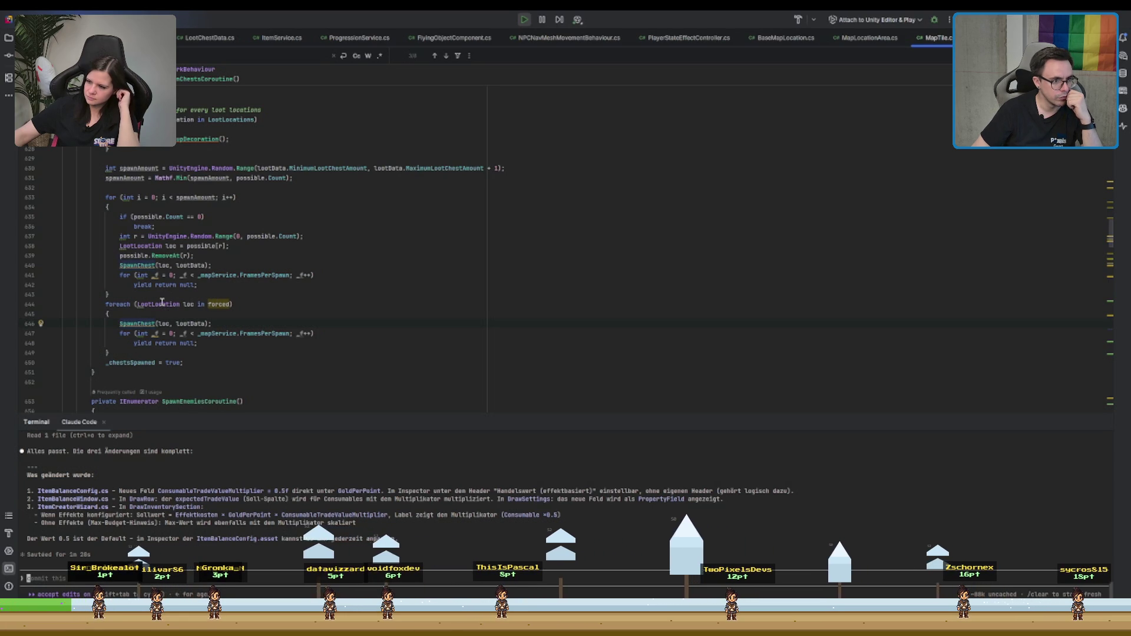
scroll(283, 331, "up", 4)
scroll(282, 332, "up", 4)
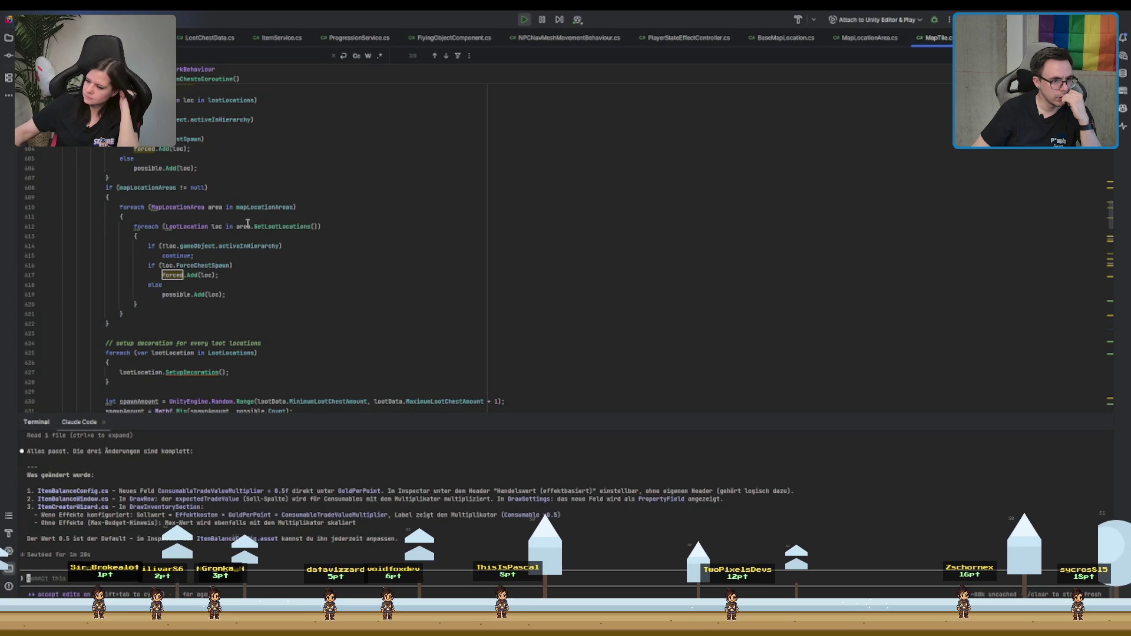
left_click(242, 226)
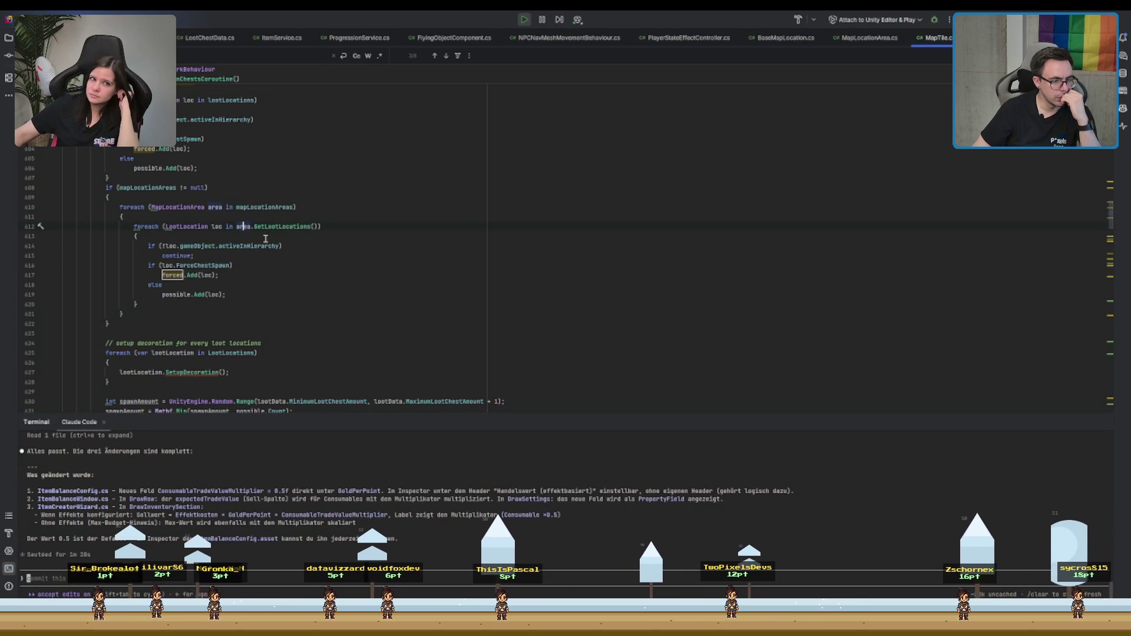
left_click(172, 275)
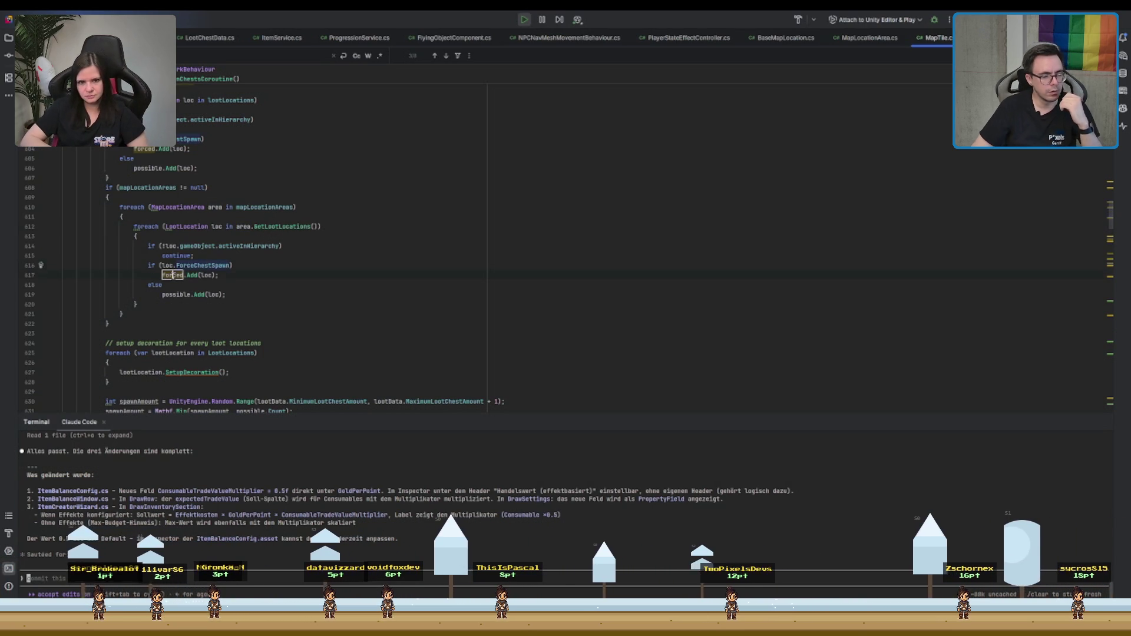
left_click(234, 258)
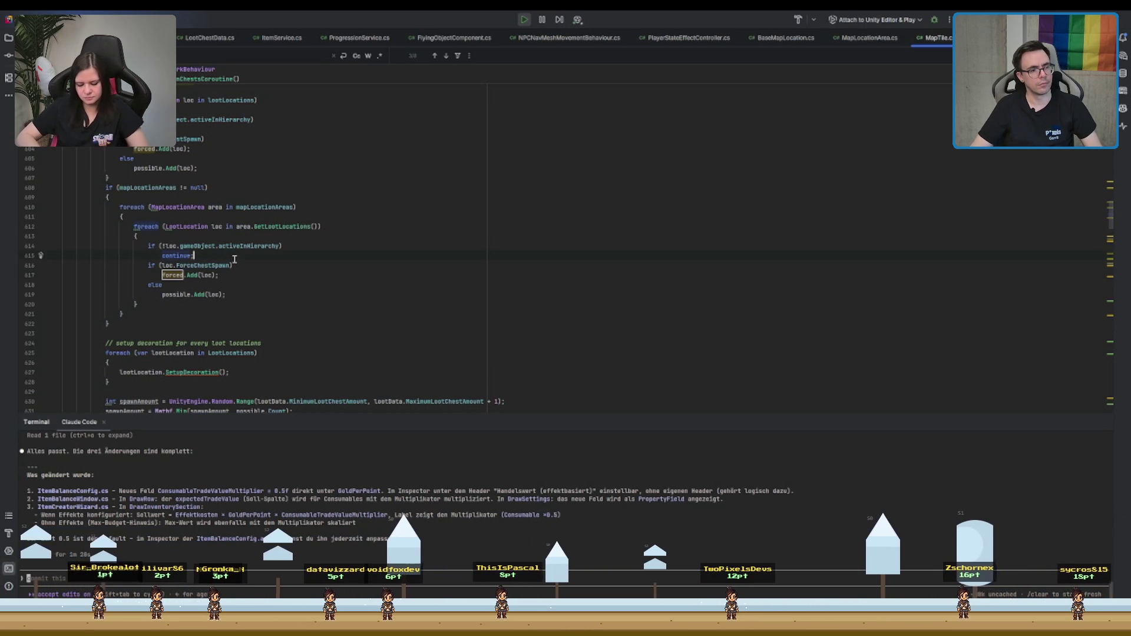
Step: Add a loc.SetupDecoration() call in the area loop using autocomplete
key("Return")
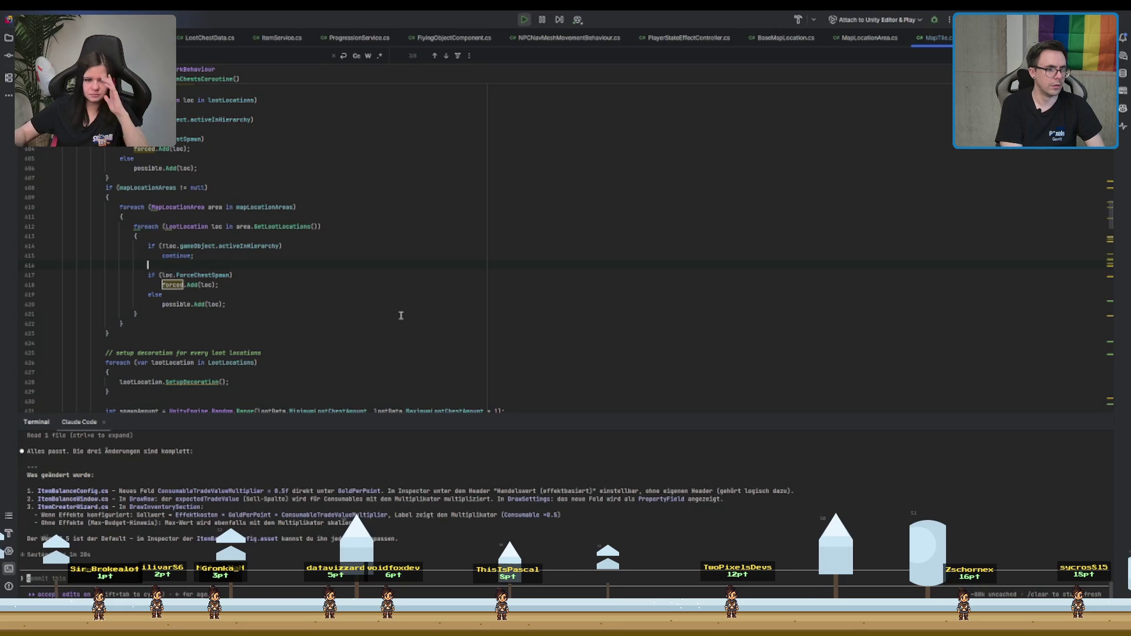
type("loc.S")
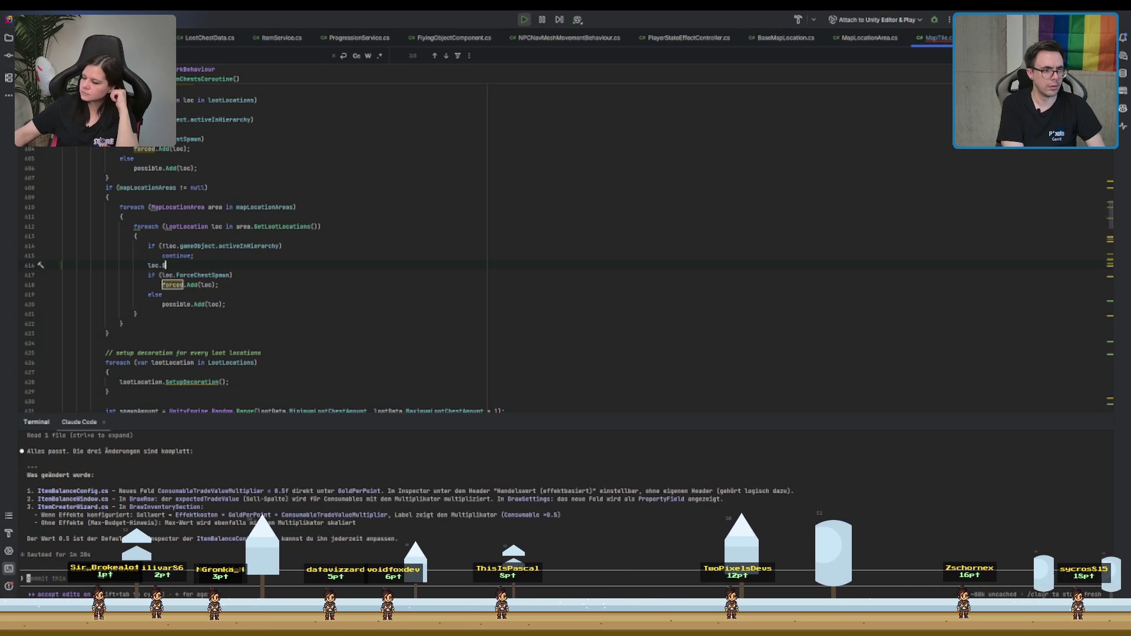
type("etup")
key("Return")
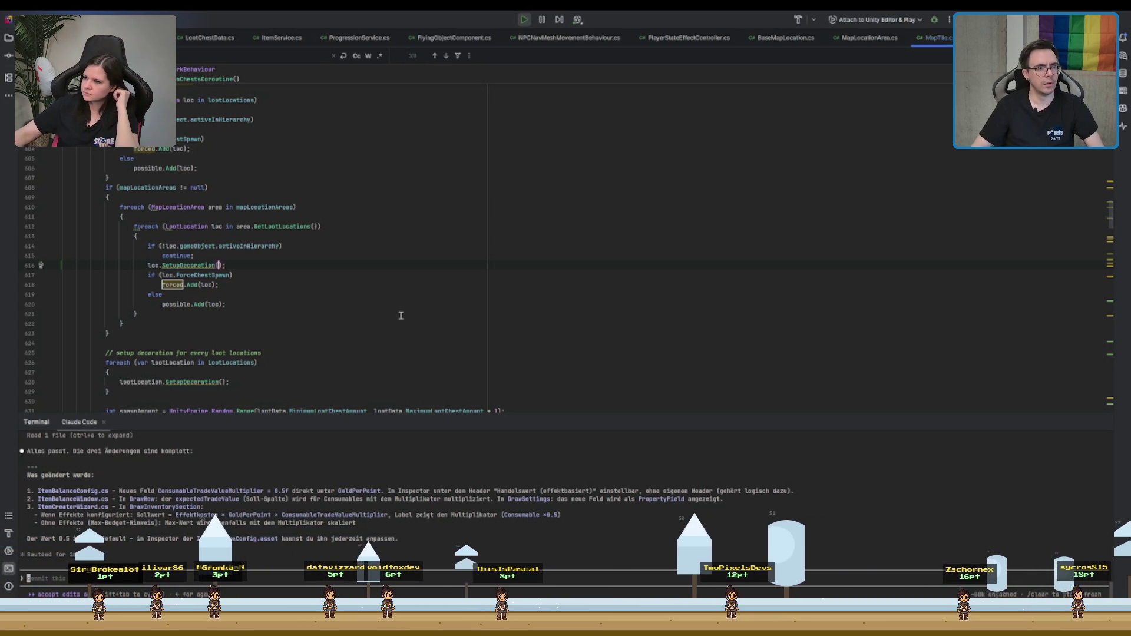
scroll(369, 176, "up", 1)
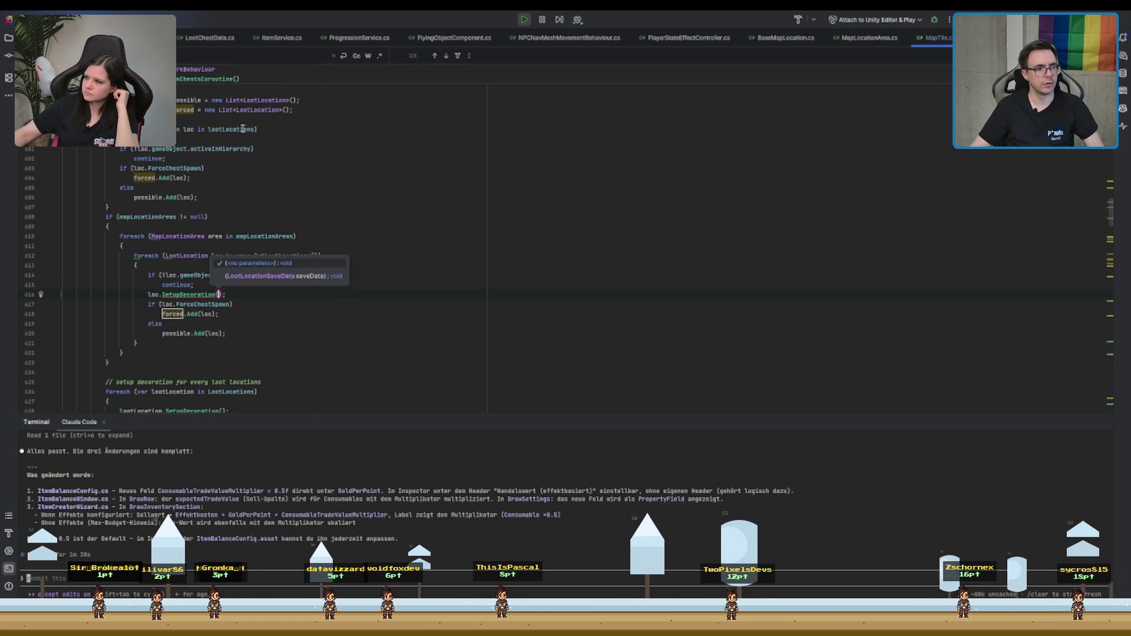
scroll(253, 141, "down", 3)
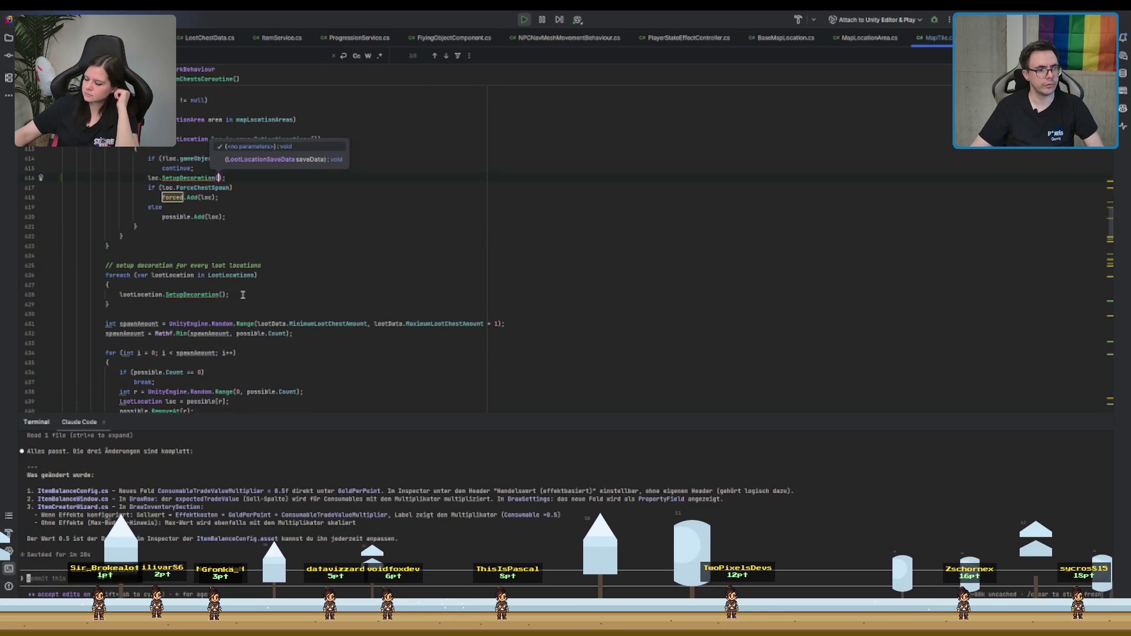
scroll(247, 300, "up", 3)
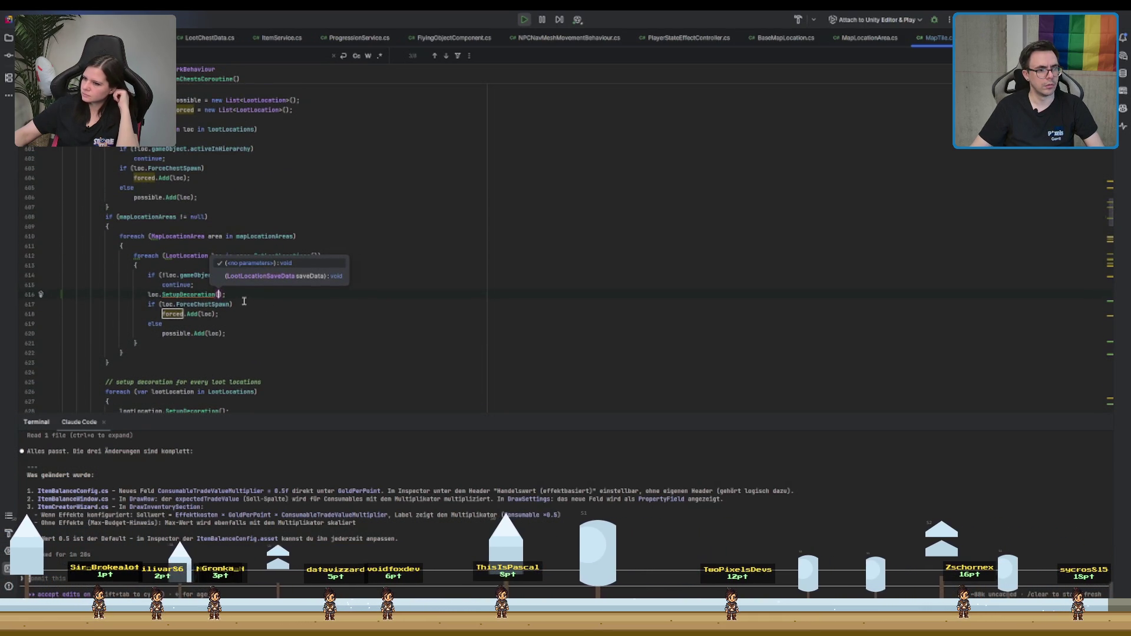
scroll(243, 234, "down", 3)
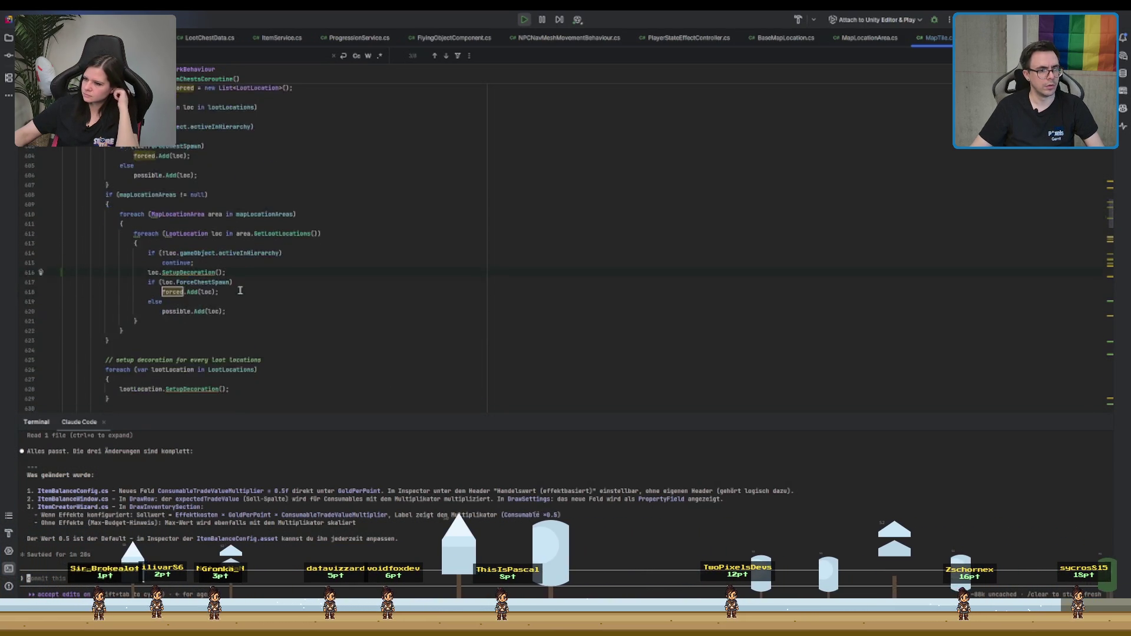
Step: Move the loc.SetupDecoration() call to after the if/else block, then return to Unity
key("Home")
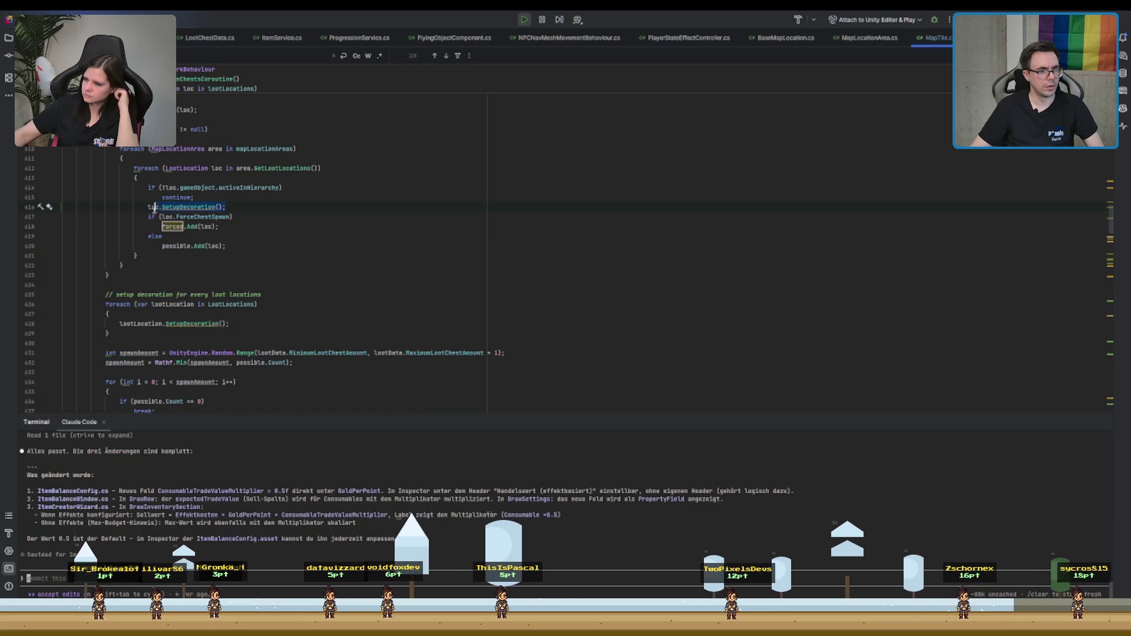
key("ctrl+y")
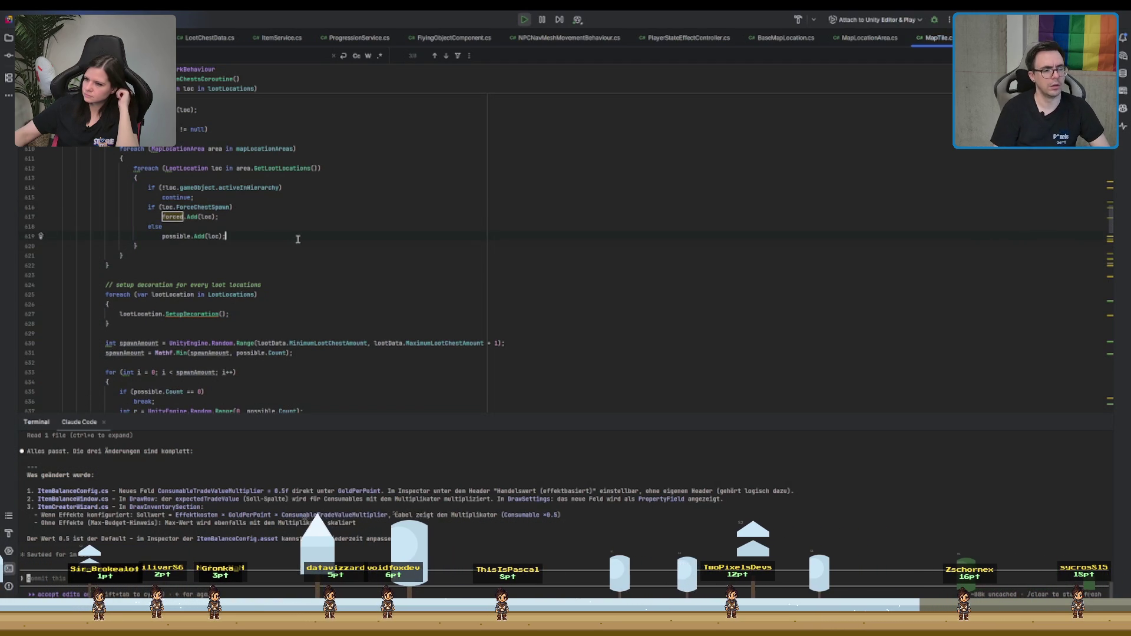
key("Return")
key("Return")
type("loc.SetupDecoration();")
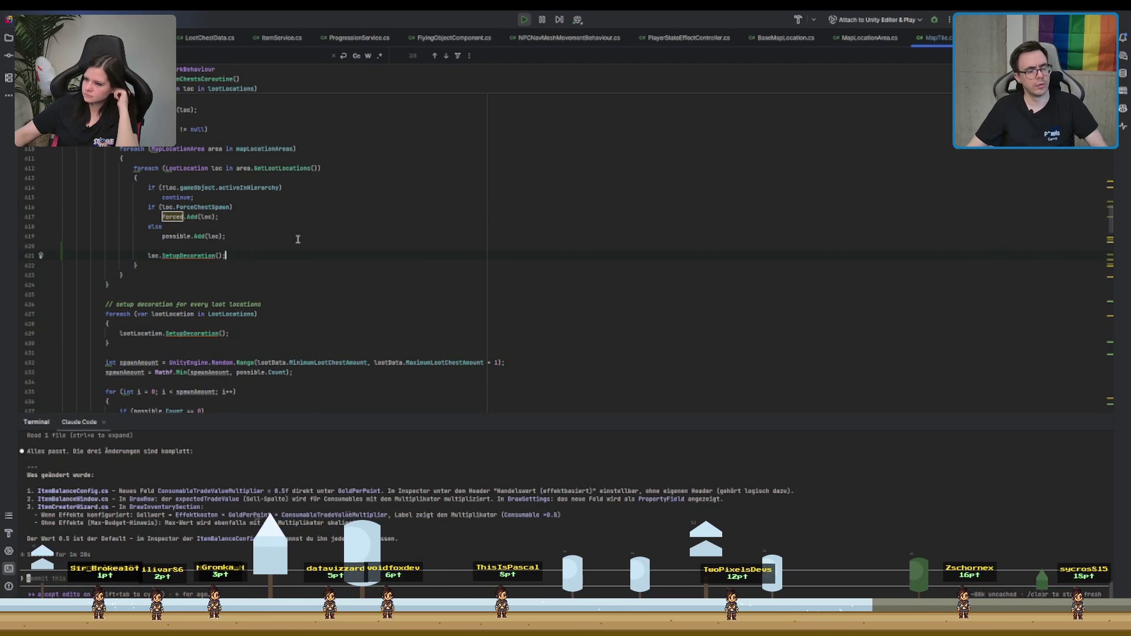
scroll(292, 240, "down", 9)
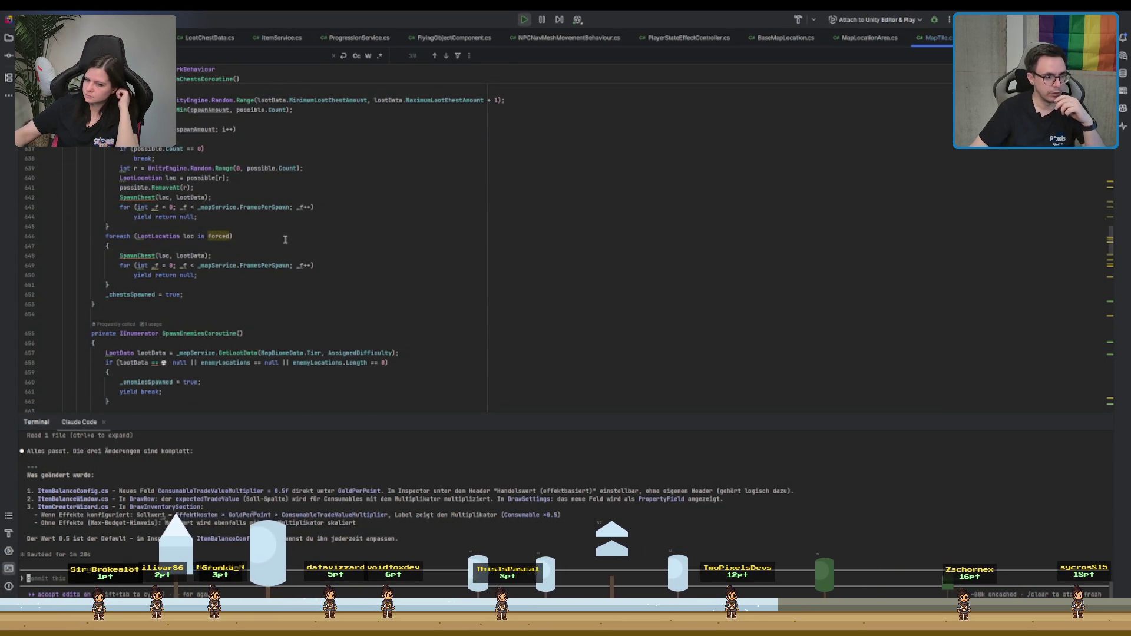
scroll(285, 240, "up", 10)
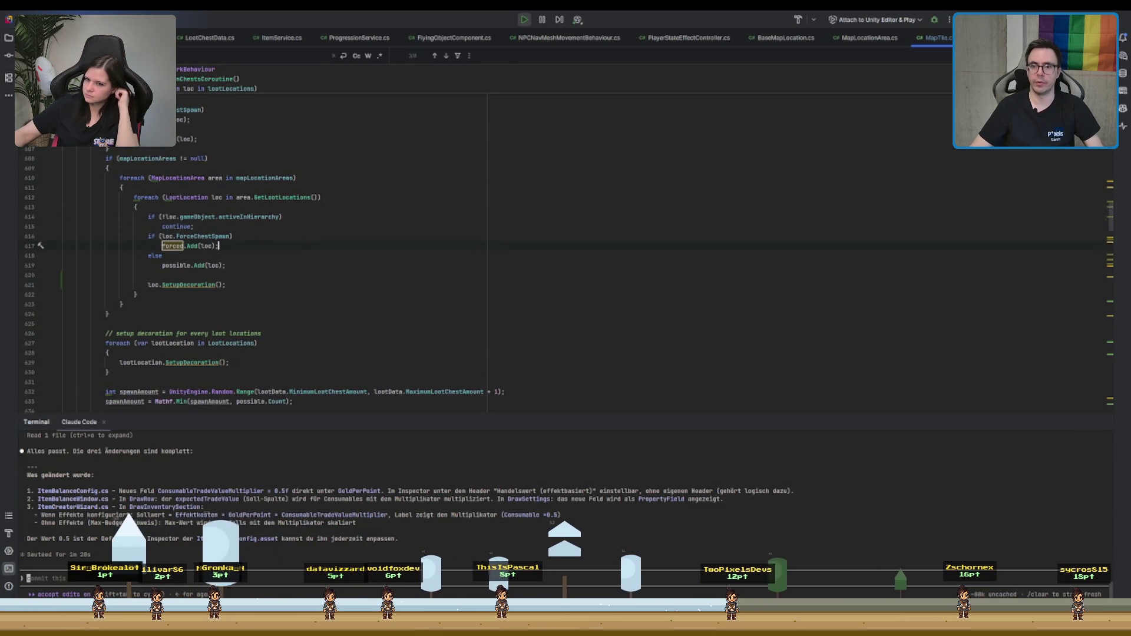
key("alt+Tab")
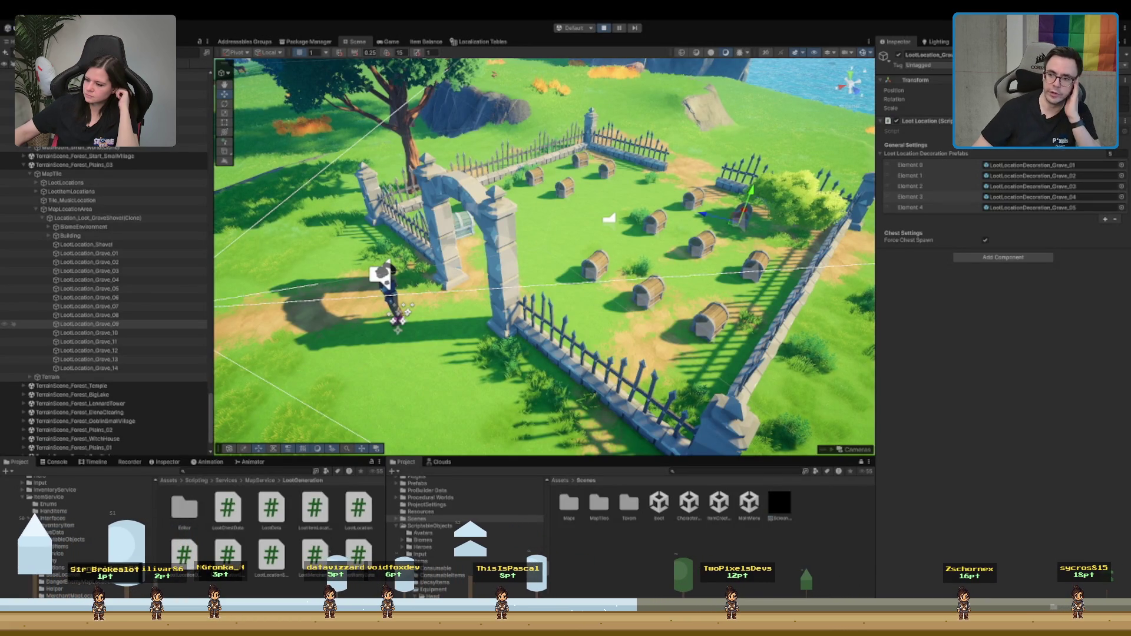
Step: Stop the running game to exit play mode
left_click(603, 28)
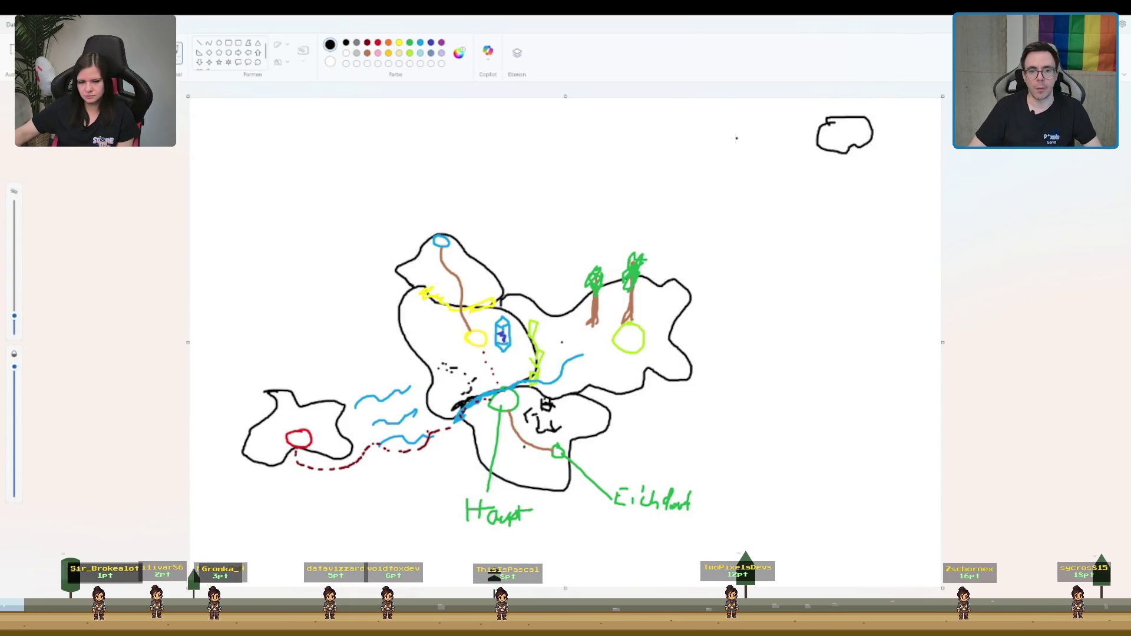
Step: Draw a light-blue pointer line to the cloud island and hand-write its label
left_click_drag(734, 138, 823, 137)
key("ctrl+z")
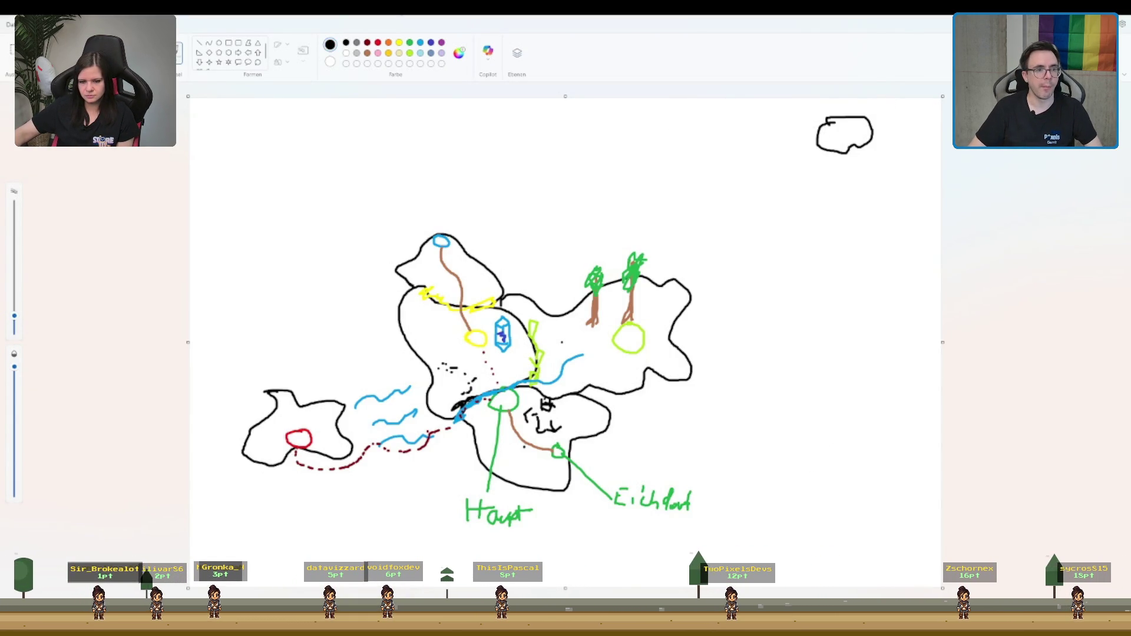
left_click(421, 53)
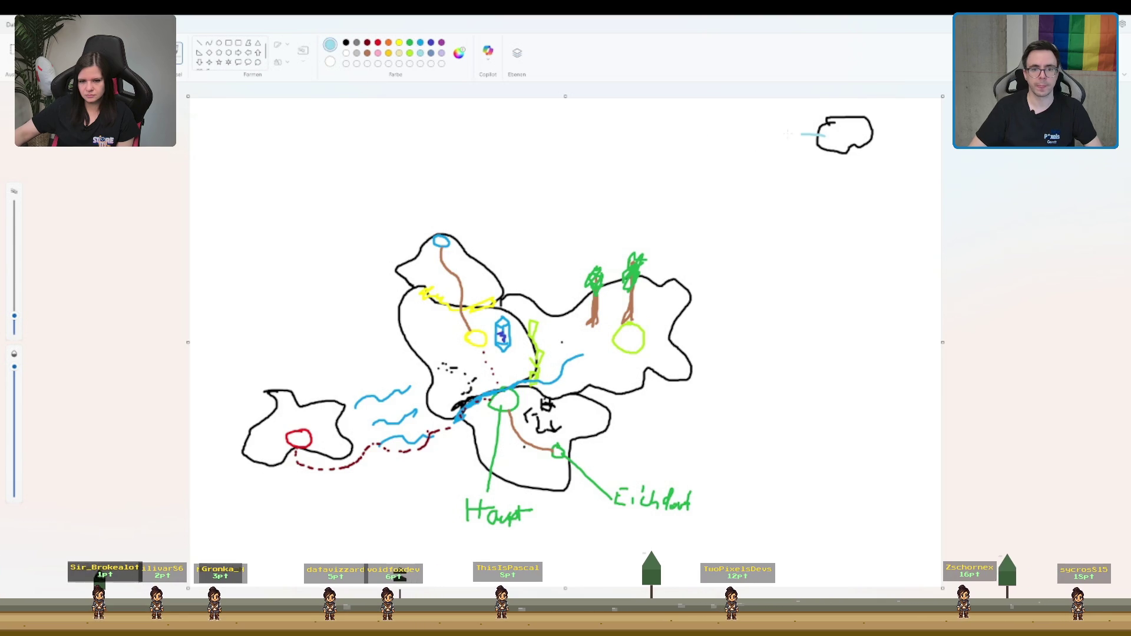
left_click_drag(756, 134, 824, 136)
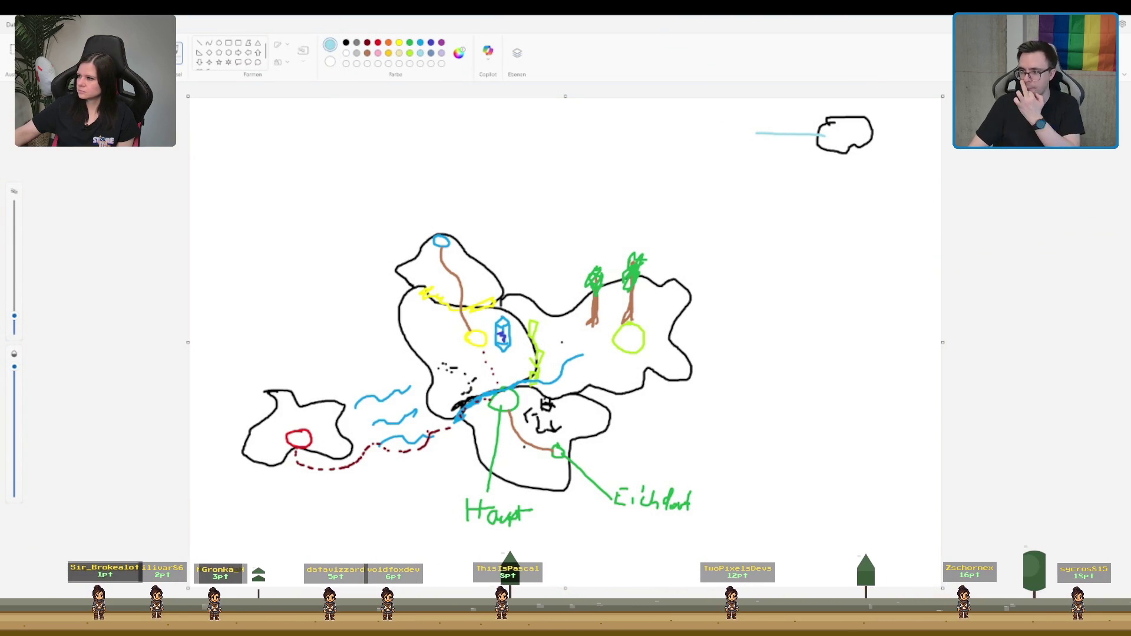
mouse_move(696, 119)
left_mouse_down()
mouse_move(688, 124)
mouse_move(721, 125)
mouse_move(731, 139)
left_mouse_up()
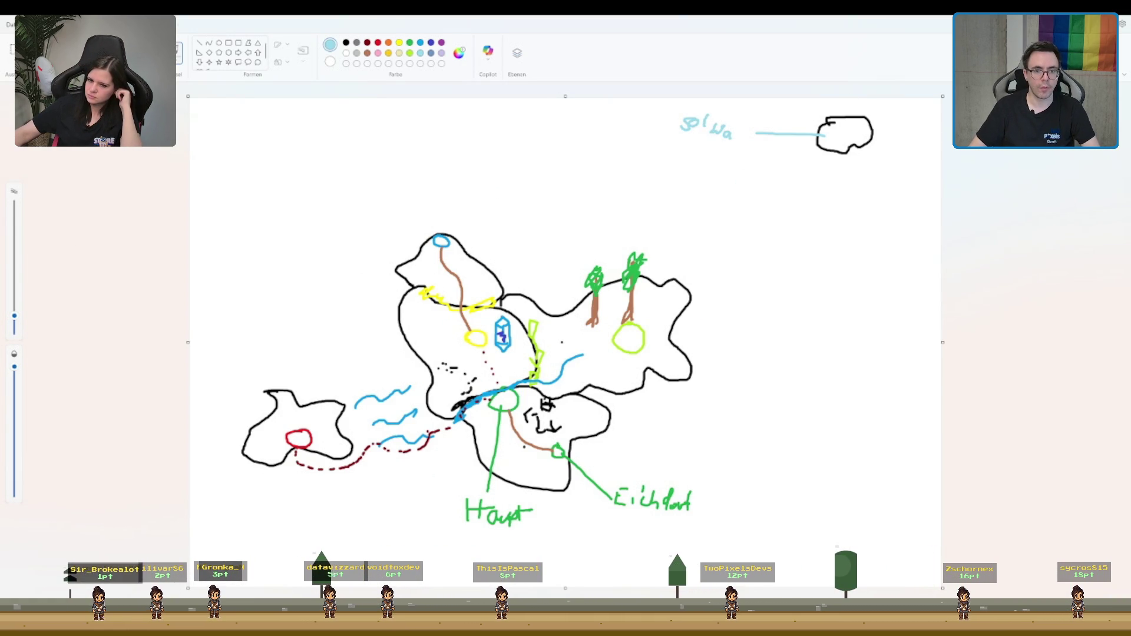
Step: Draw a red pointer line from the red circle with a handwritten label, plus a green label
left_click(378, 43)
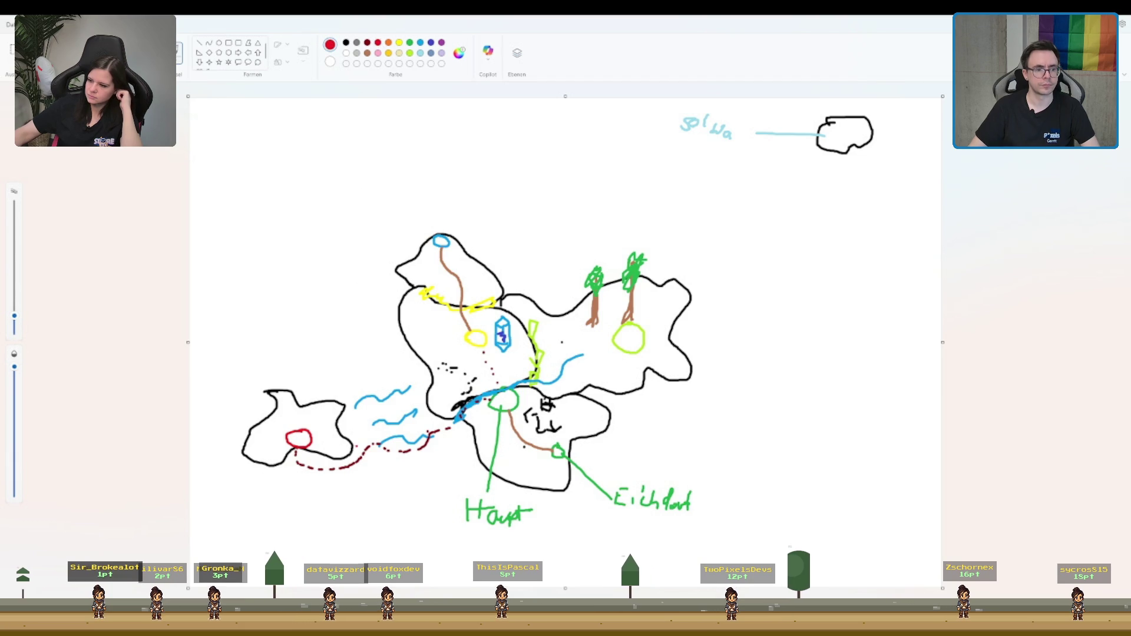
left_click_drag(298, 362, 298, 448)
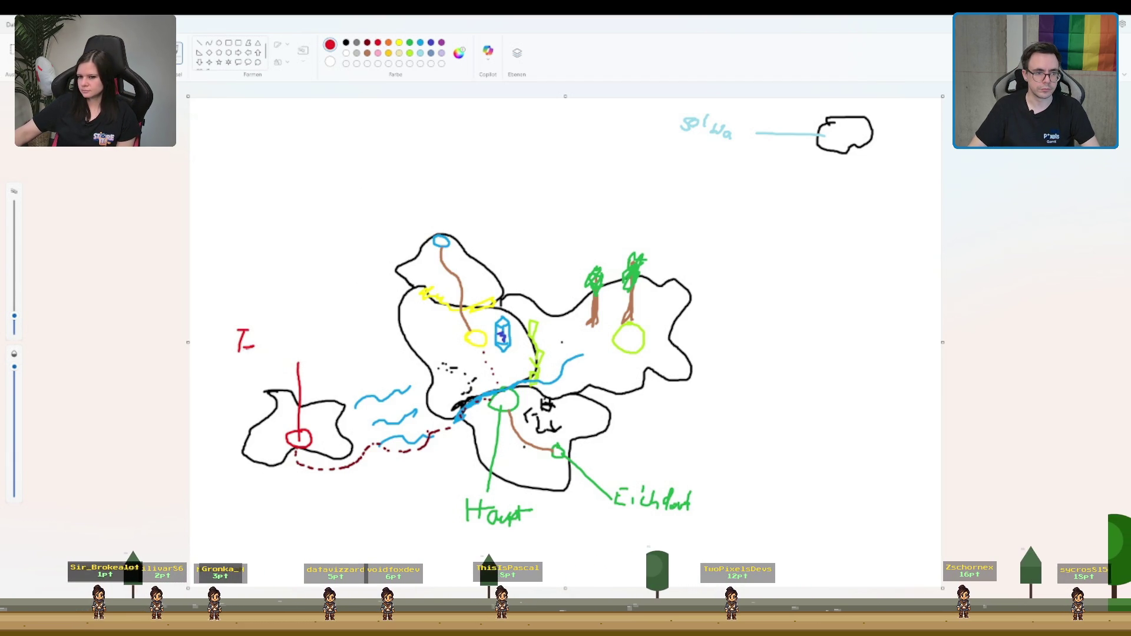
left_click(272, 348)
mouse_move(267, 343)
left_mouse_down()
mouse_move(262, 351)
mouse_move(292, 352)
left_mouse_up()
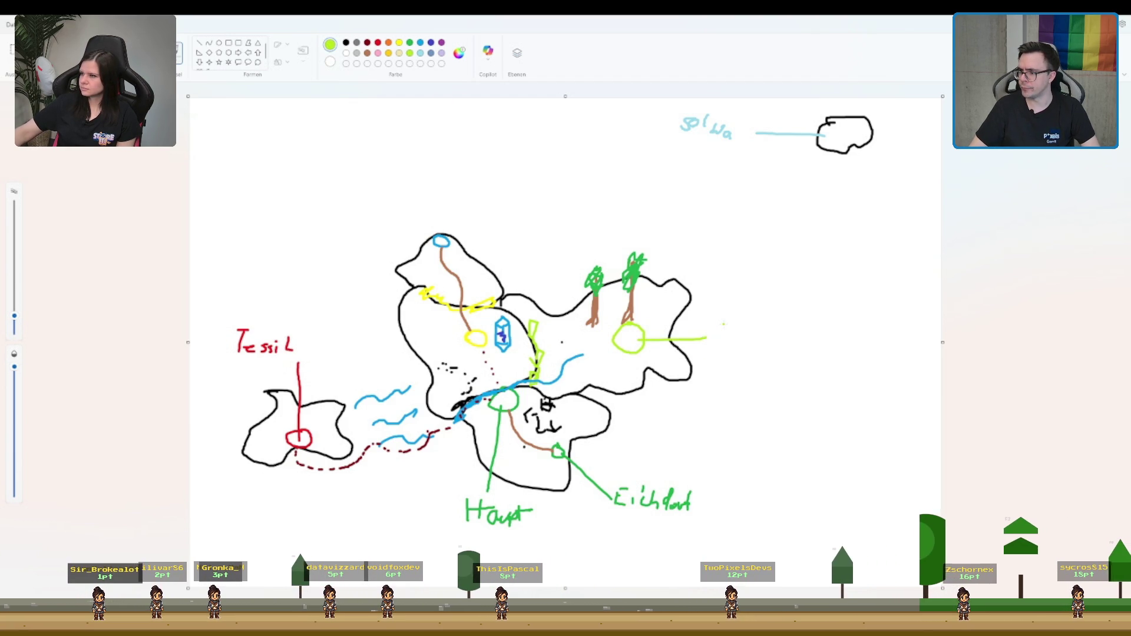
left_click_drag(716, 325, 732, 337)
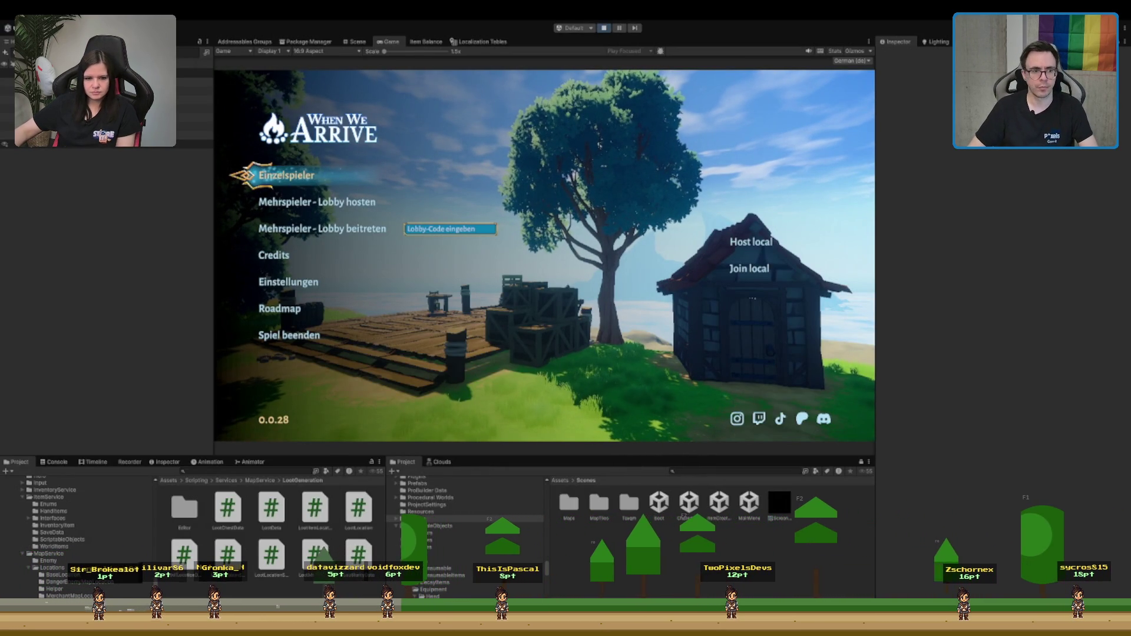
Step: Start an Einzelspieler game and run out the tavern's back door toward the purple portal
left_click(311, 182)
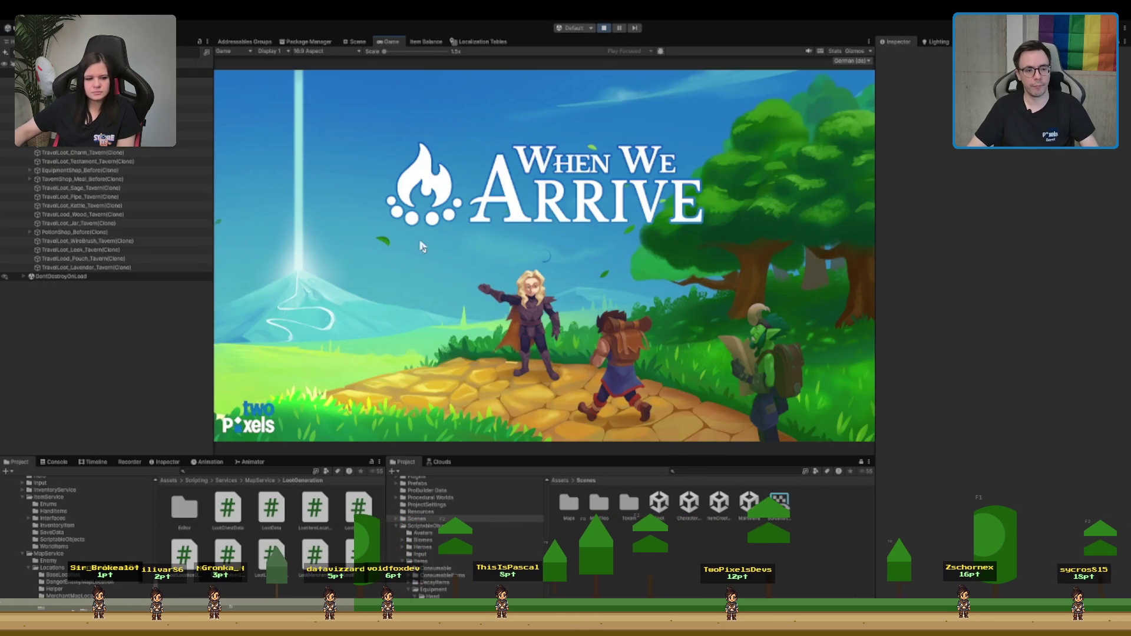
key("w")
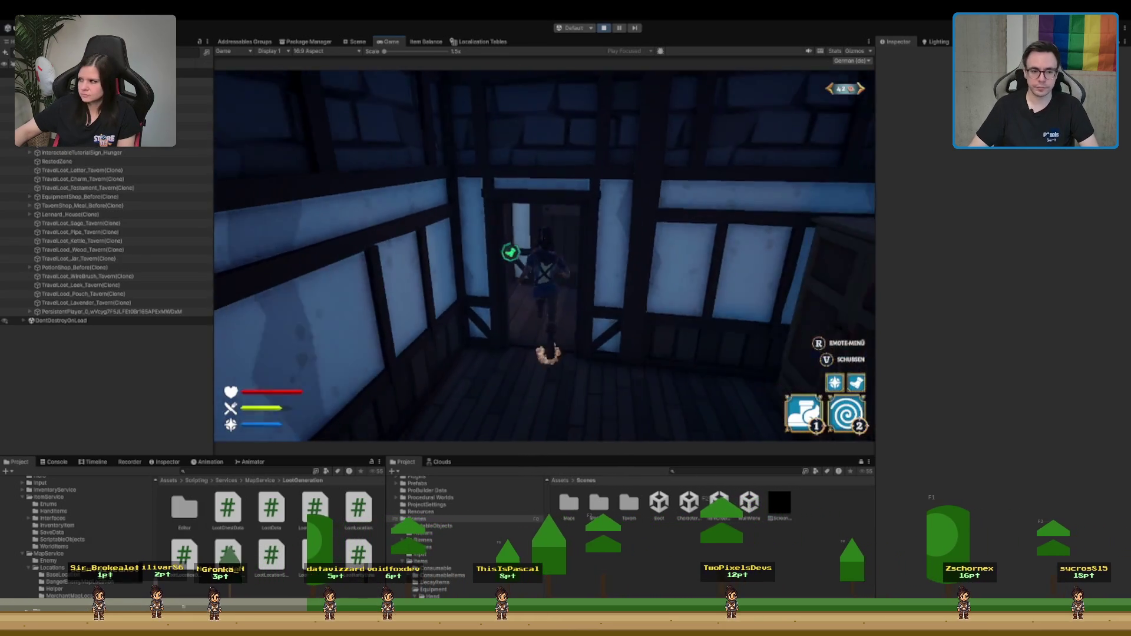
key("w")
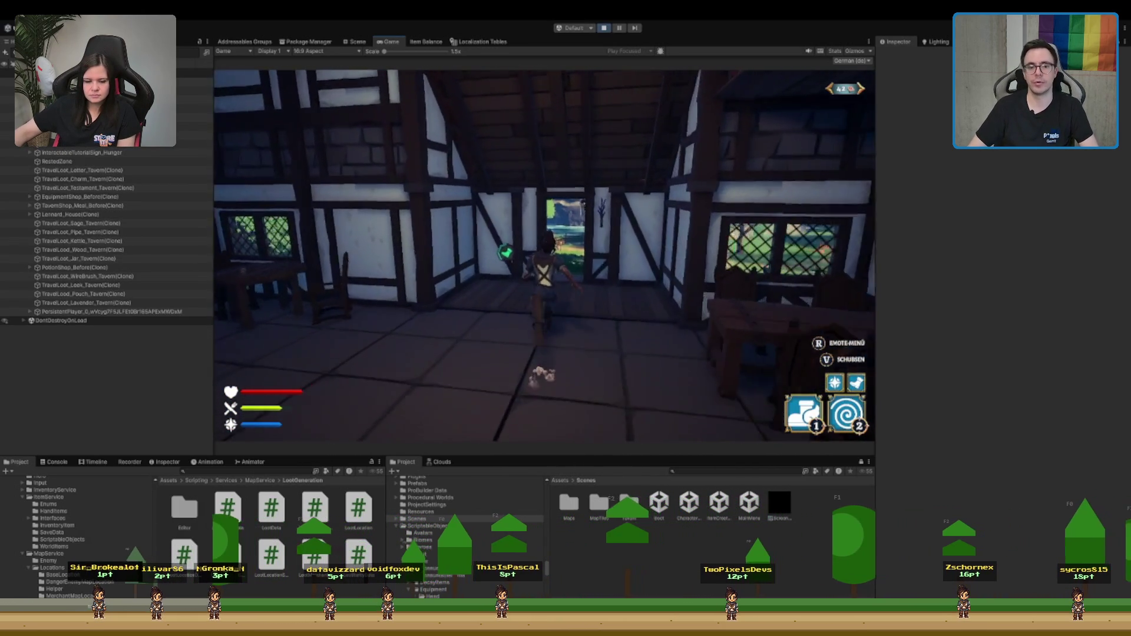
key("w")
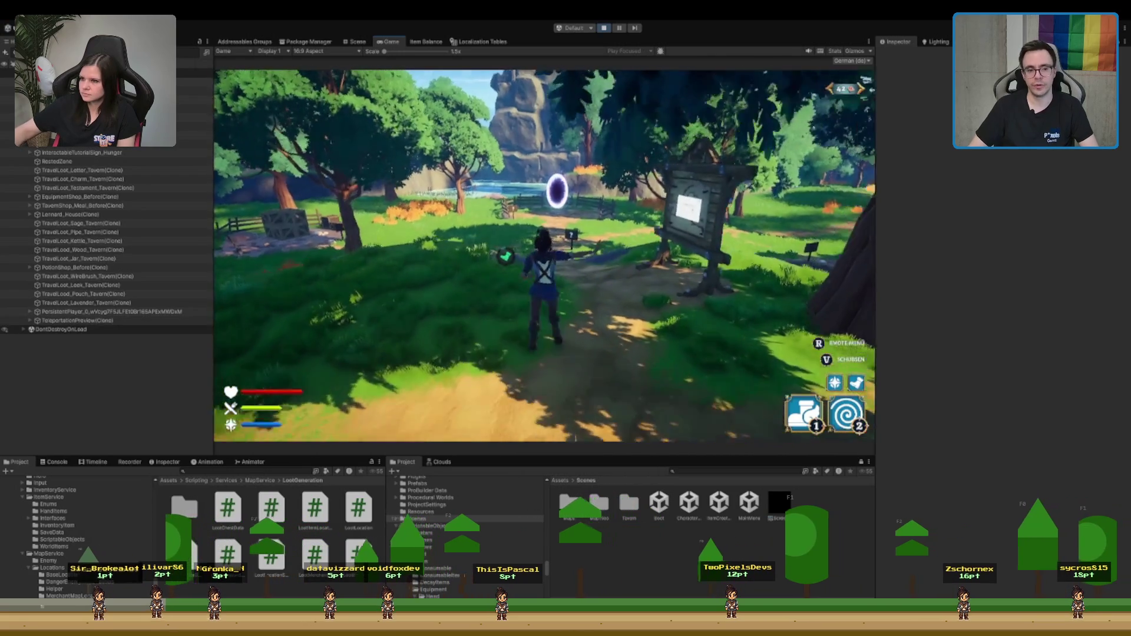
key("w")
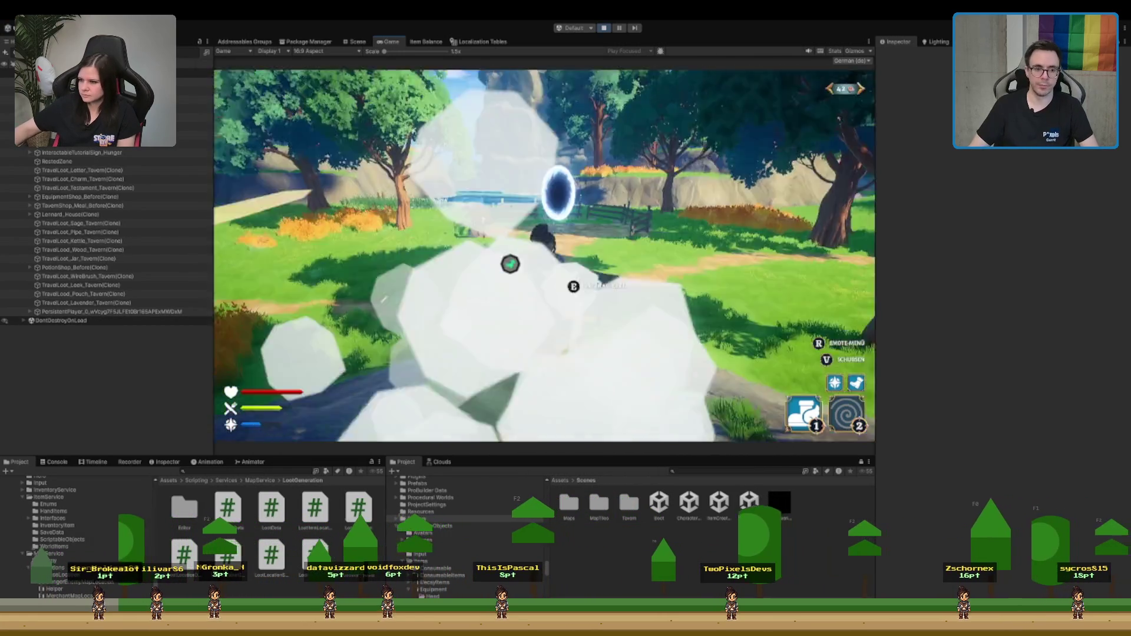
key("w")
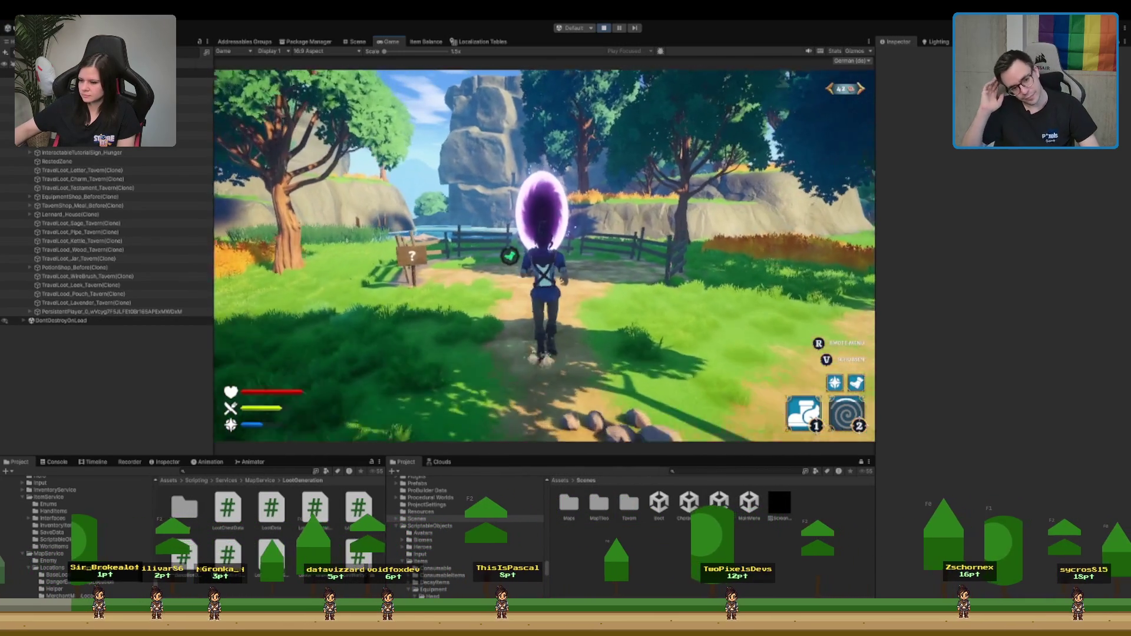
key("w")
key("w")
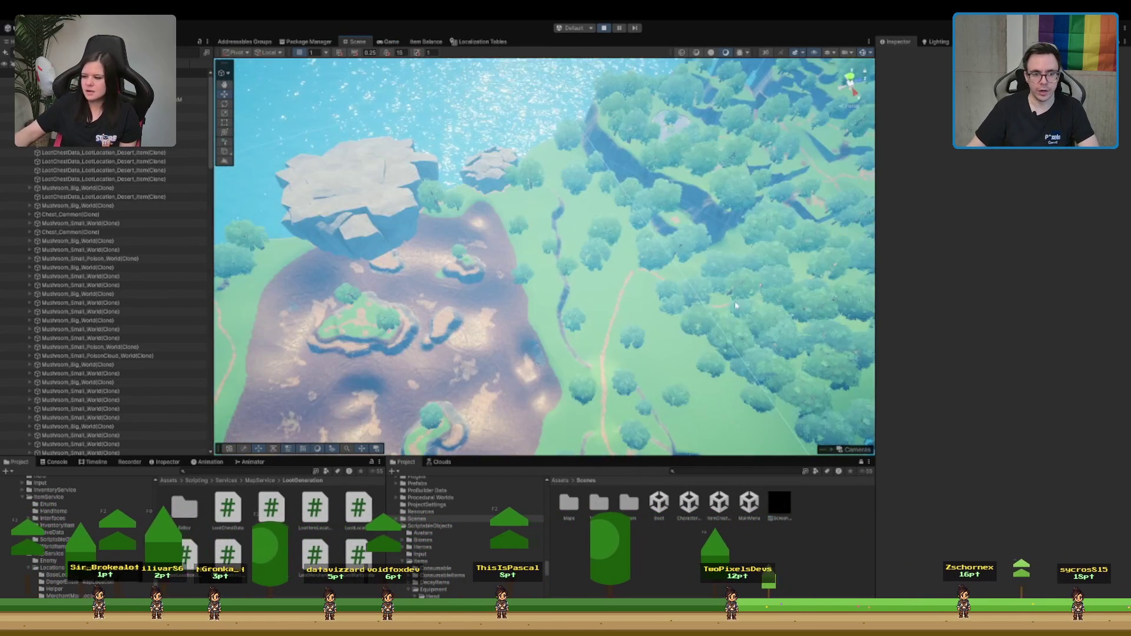
Step: Fly the Scene view along the path and inspect the rock and grass patch near the ruins
scroll(674, 286, "up", 5)
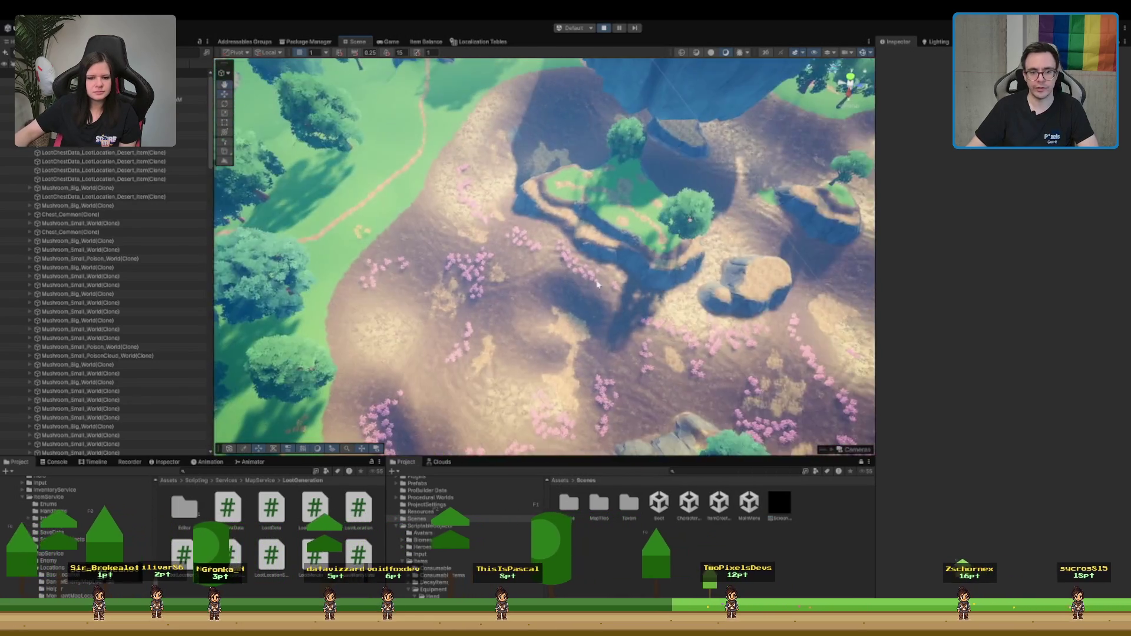
left_click_drag(598, 284, 701, 211)
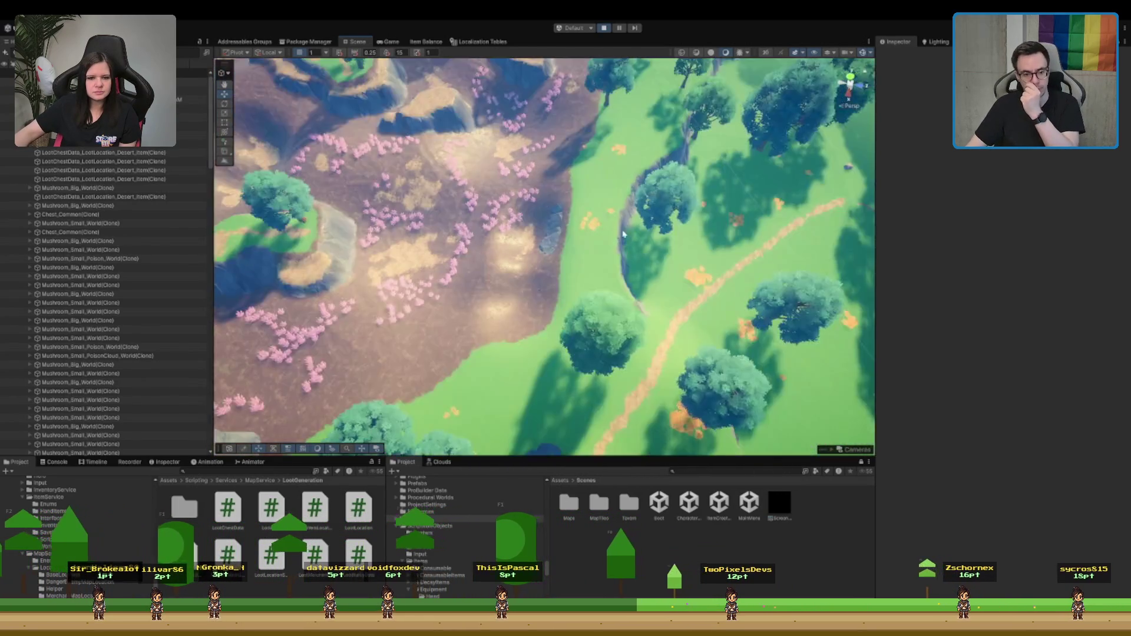
mouse_move(623, 235)
left_mouse_down()
mouse_move(595, 284)
mouse_move(667, 291)
mouse_move(571, 261)
mouse_move(483, 257)
left_mouse_up()
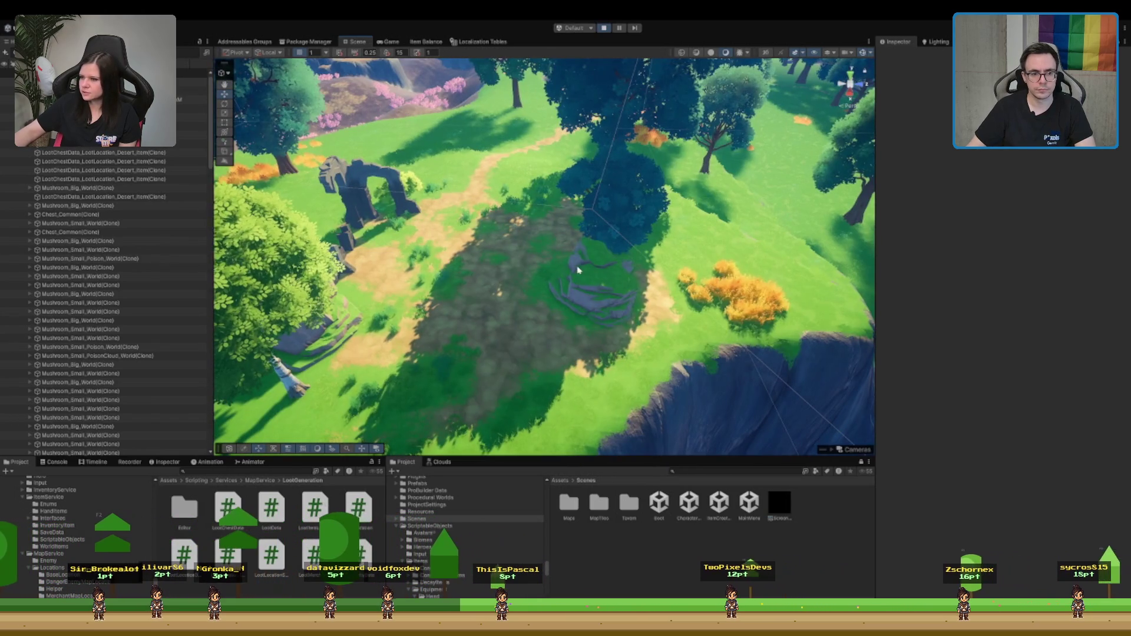
left_click(577, 269)
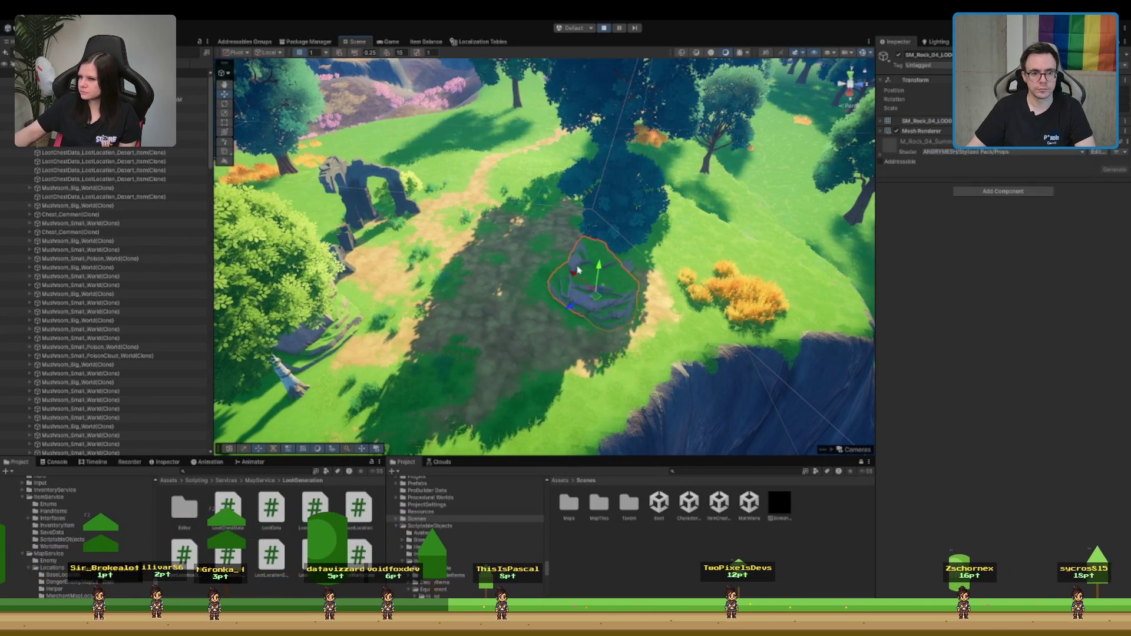
left_click(410, 215)
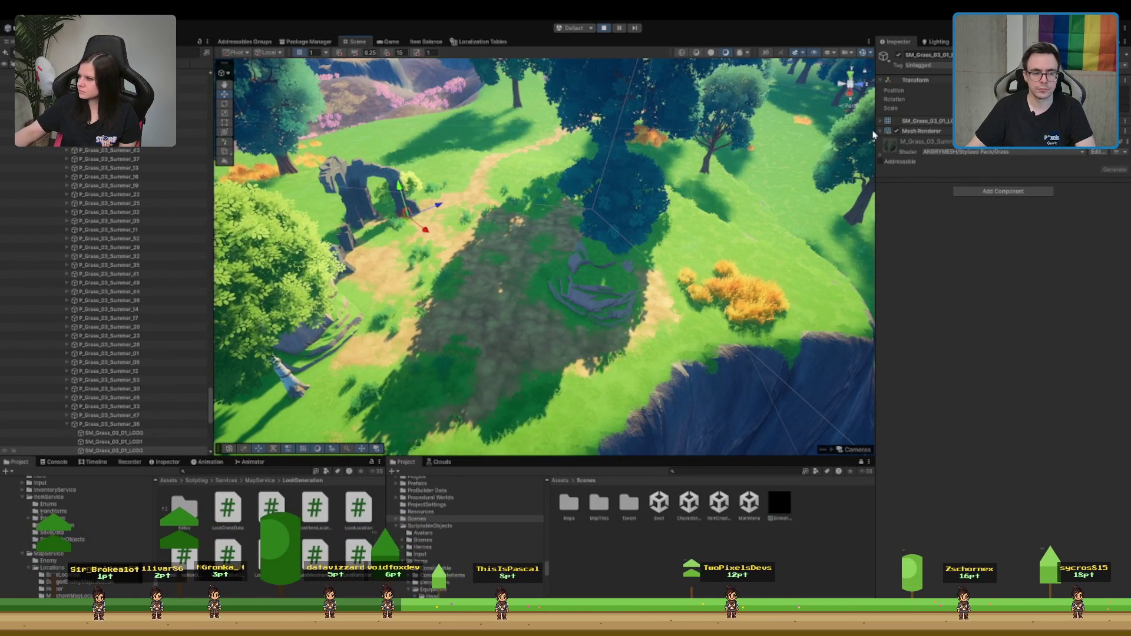
scroll(186, 236, "up", 10)
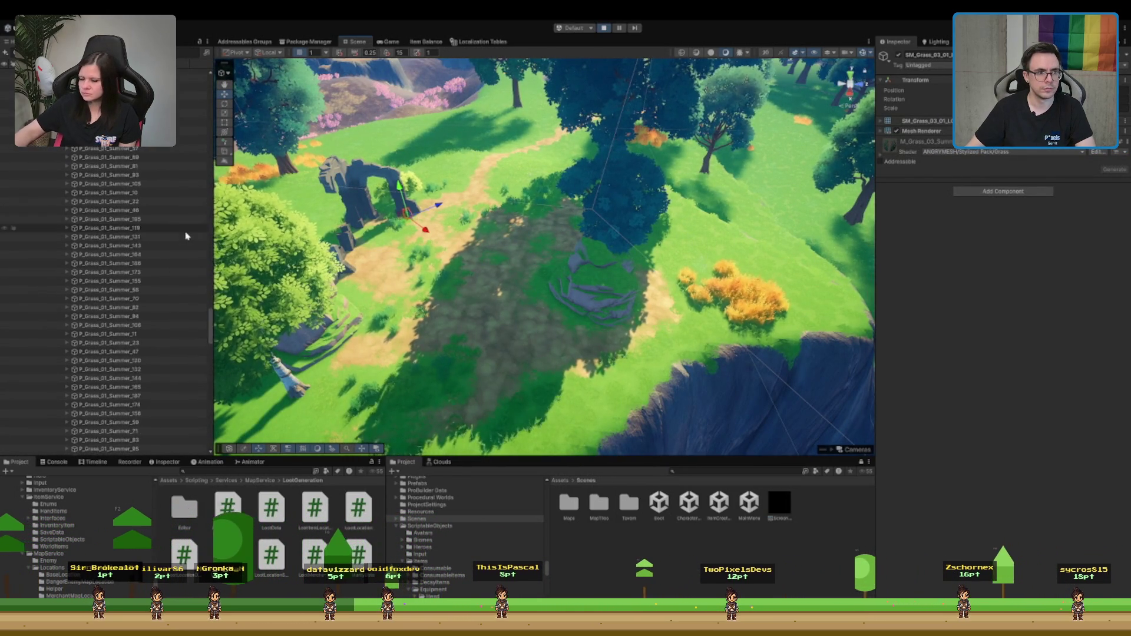
scroll(189, 236, "up", 10)
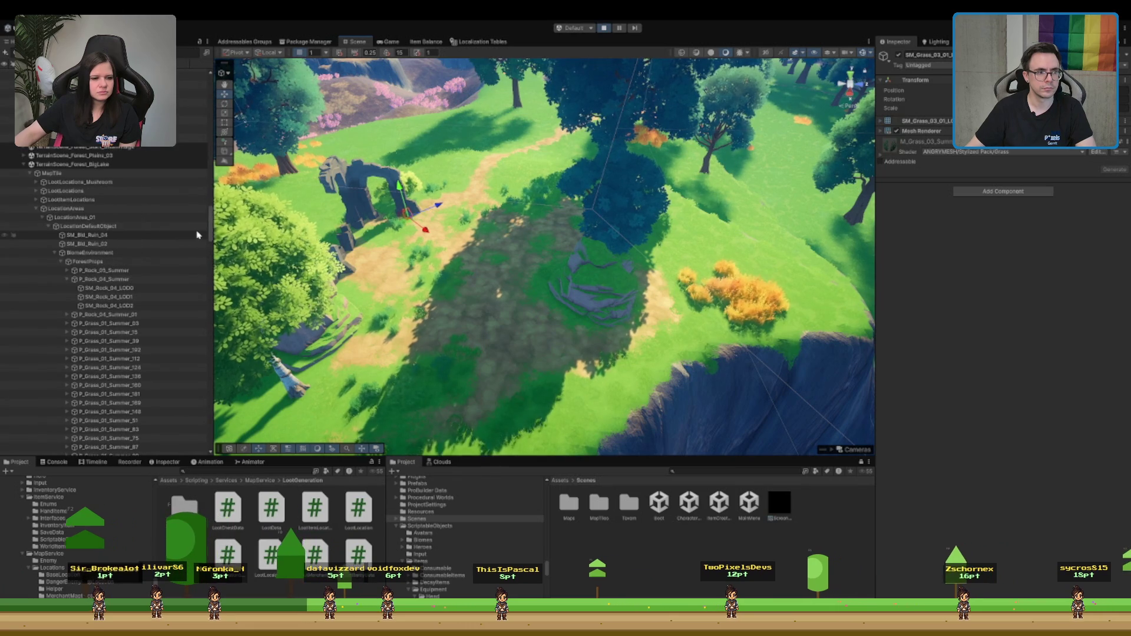
Step: Frame the TerrainScene_Forest_BigLake island and check the console output
double_click(88, 164)
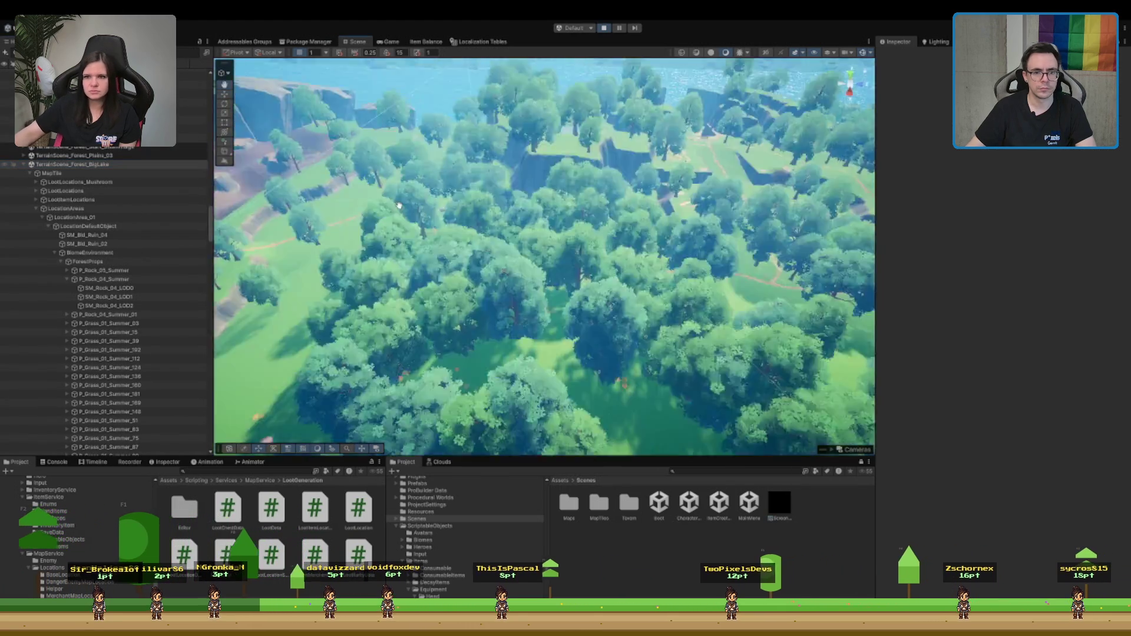
scroll(329, 234, "up", 5)
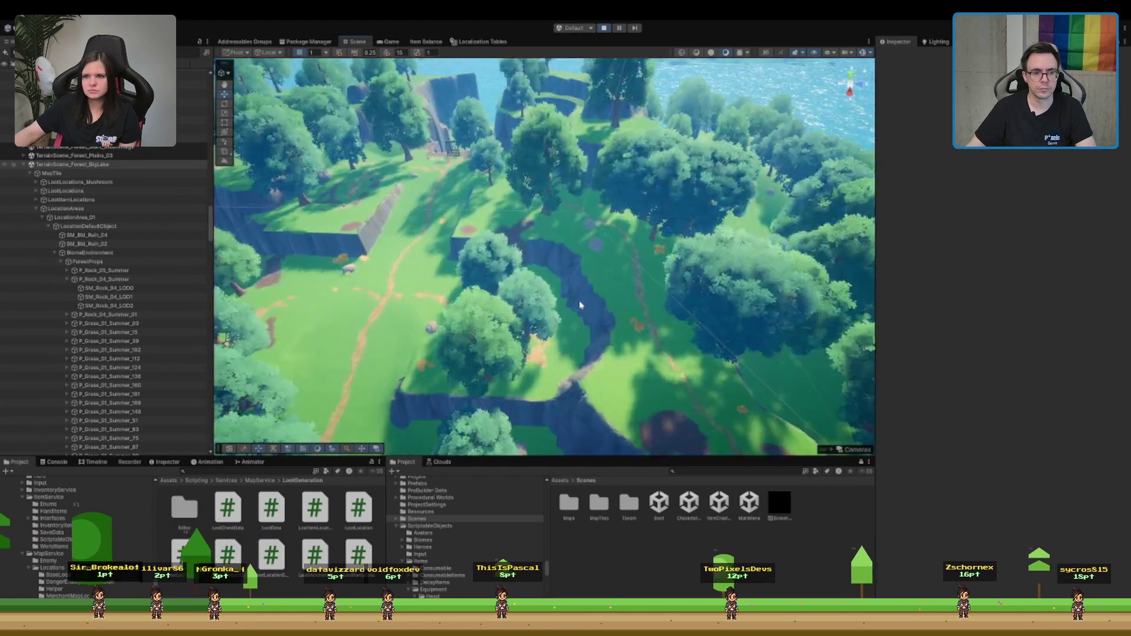
scroll(642, 269, "down", 2)
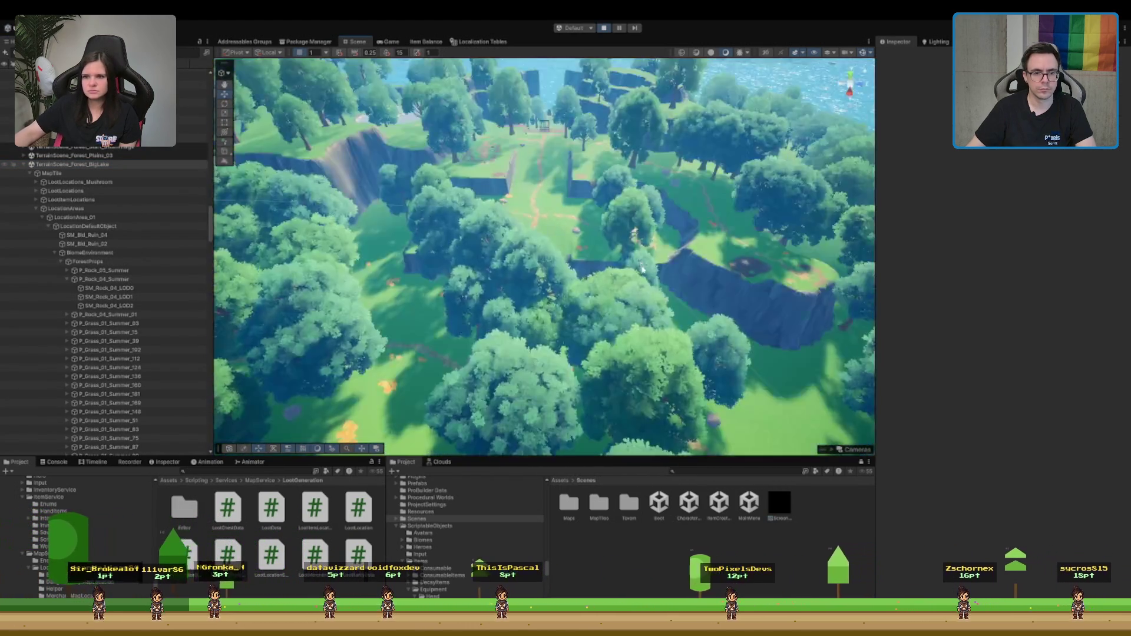
scroll(643, 269, "down", 10)
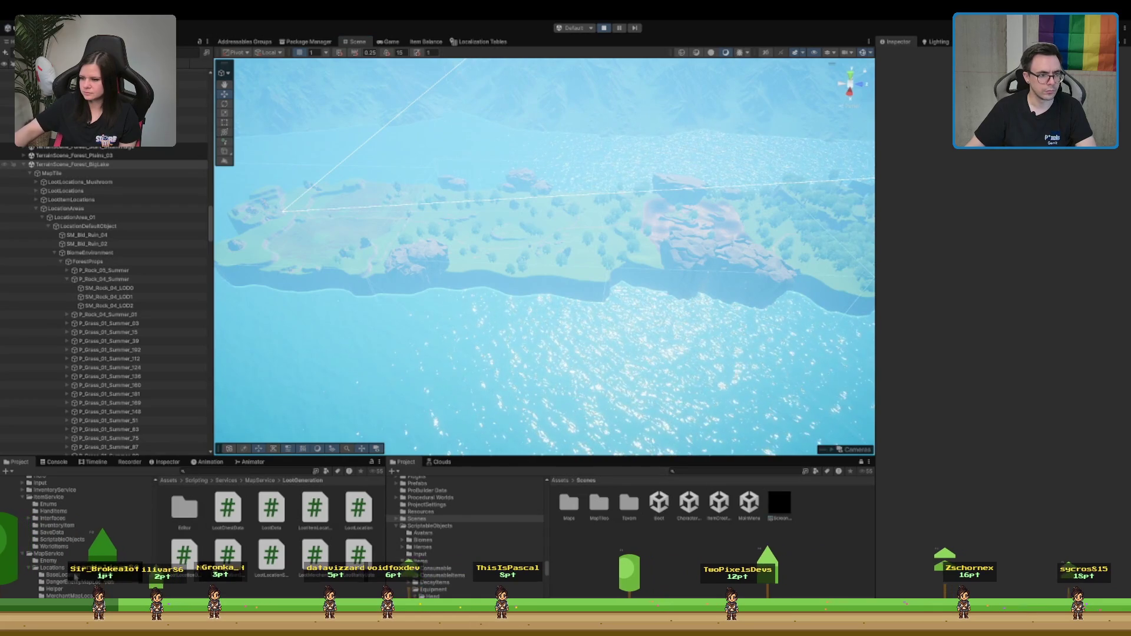
left_click(56, 462)
left_click_drag(519, 277, 547, 257)
scroll(547, 256, "up", 5)
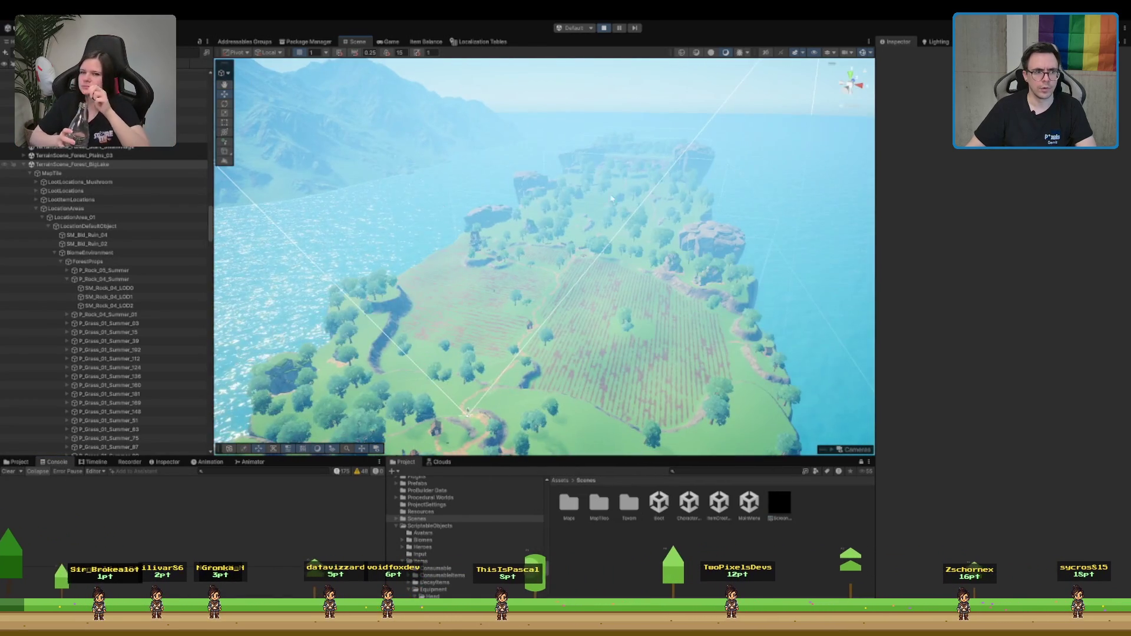
Step: Select TerrainScene_Forest_Temple, then switch back to the running Game view
left_click(236, 158)
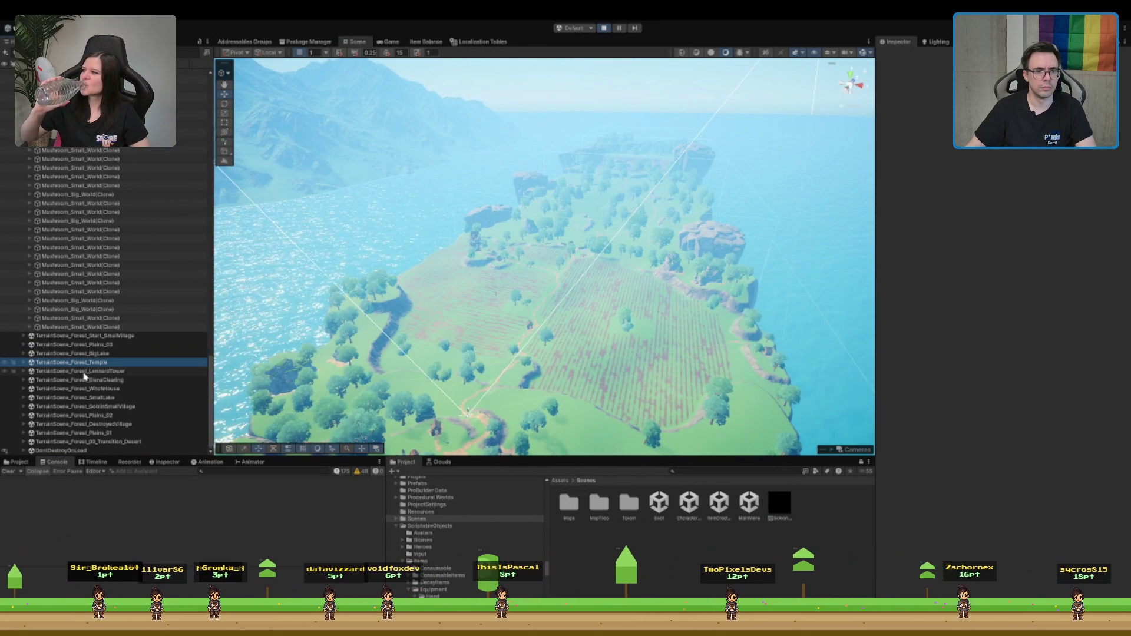
left_click(421, 42)
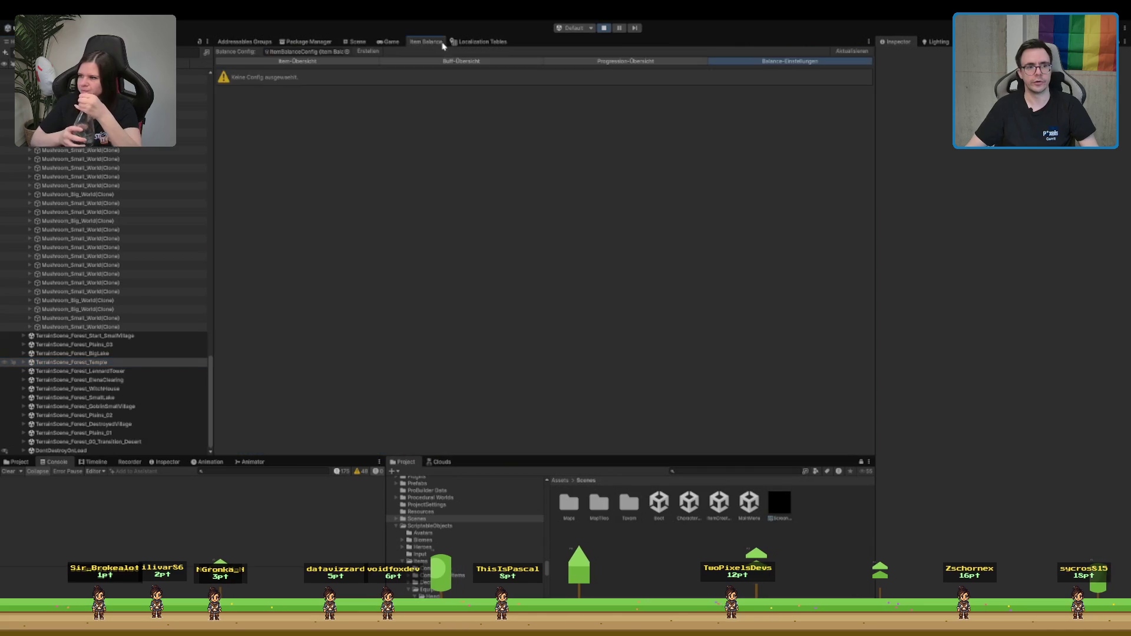
left_click(344, 42)
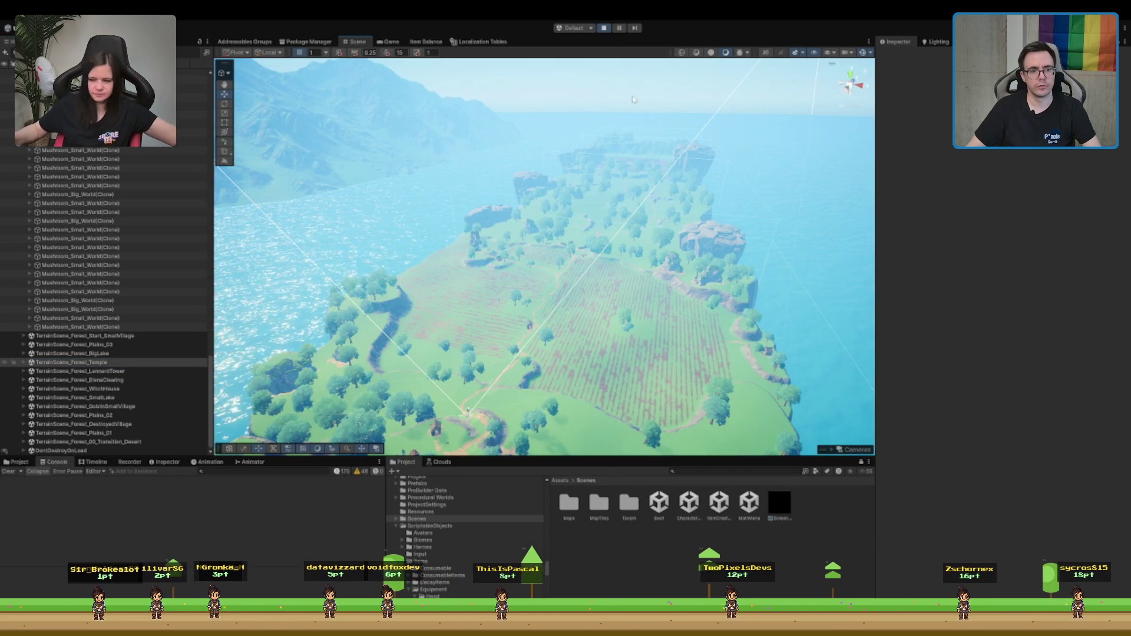
left_click(389, 42)
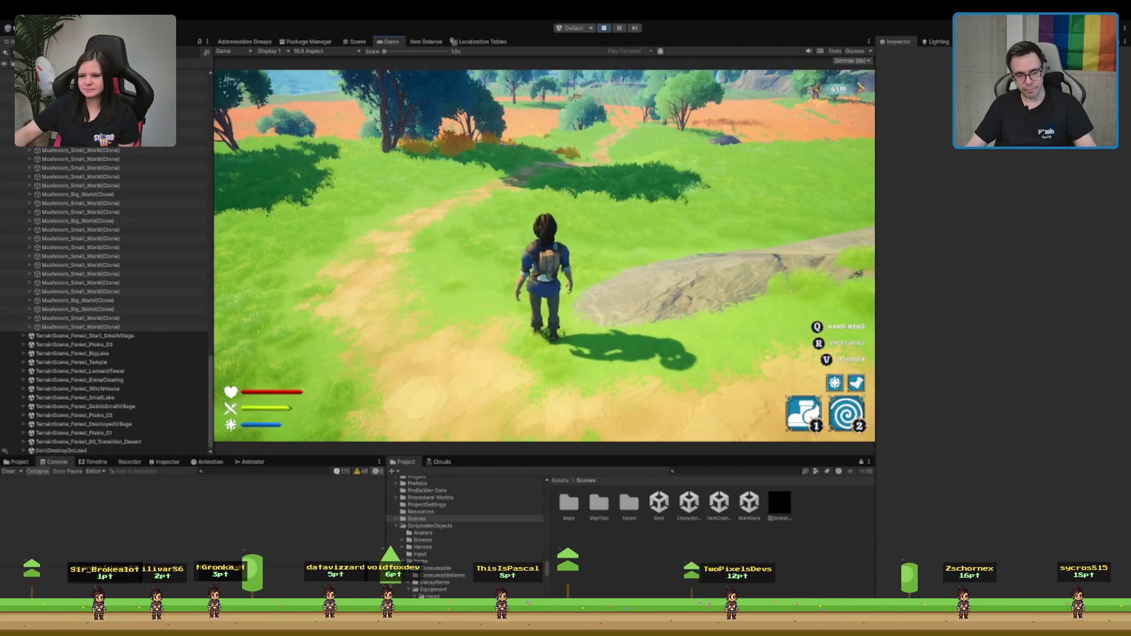
Step: Run the character along the path up to the hut and past the fence
key("w")
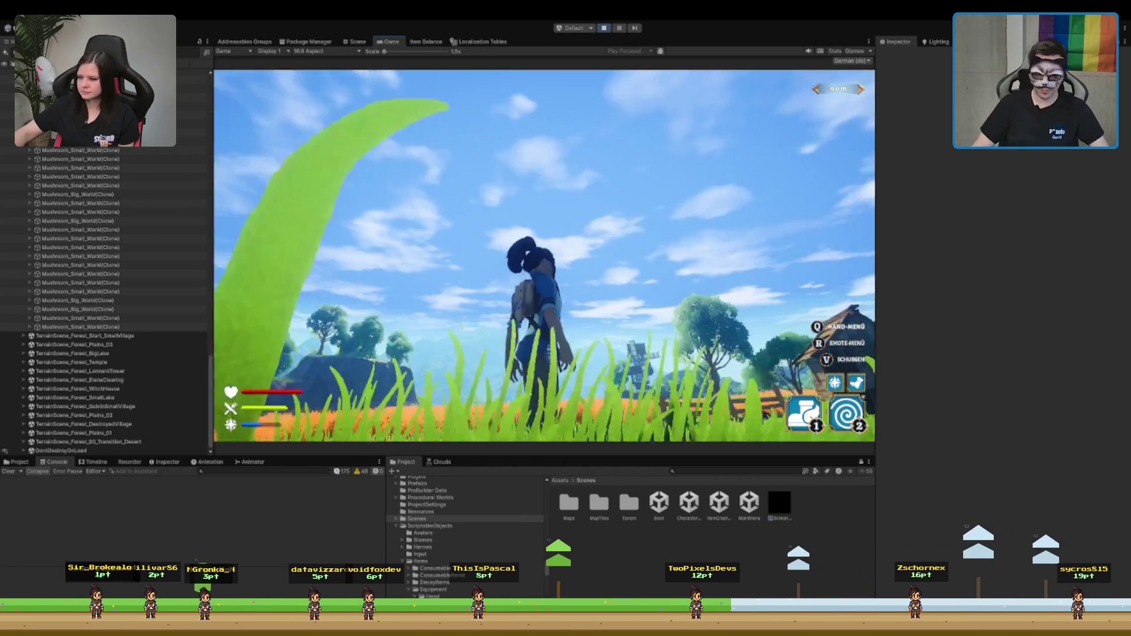
key("w")
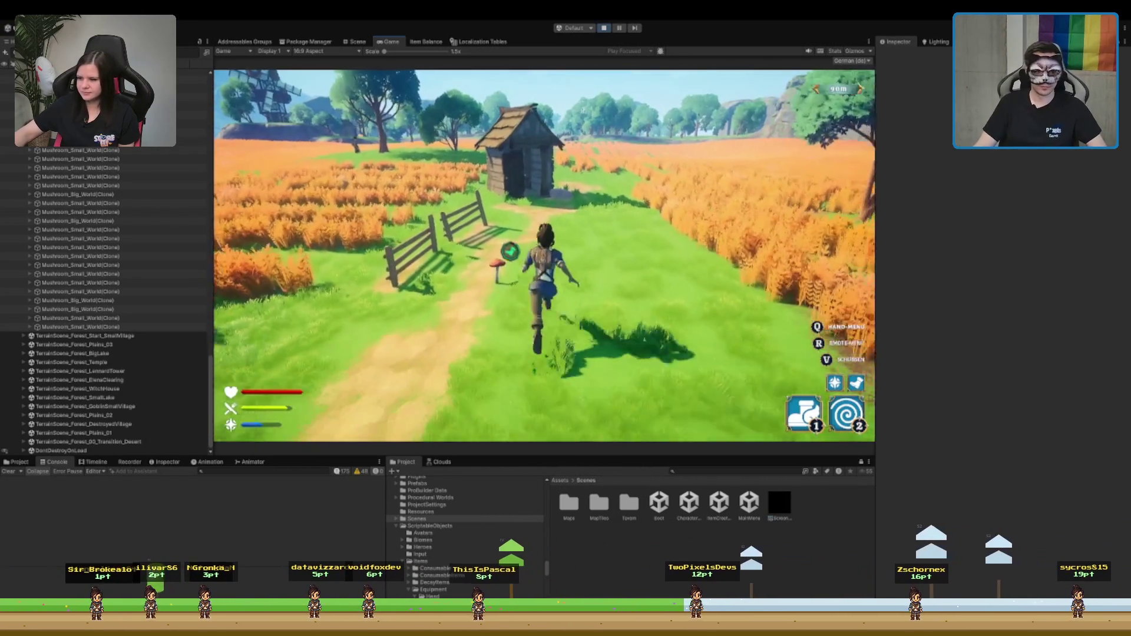
key("w")
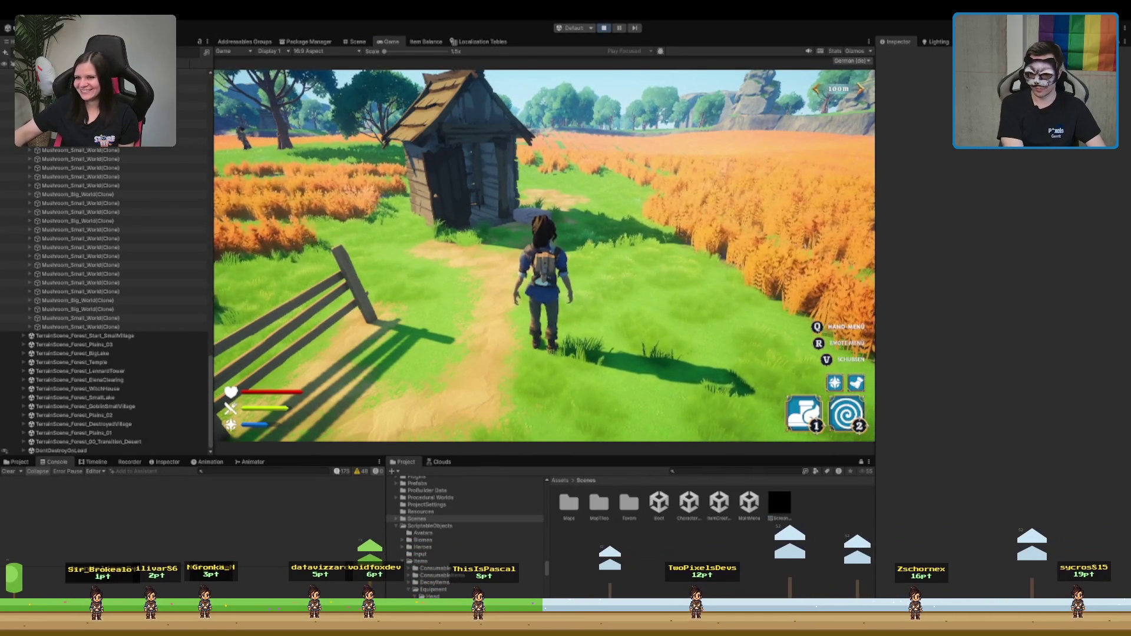
key("w")
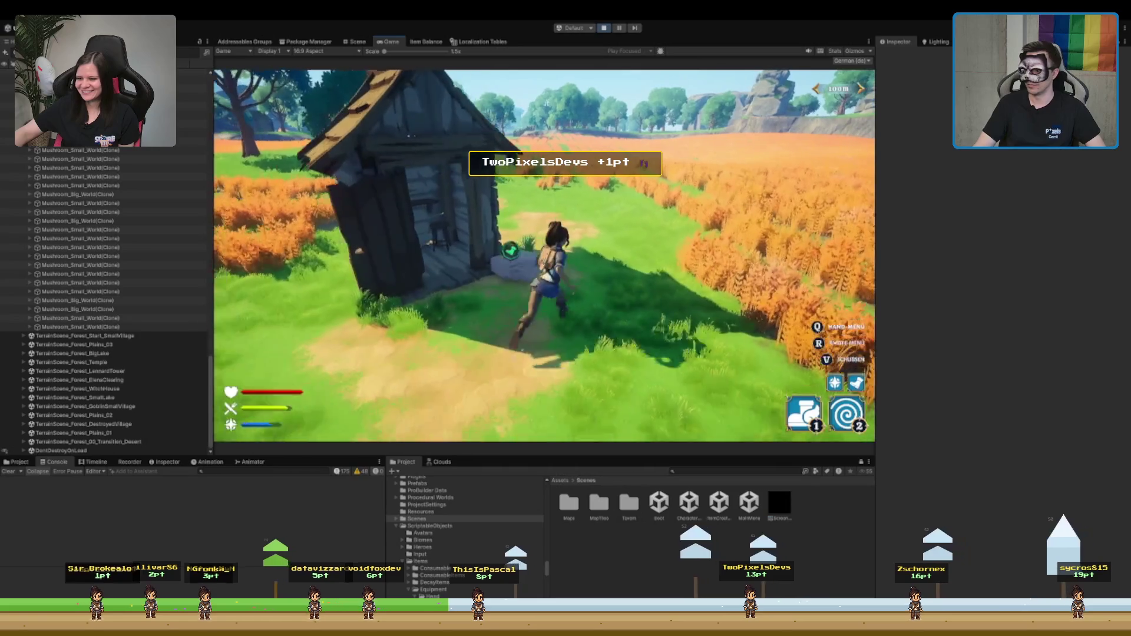
key("d")
key("w")
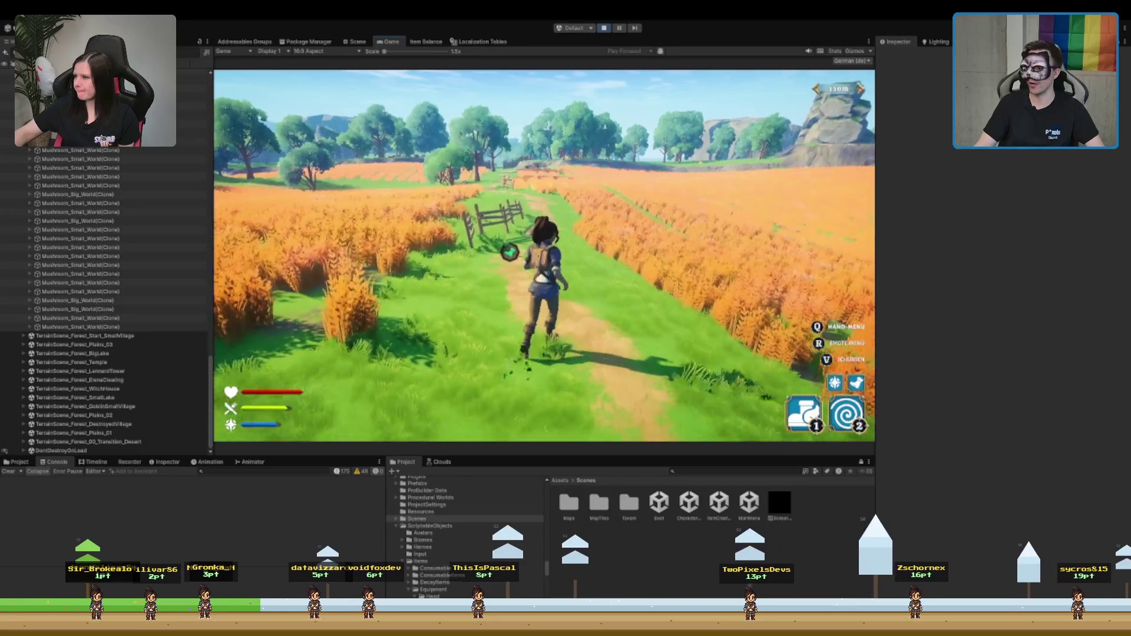
key("w")
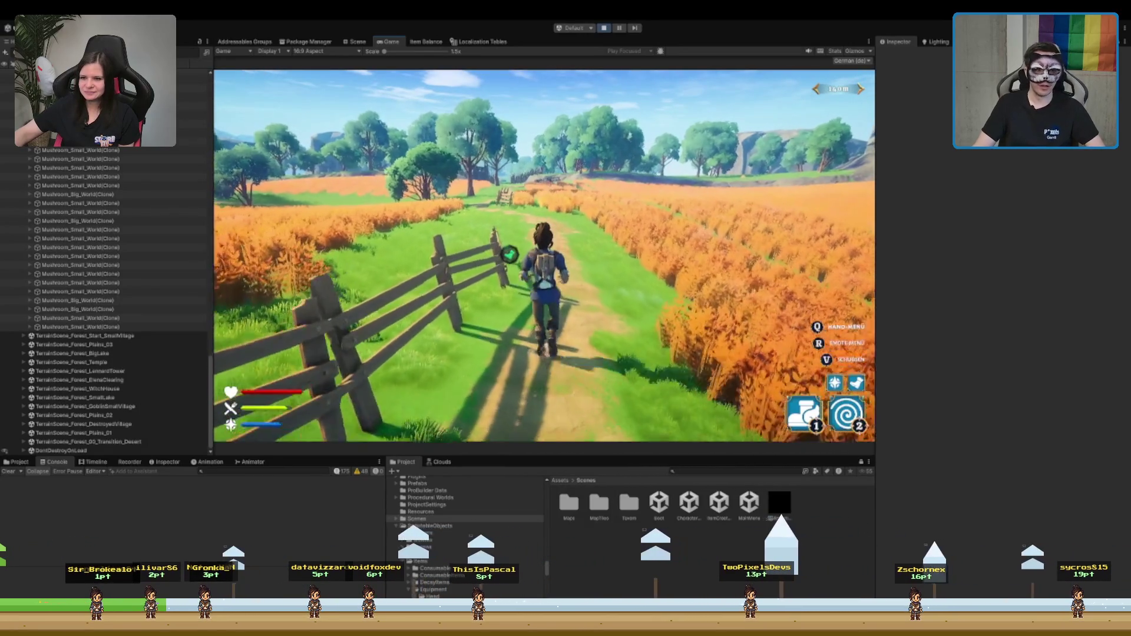
key("w")
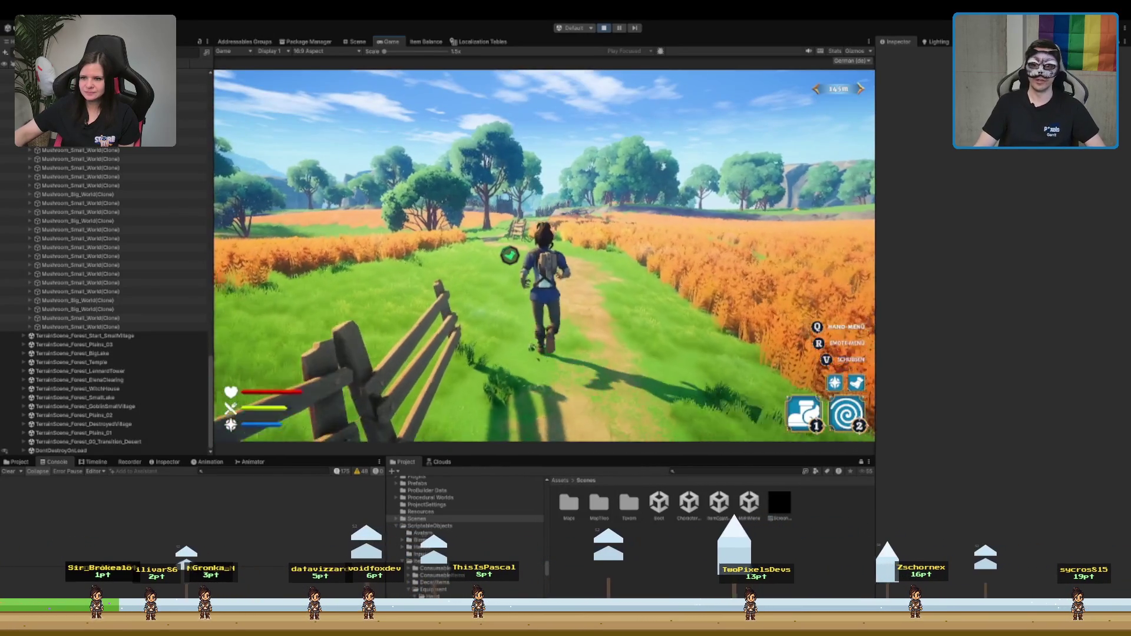
key("w")
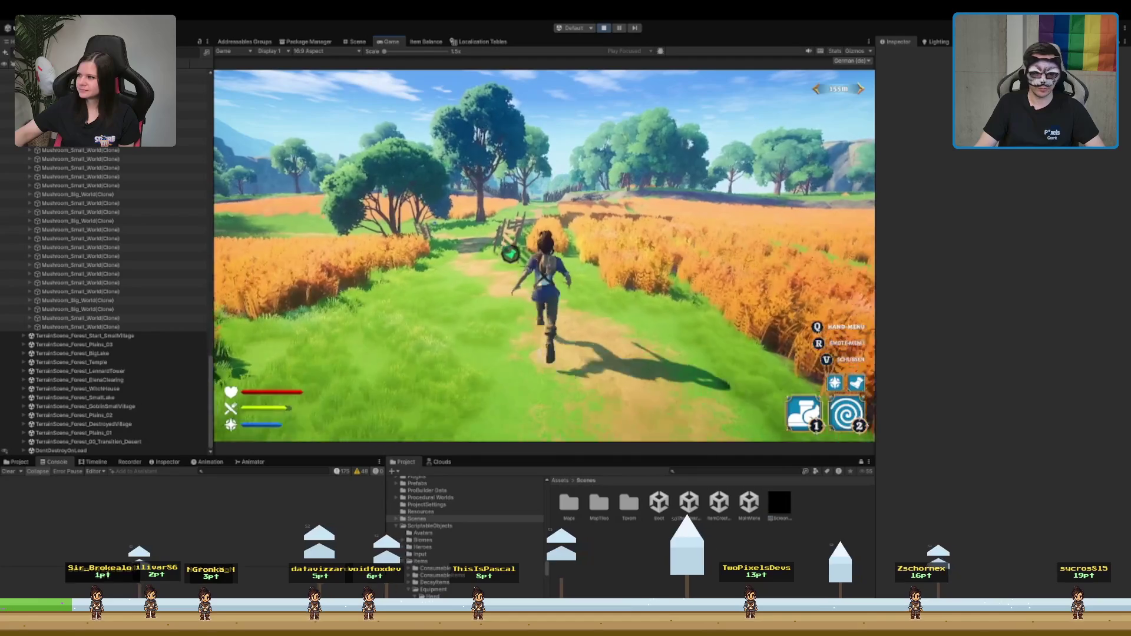
key("w")
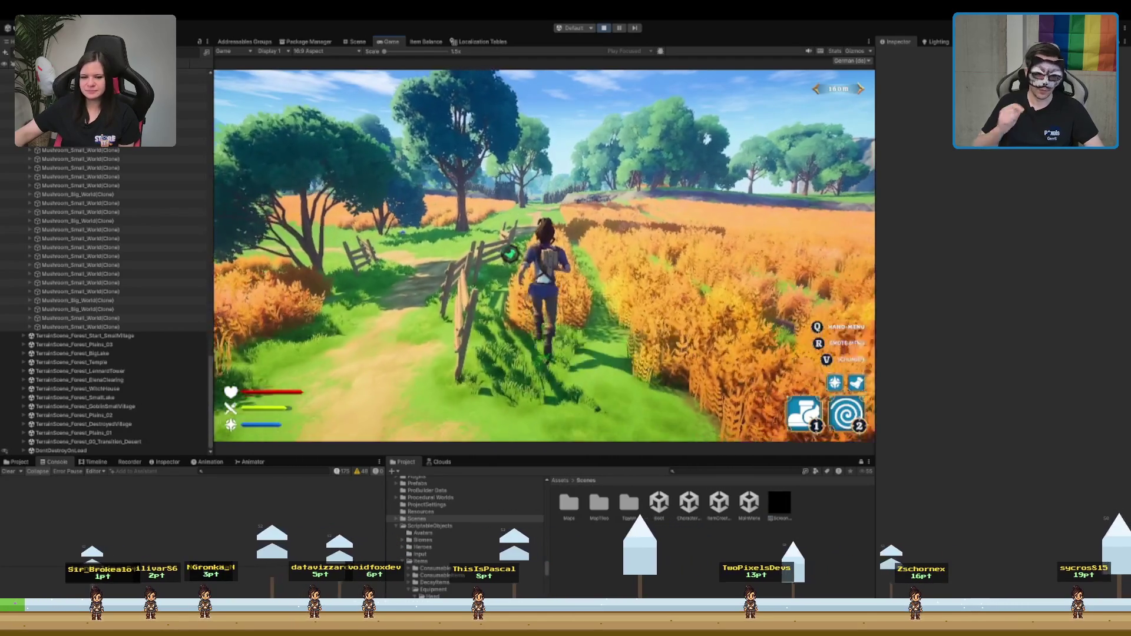
Step: Run through the wheat fields, try a skill without enough mana, and reach the wooden gate
key("w")
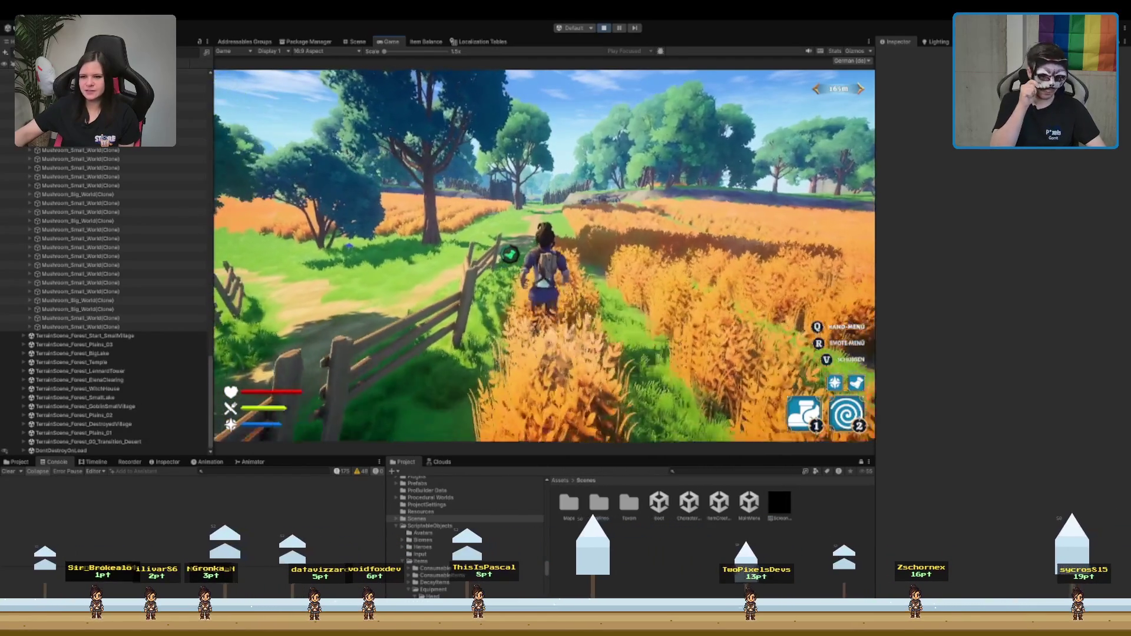
key("w")
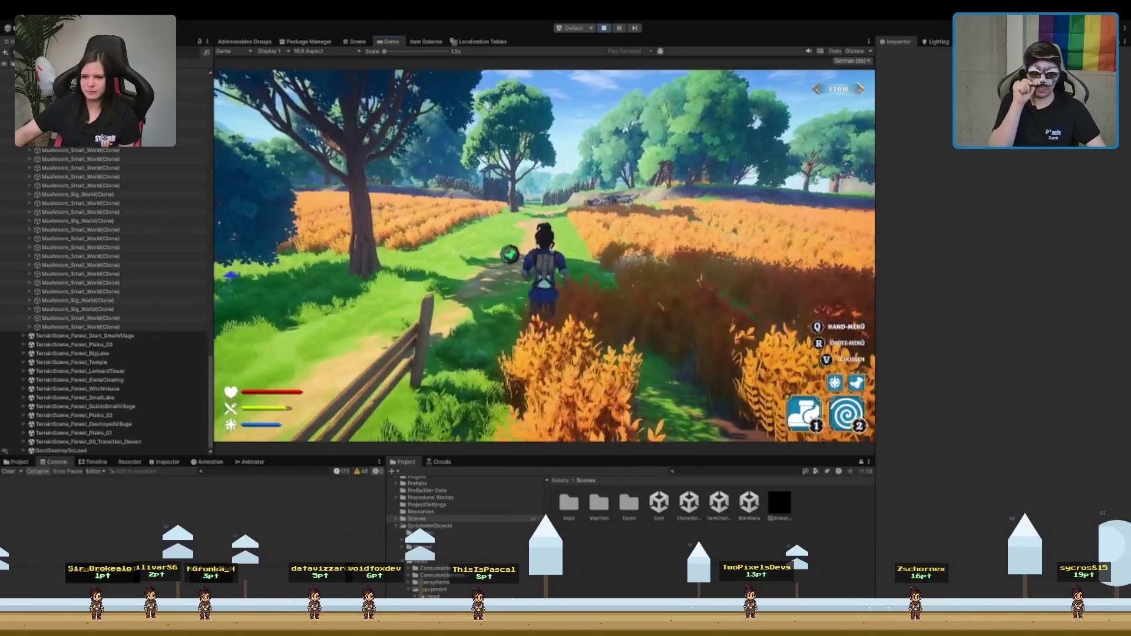
key("w")
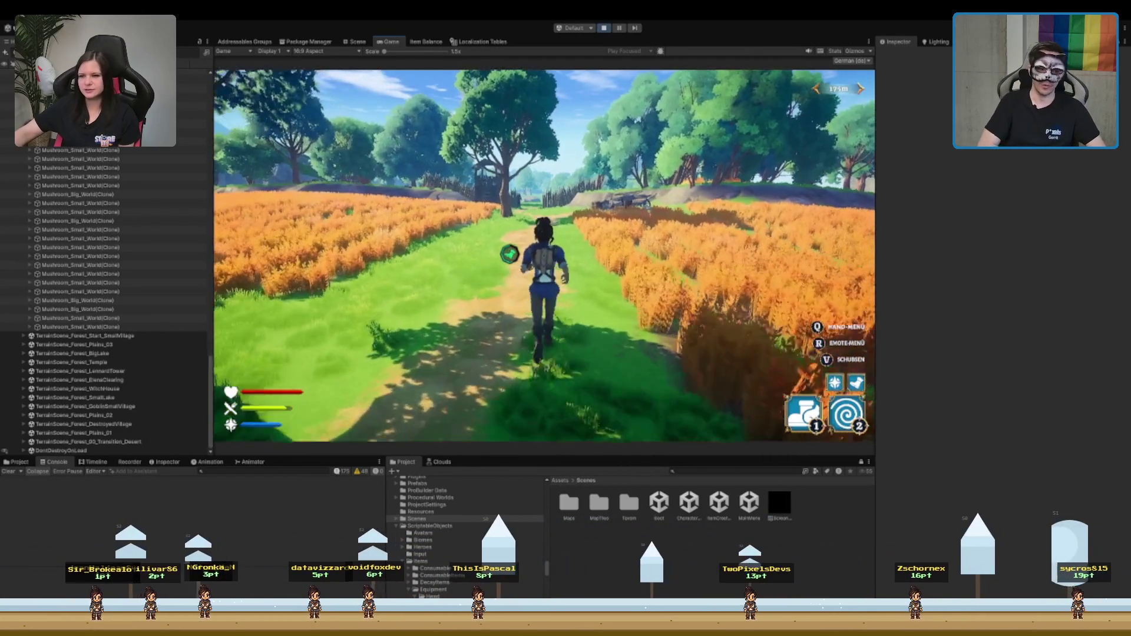
key("w")
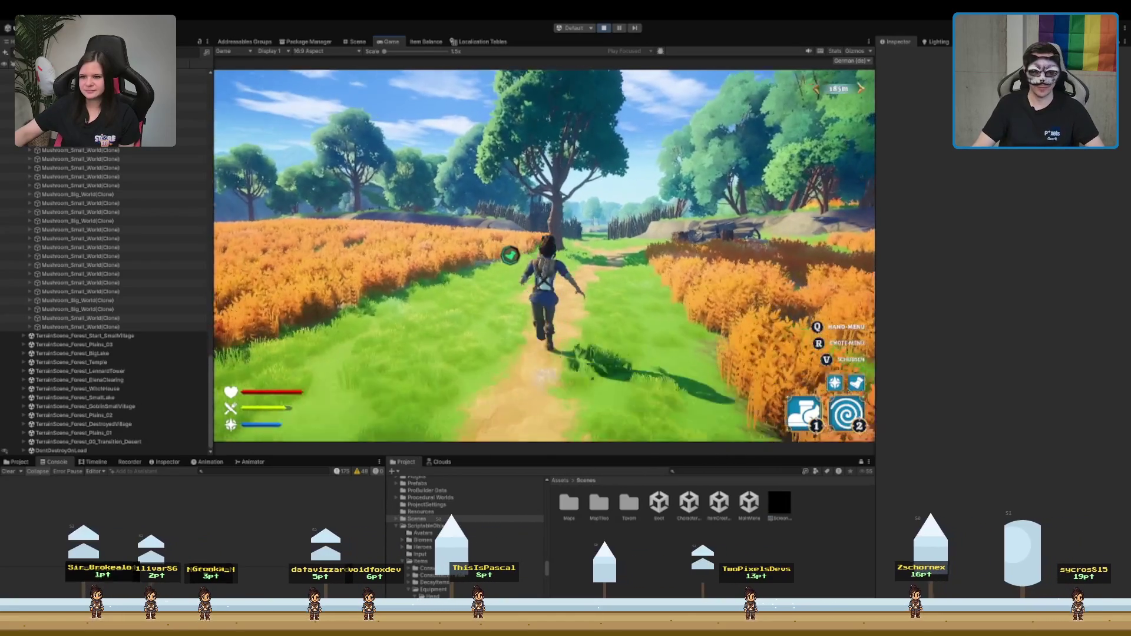
key("w")
key("1")
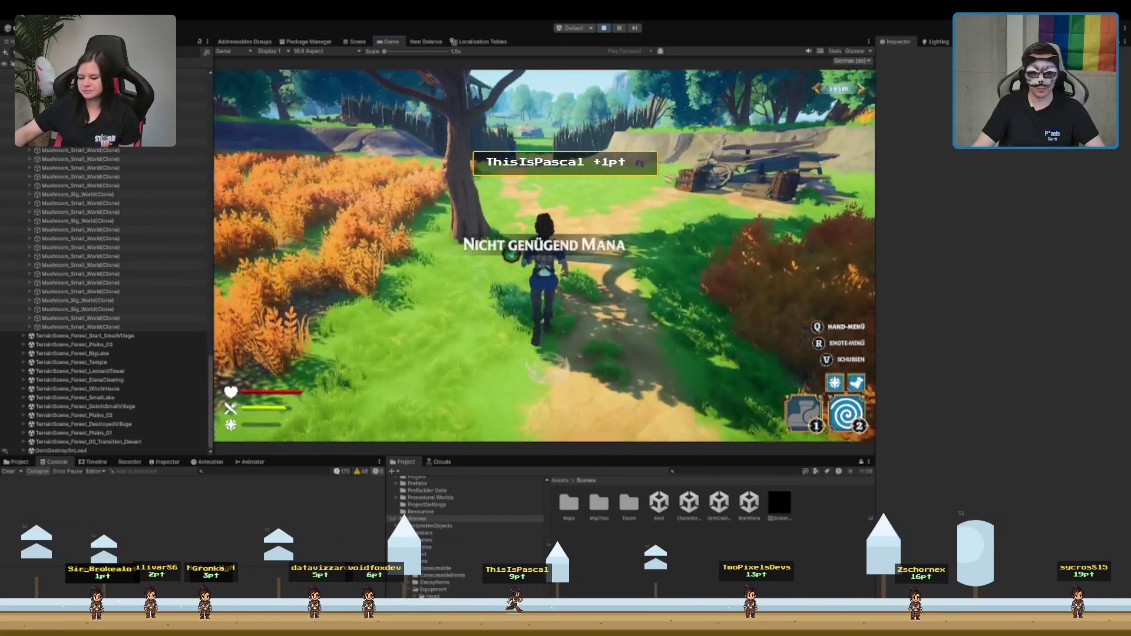
key("w")
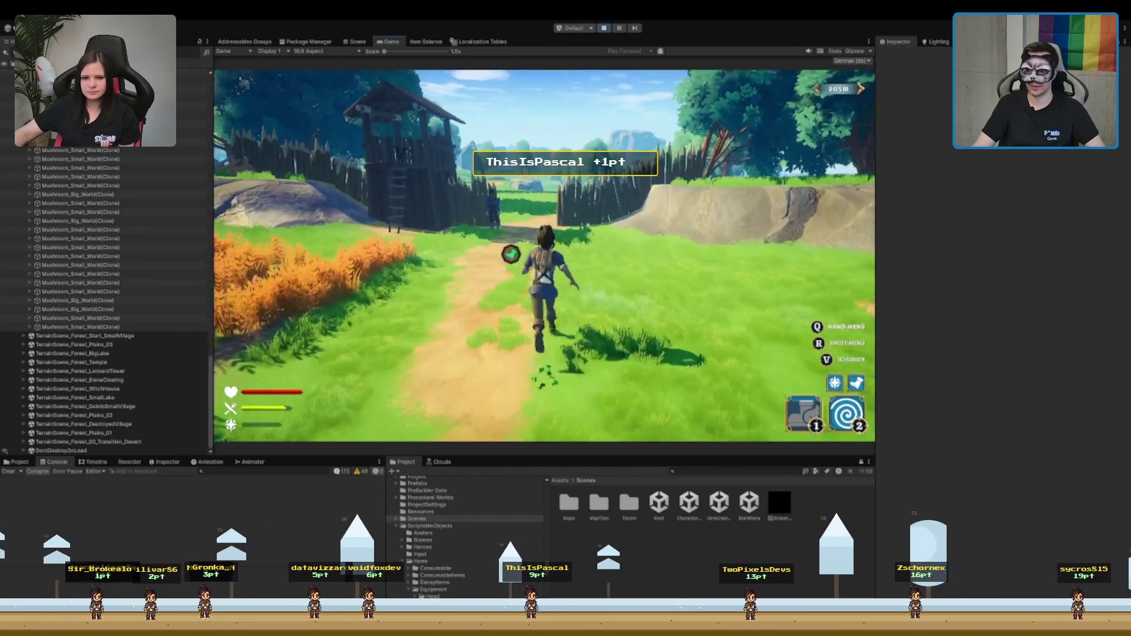
key("w")
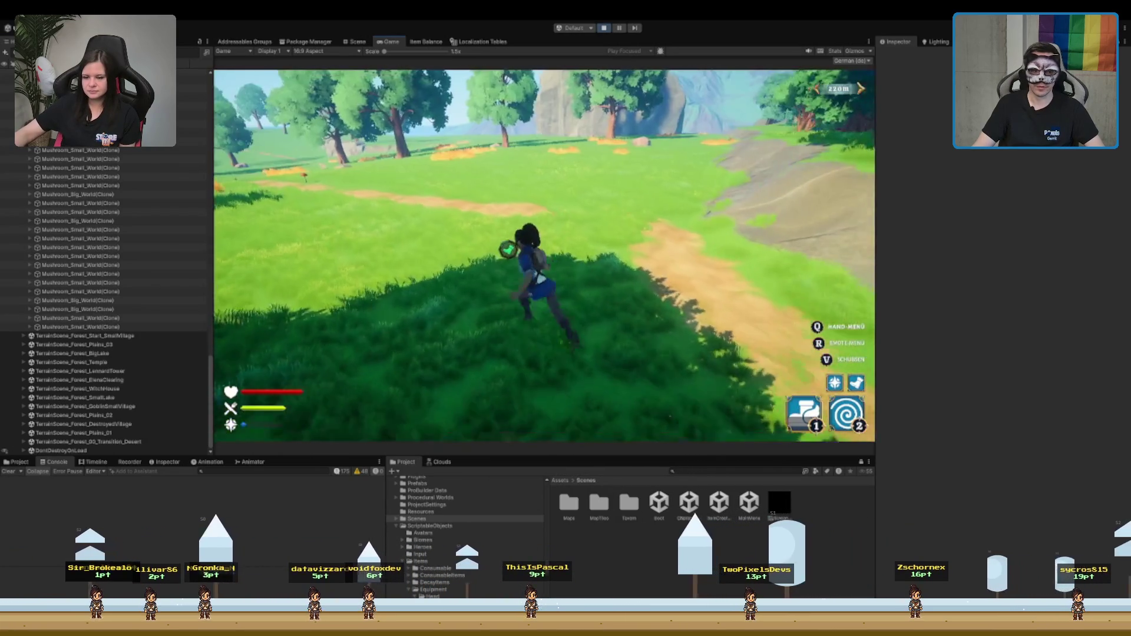
key("w")
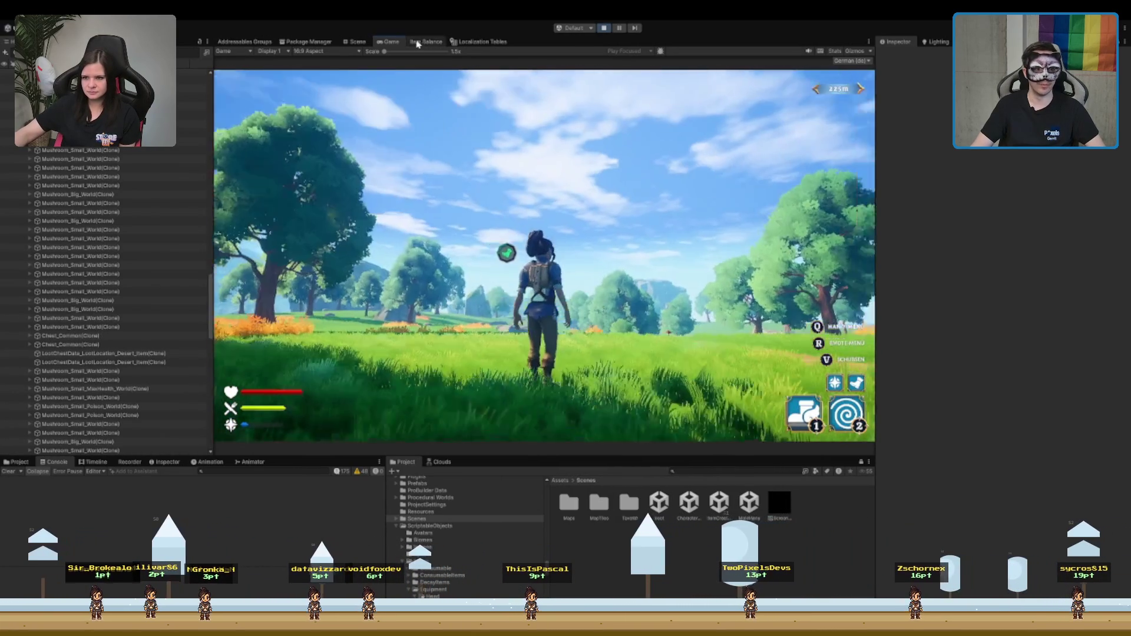
left_click(357, 42)
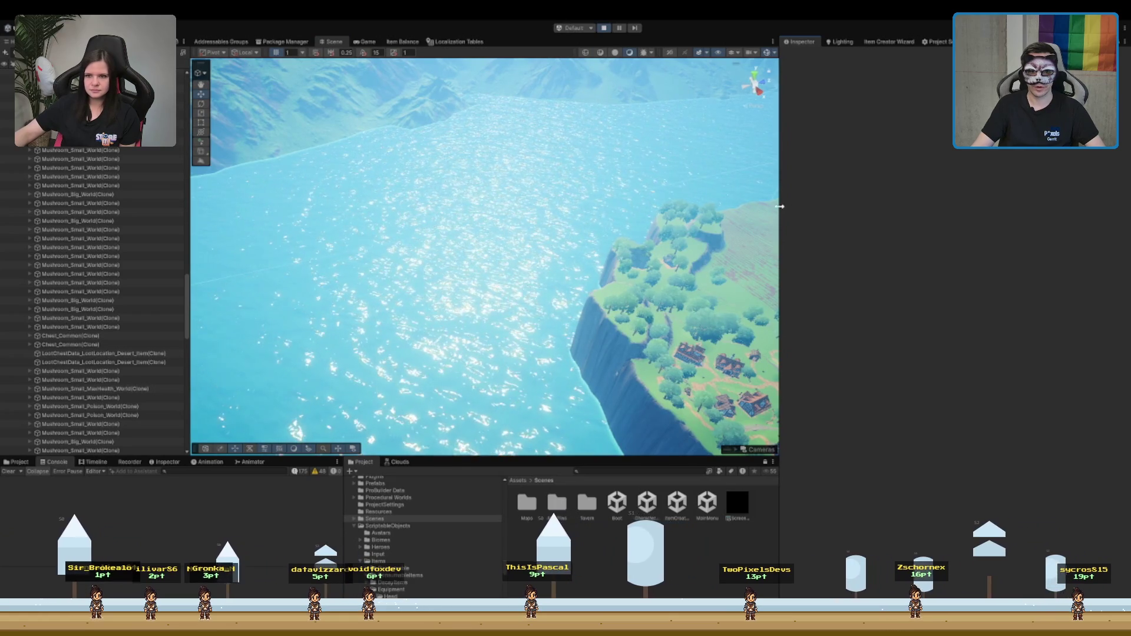
left_click_drag(779, 206, 947, 206)
scroll(713, 279, "up", 5)
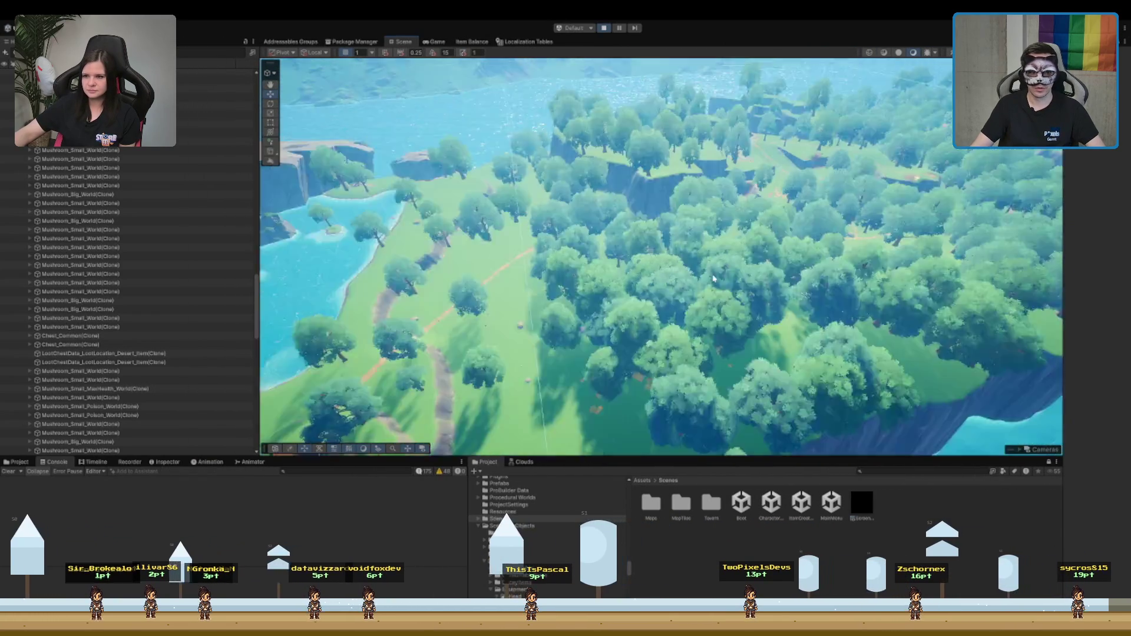
scroll(713, 279, "down", 5)
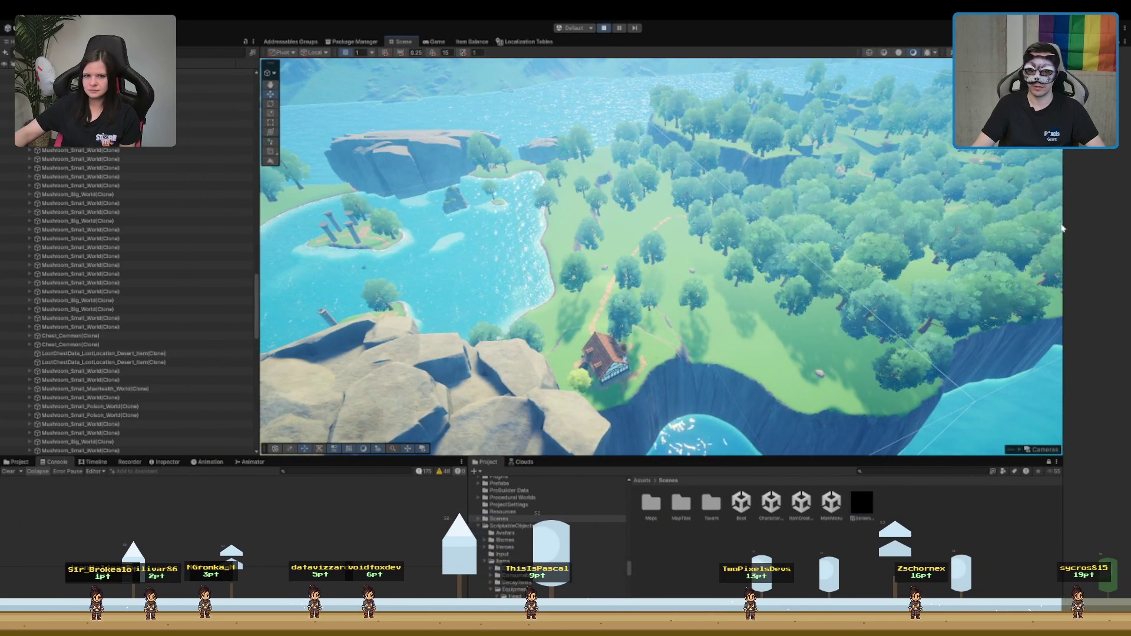
left_click_drag(1063, 229, 1002, 231)
scroll(634, 243, "up", 5)
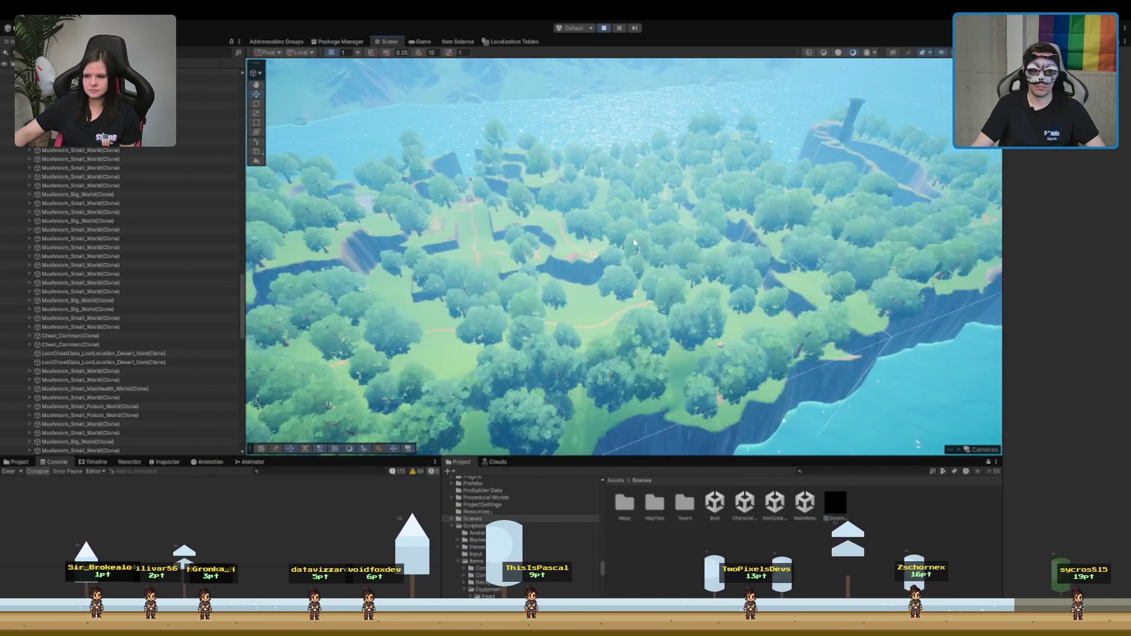
scroll(591, 254, "down", 5)
left_click_drag(591, 254, 393, 322)
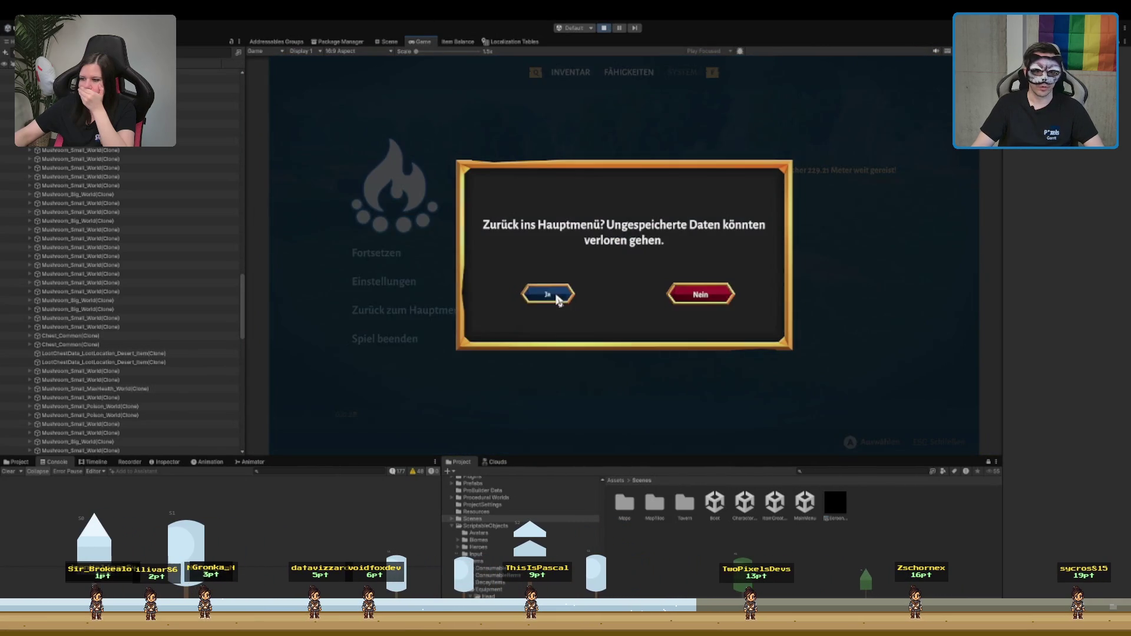
Step: Confirm returning to the main menu, start a new single-player game, and walk out of the tavern
left_click(548, 295)
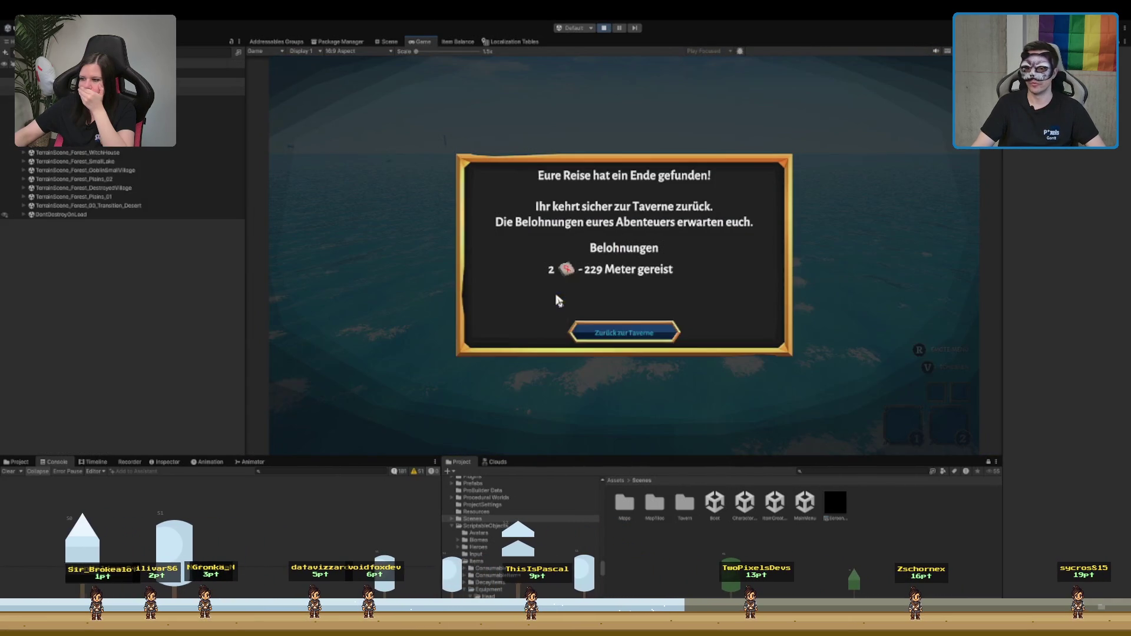
left_click(411, 177)
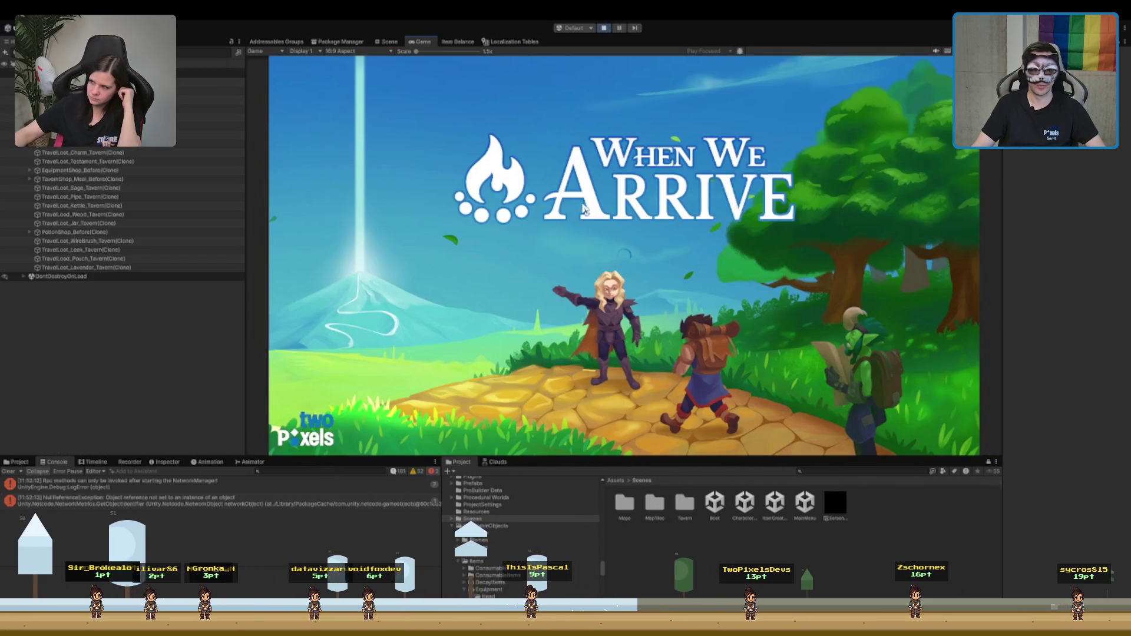
key("w")
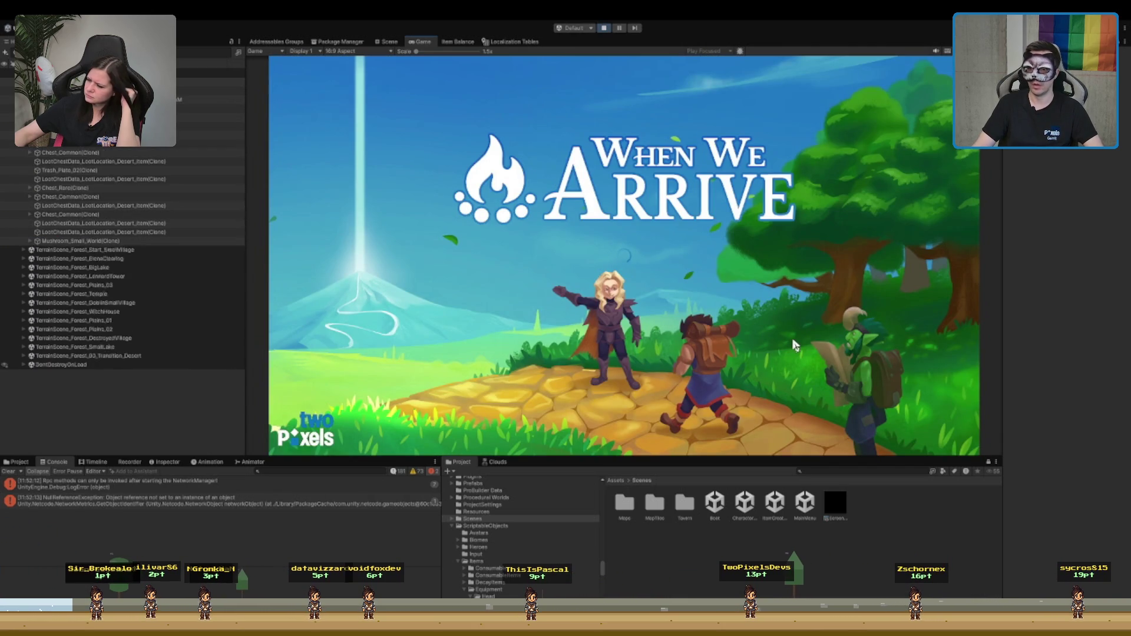
key("w")
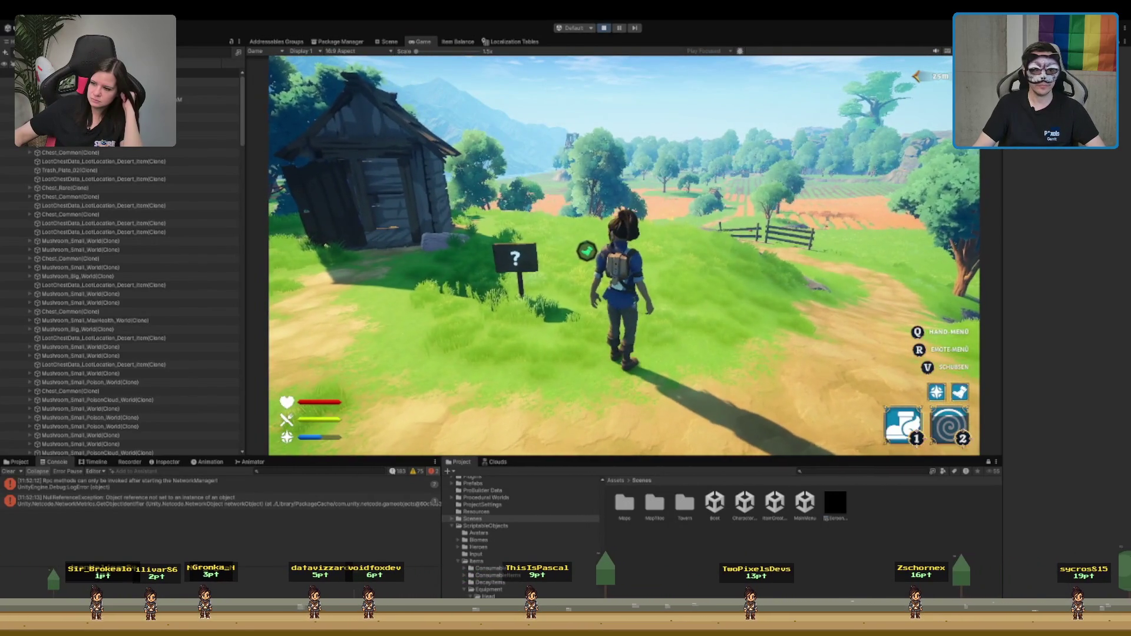
Step: Orbit and pan the Scene view over the rocks and forested islands of the new world
scroll(622, 232, "down", 5)
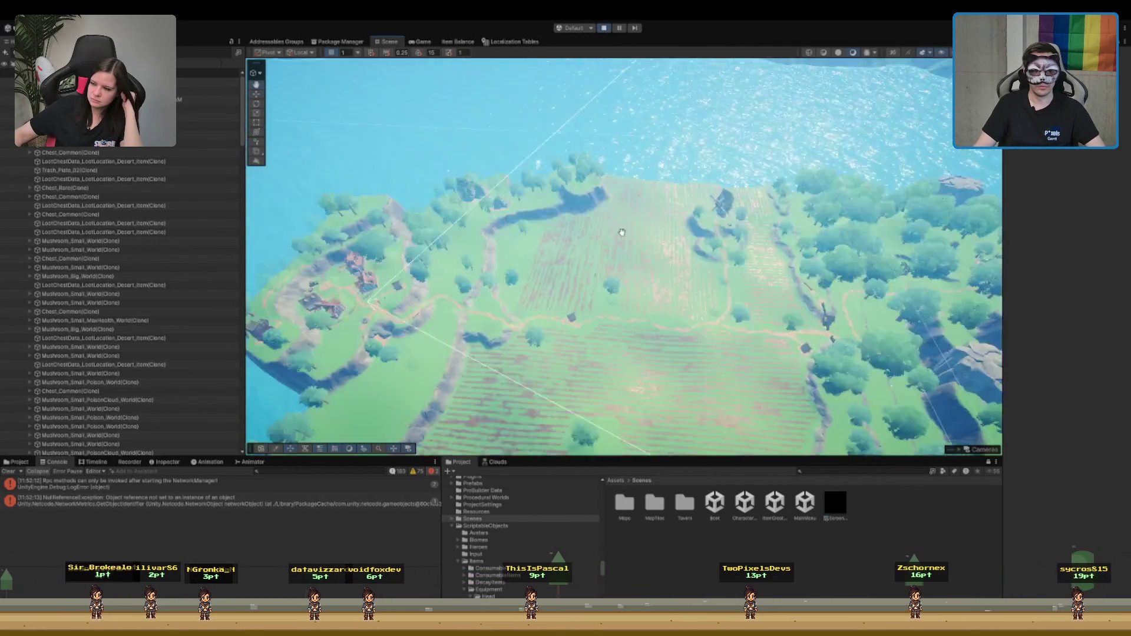
mouse_move(533, 216)
left_mouse_down()
mouse_move(600, 248)
mouse_move(651, 197)
left_mouse_up()
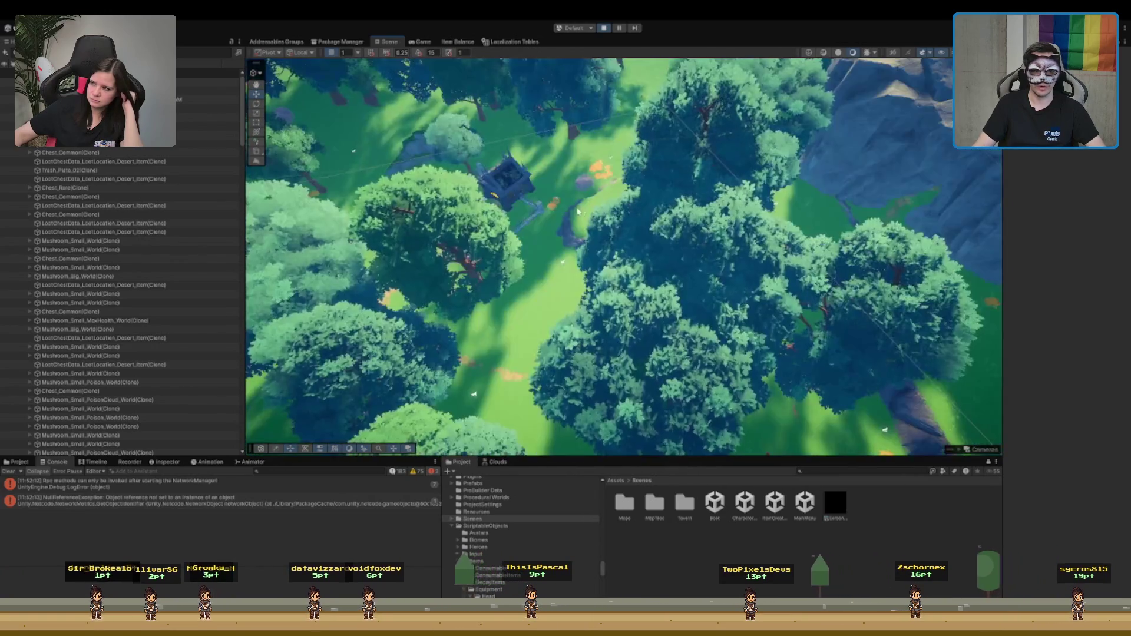
scroll(578, 211, "up", 5)
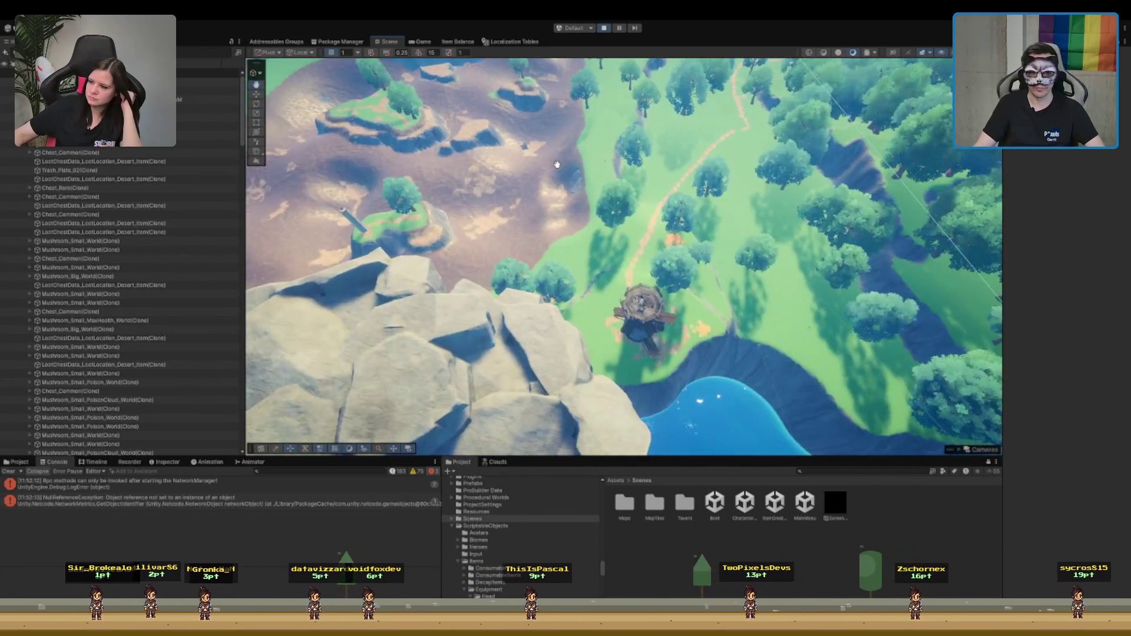
left_click_drag(557, 165, 578, 211)
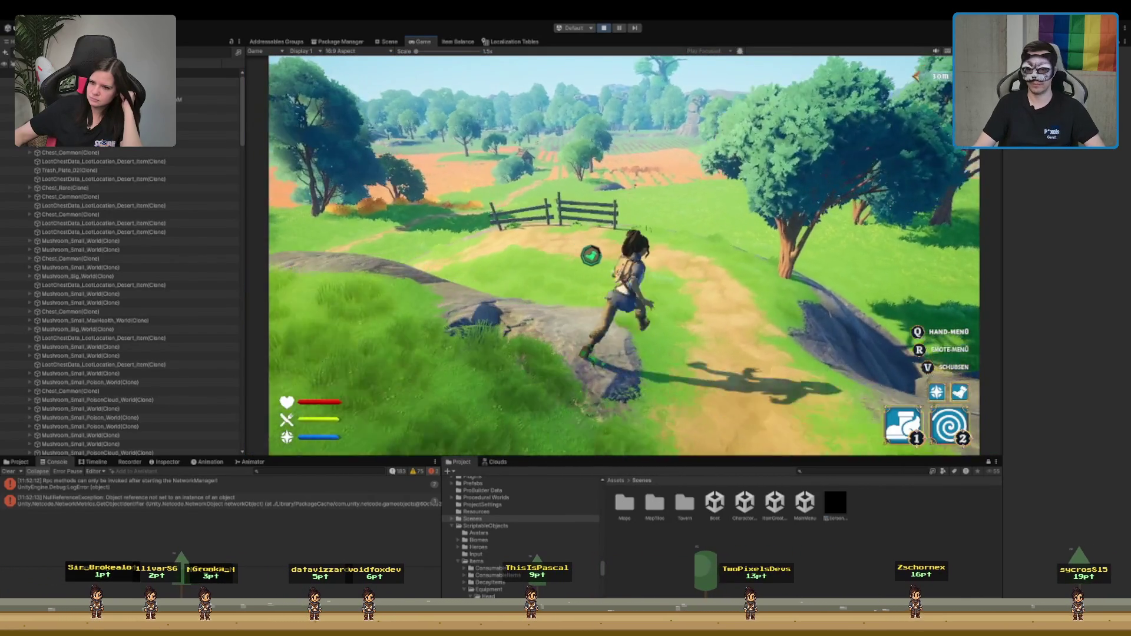
Step: Run the character down the slope, across the meadow and past the farm hut and windmill
key("w")
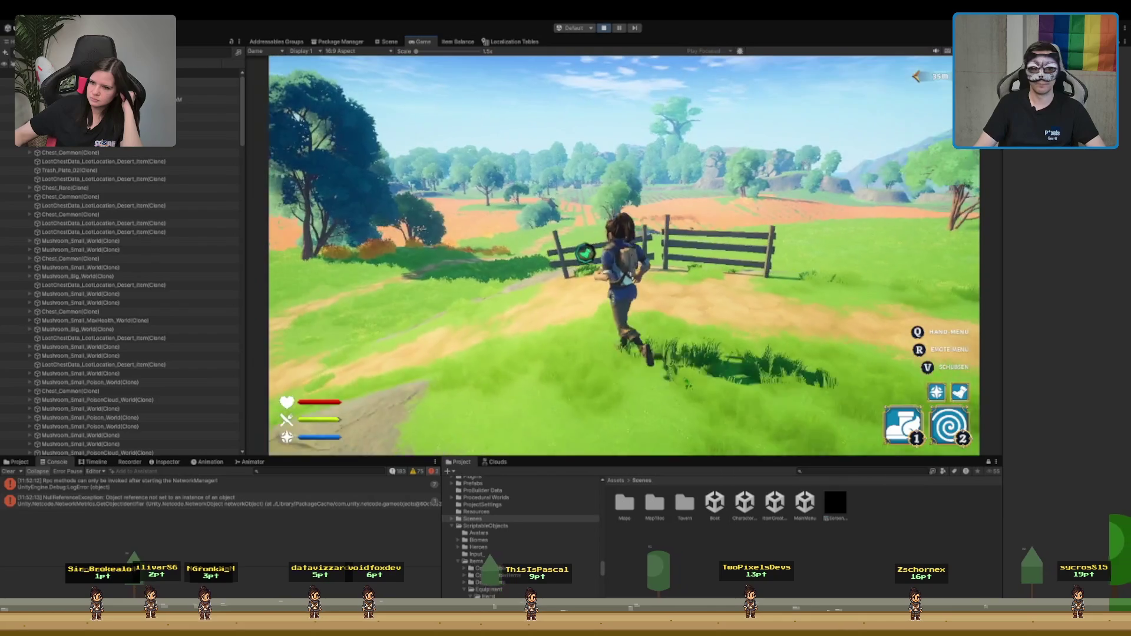
key("w")
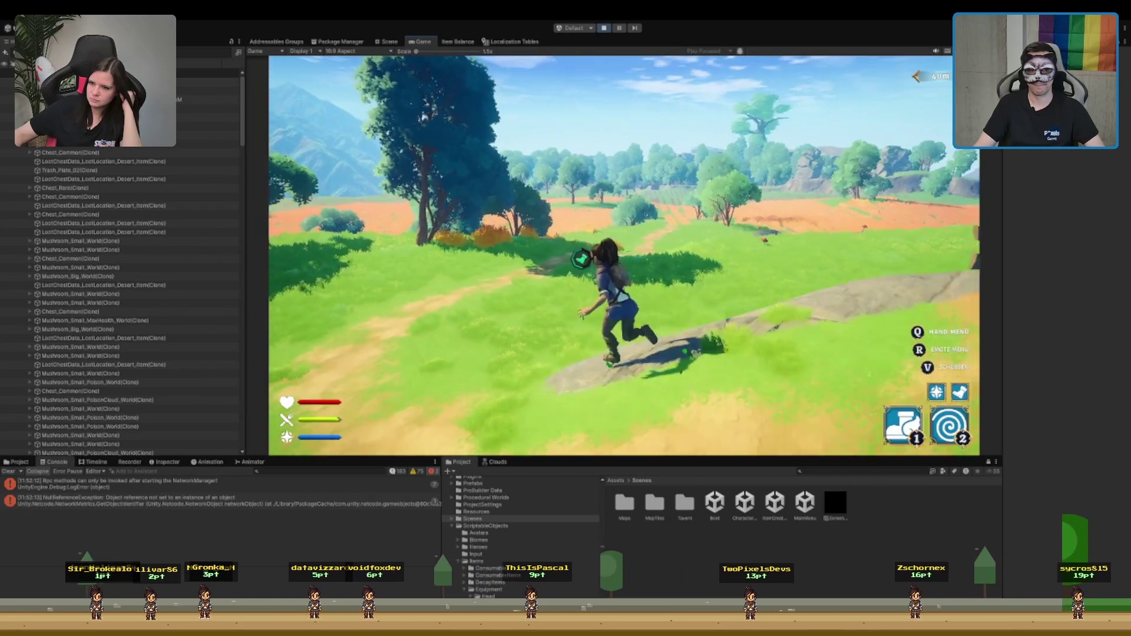
key("w")
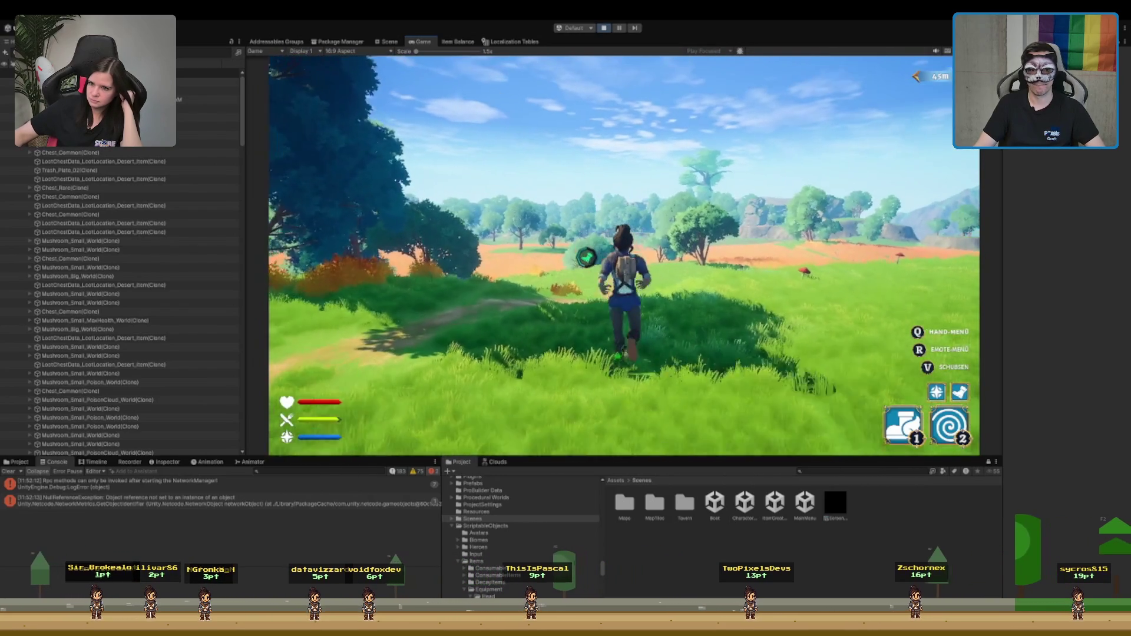
key("w")
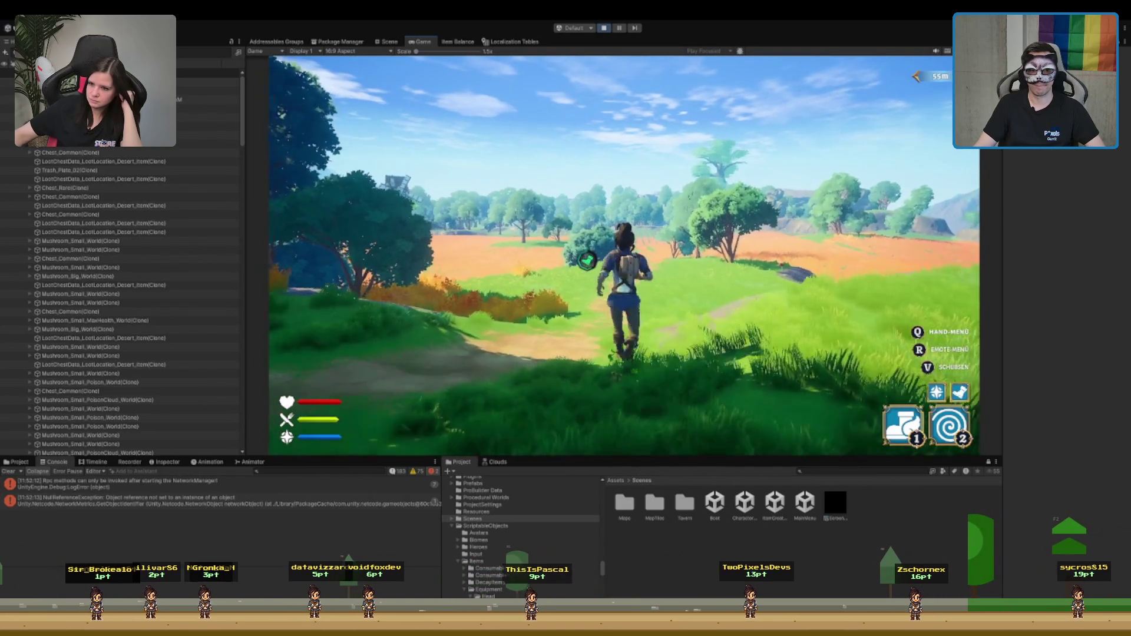
key("w")
key("w")
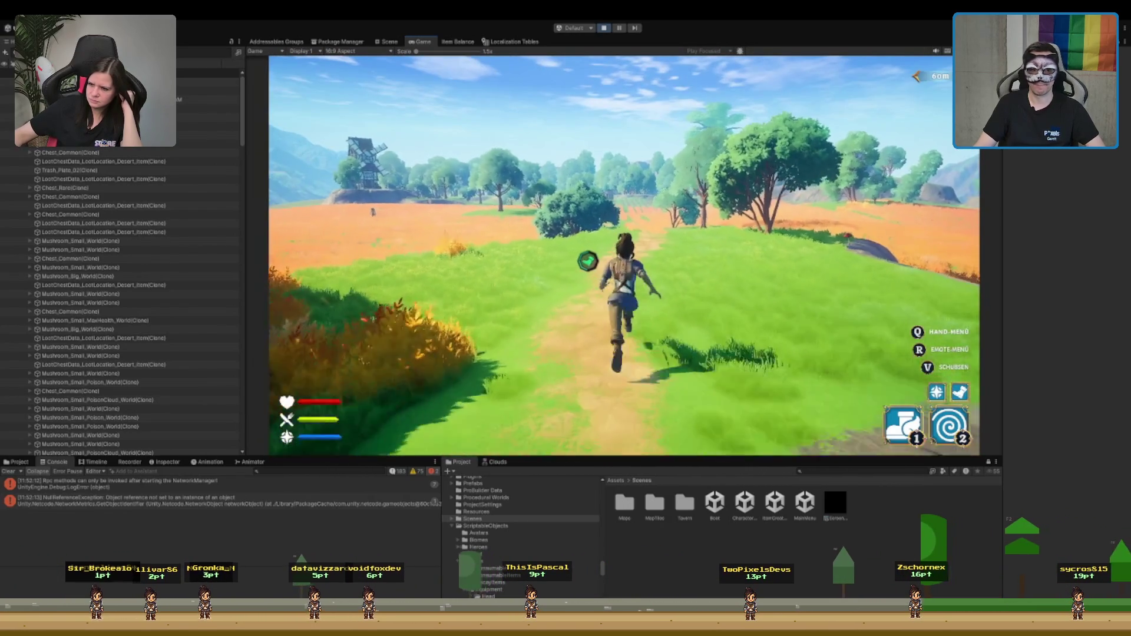
key("w")
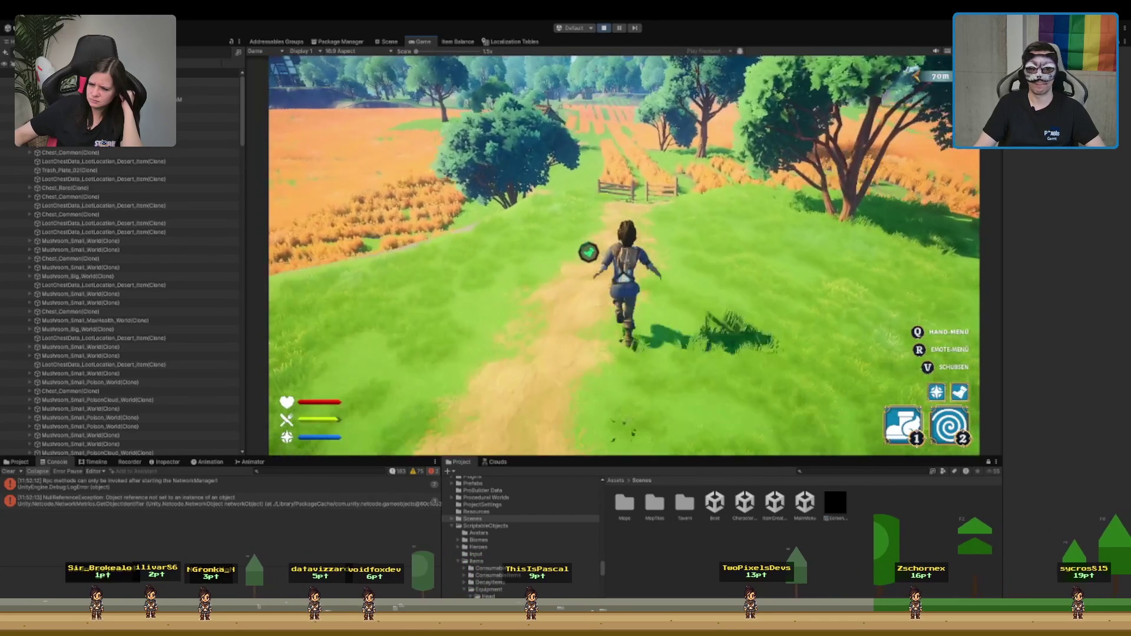
key("w")
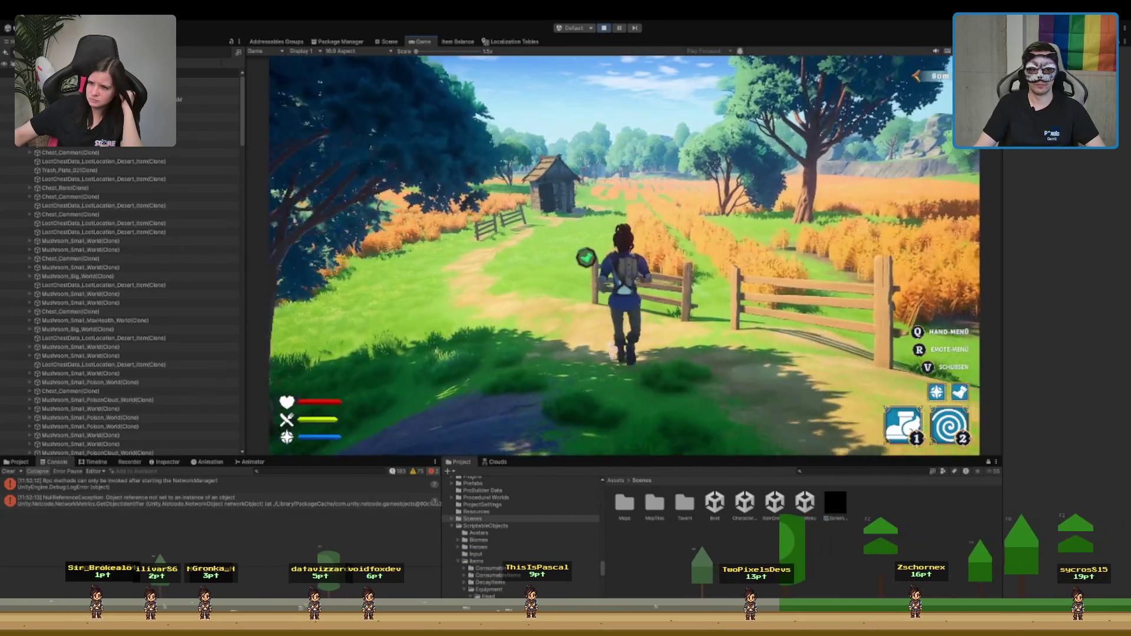
key("w")
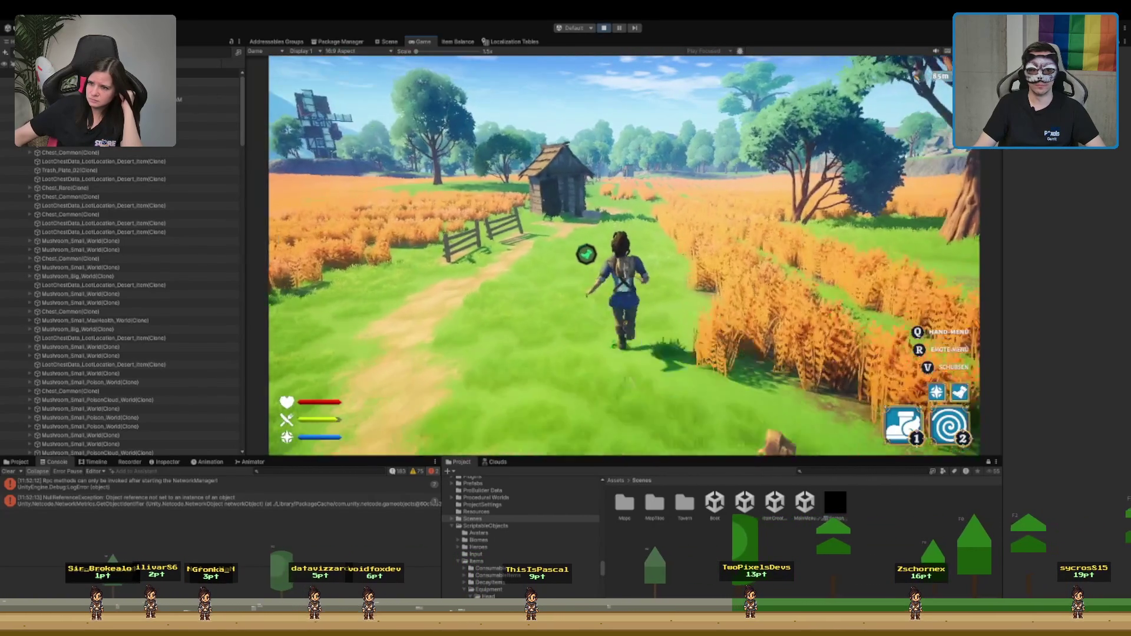
key("w")
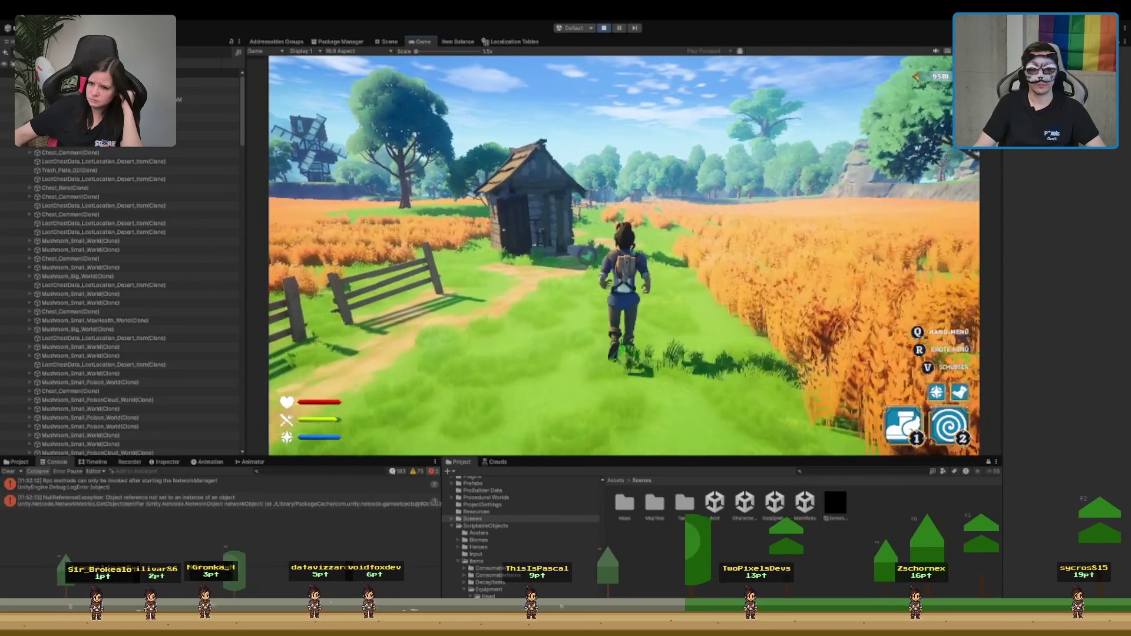
key("w")
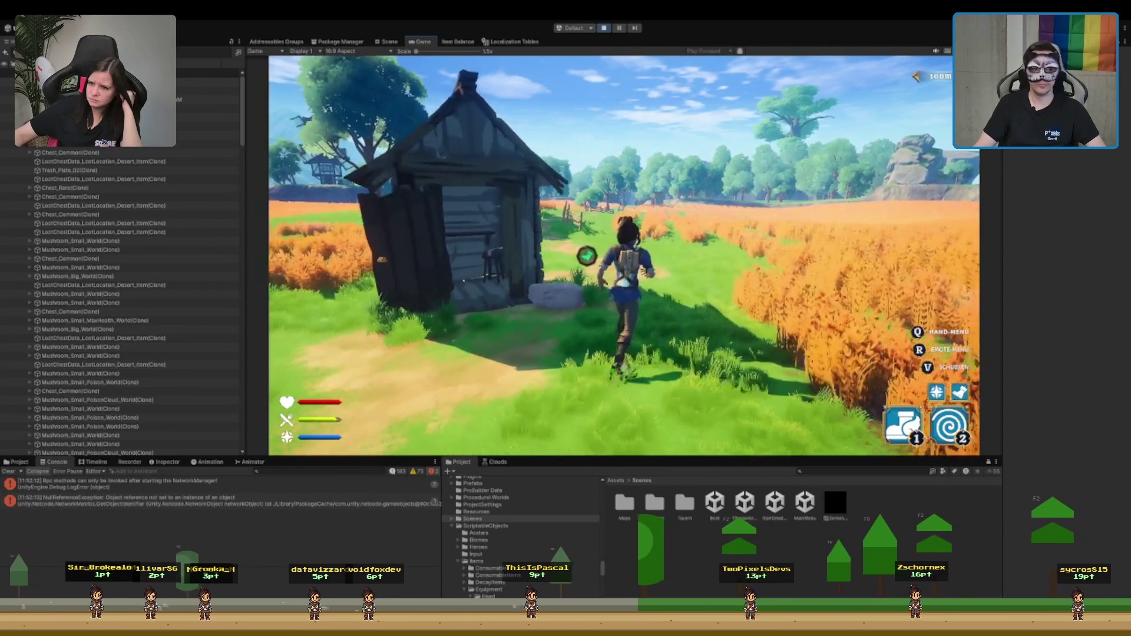
key("w")
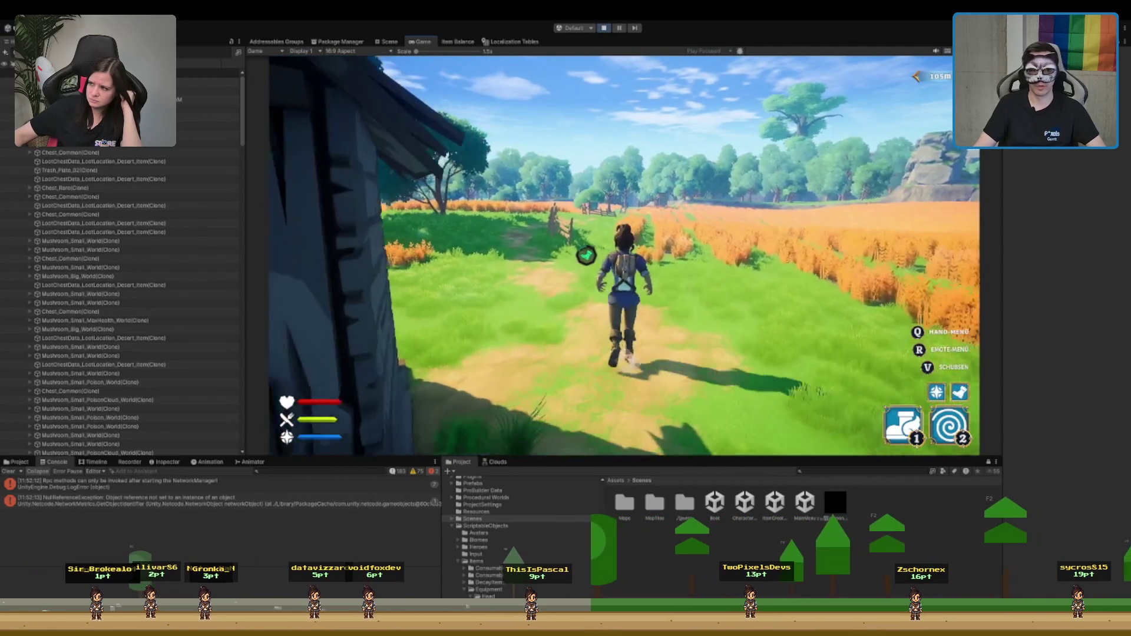
key("w")
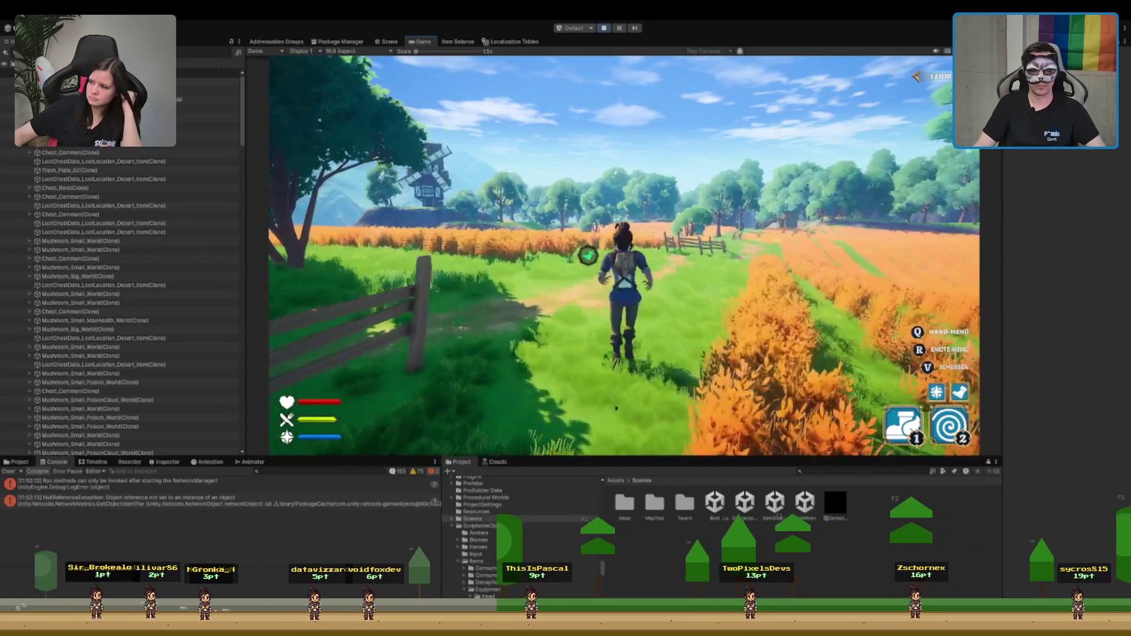
key("w")
key("w")
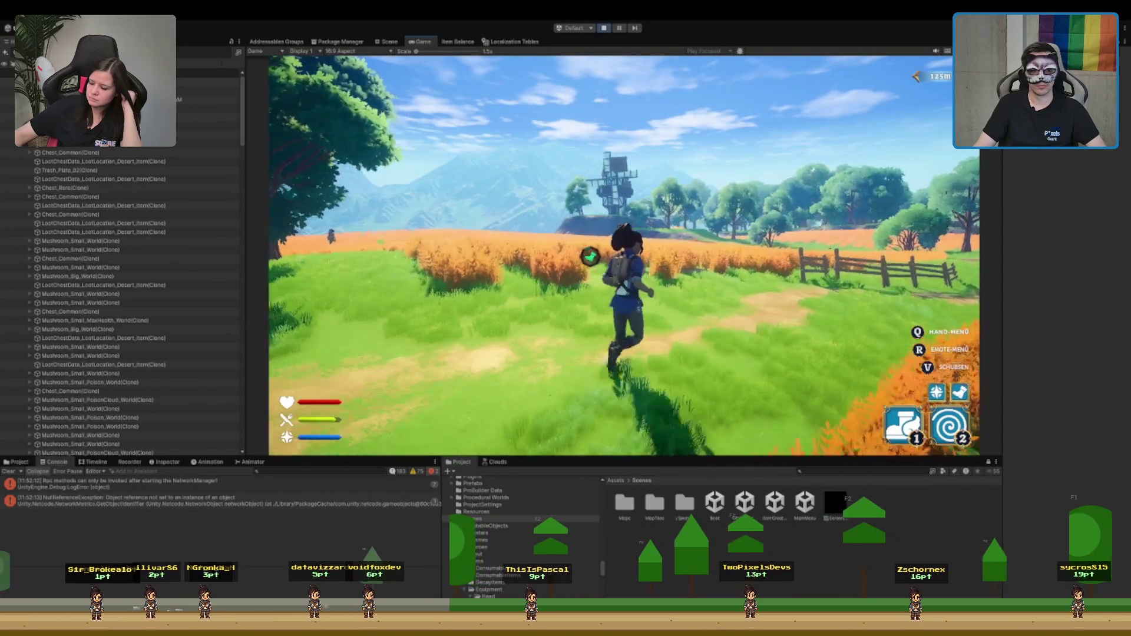
key("w")
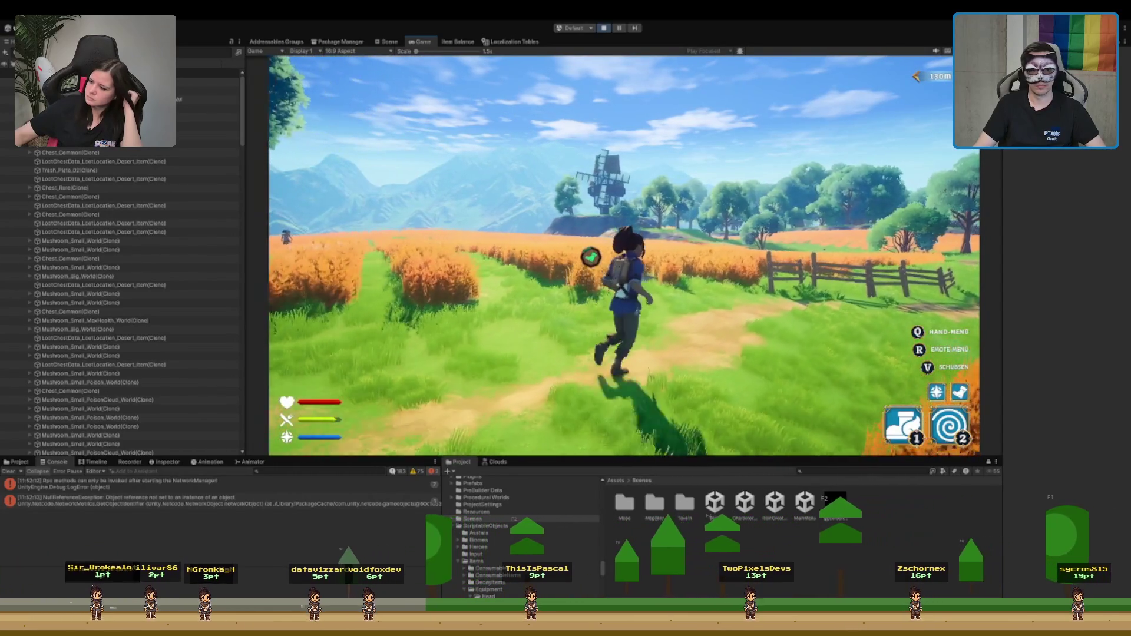
key("w")
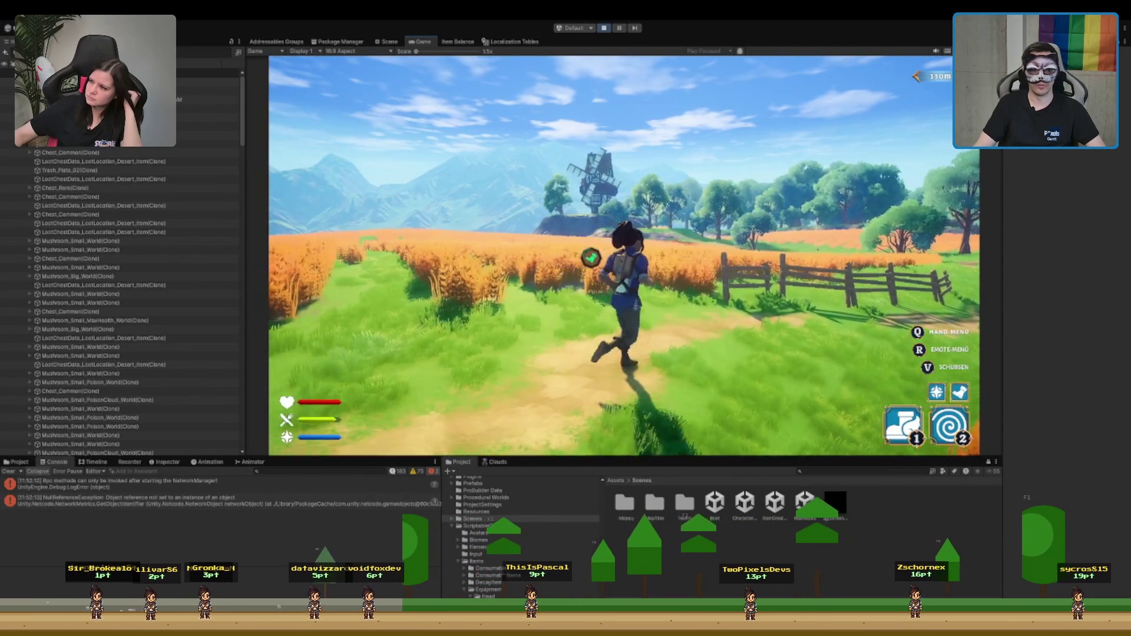
key("w")
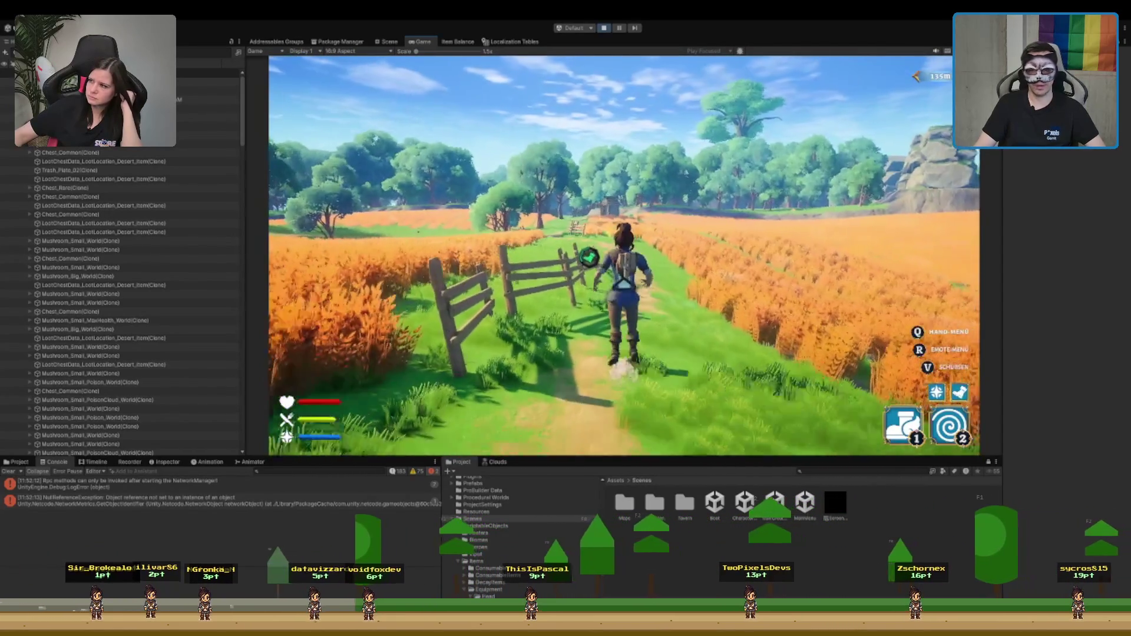
key("w")
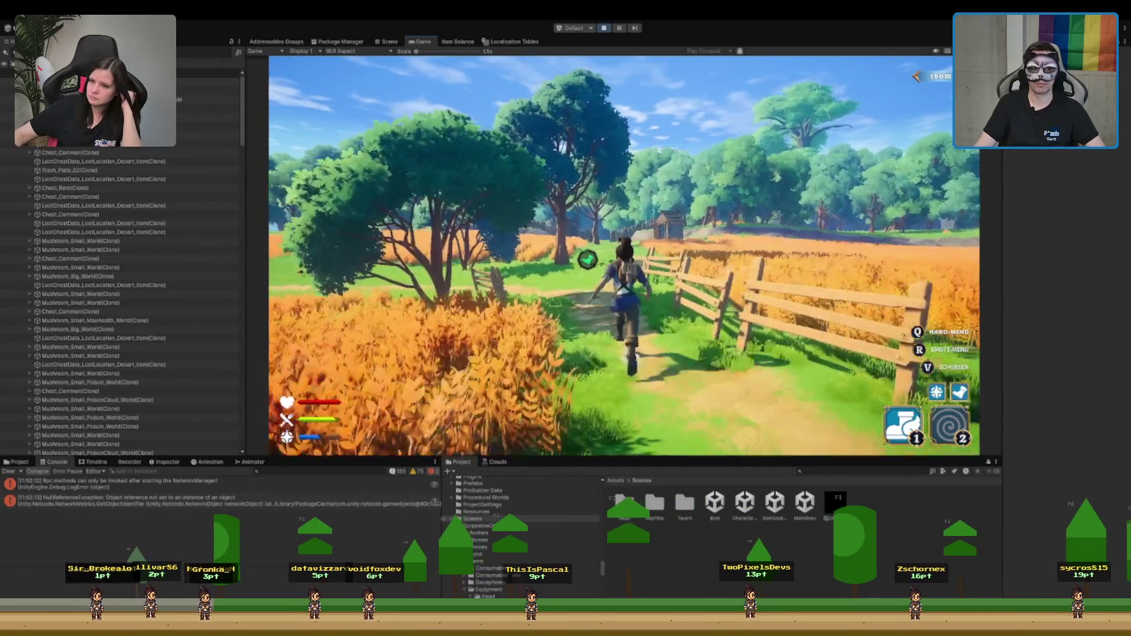
Step: Run between the wheat fields past the watchtower, through the palisade gate to the graveyard
key("w")
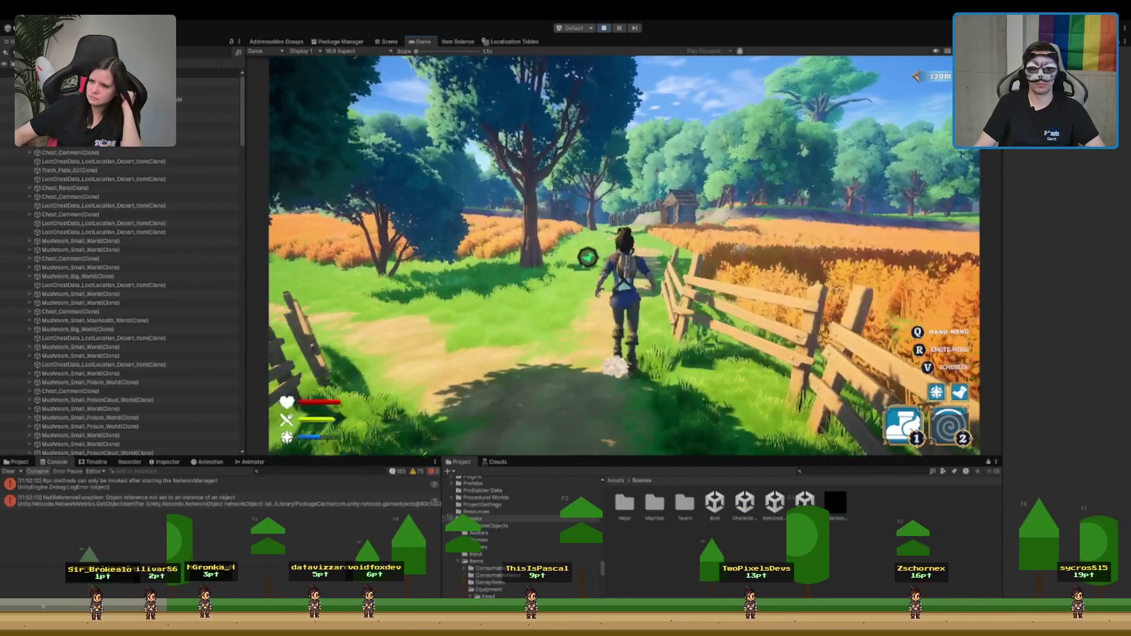
key("w")
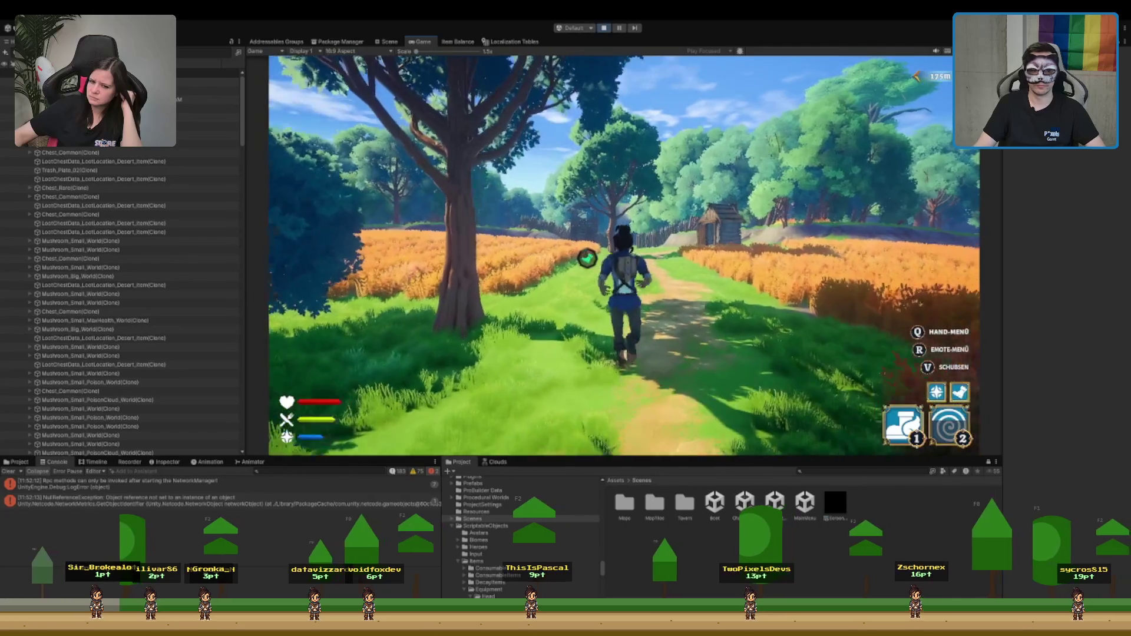
key("w")
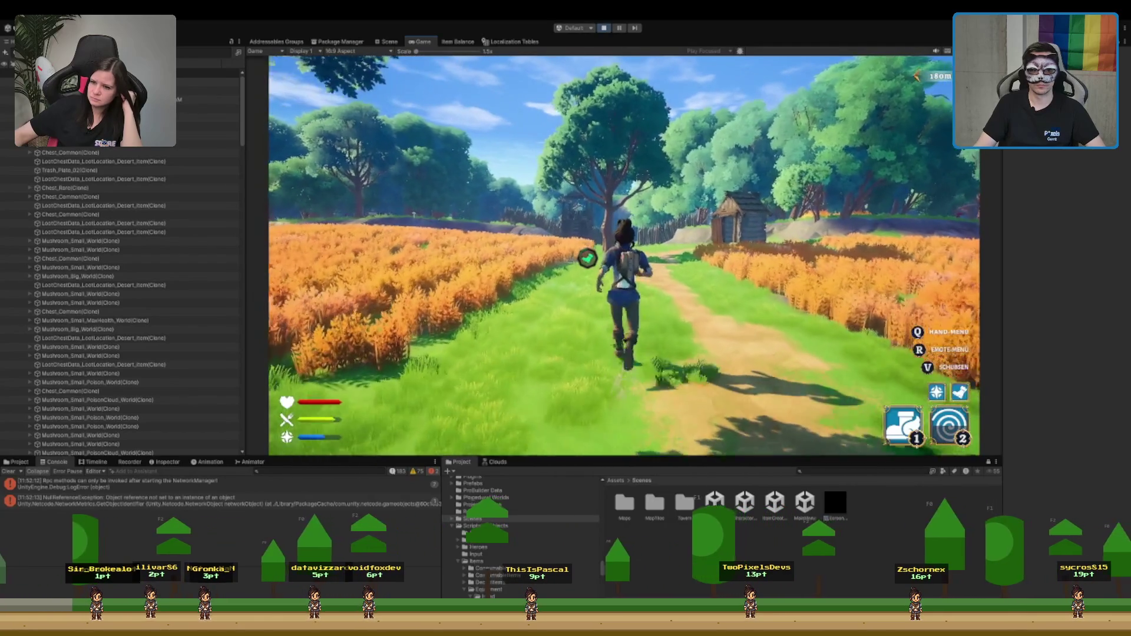
key("w")
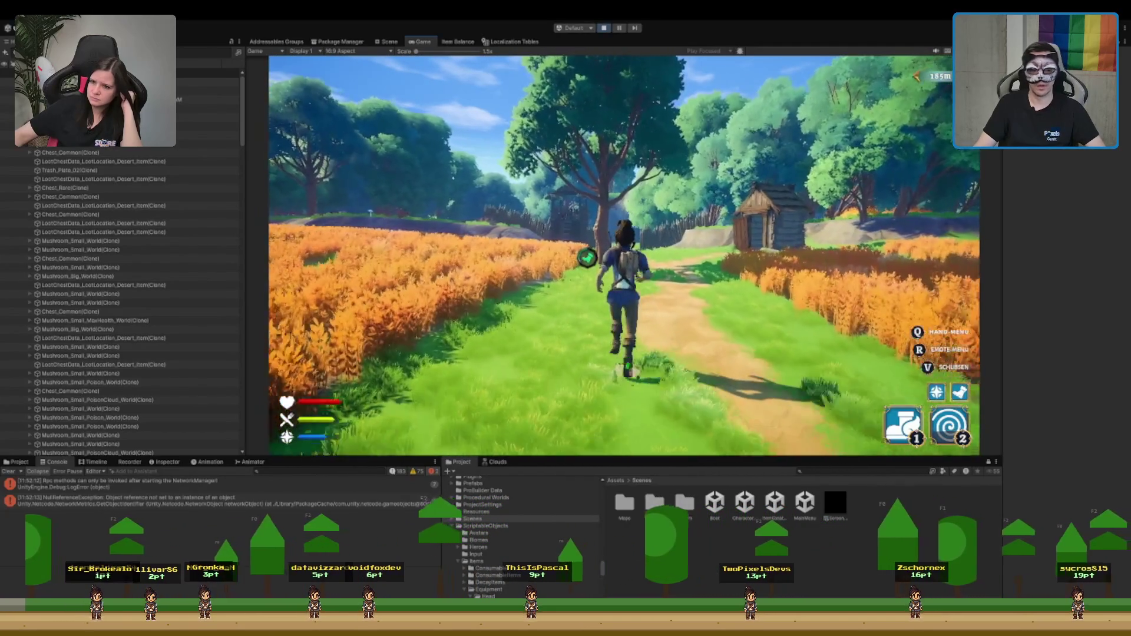
key("w")
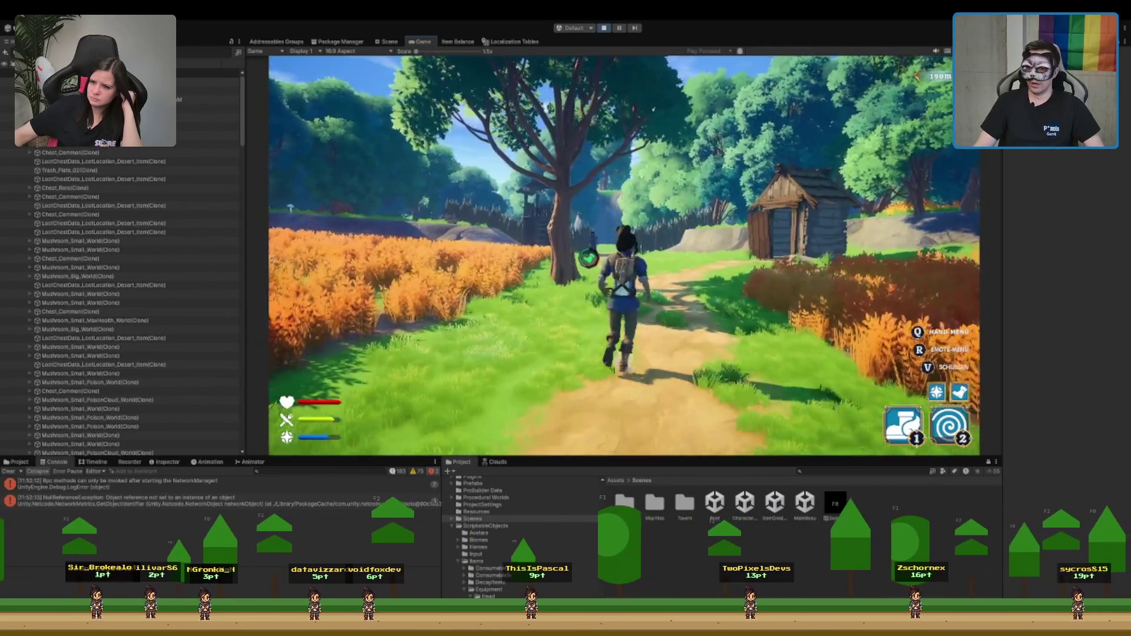
key("w")
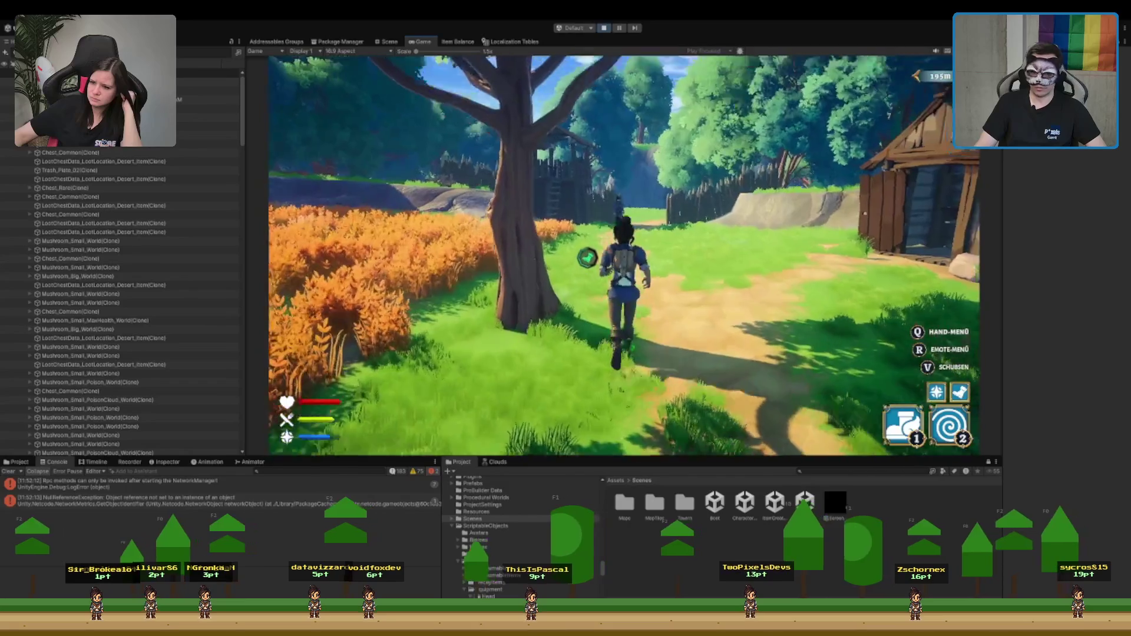
key("w")
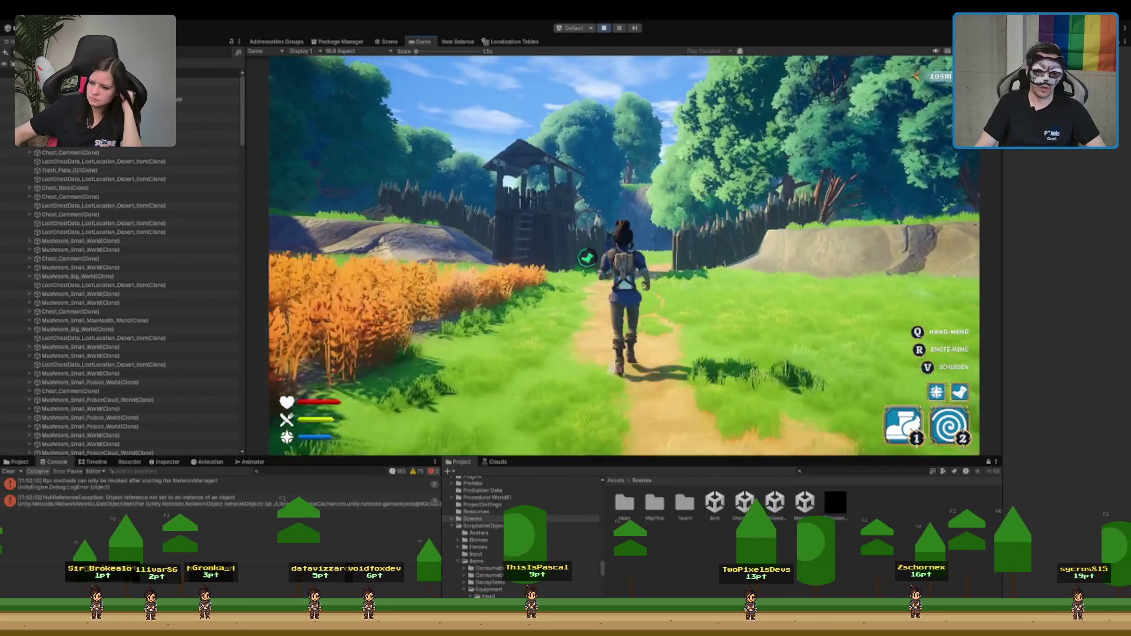
key("w")
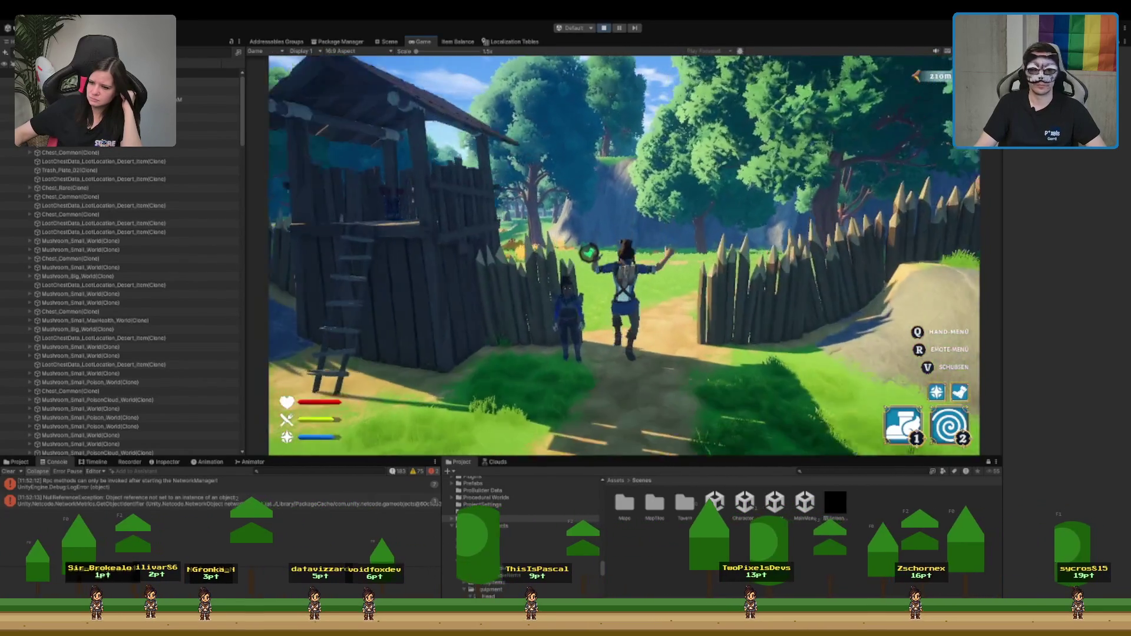
key("w")
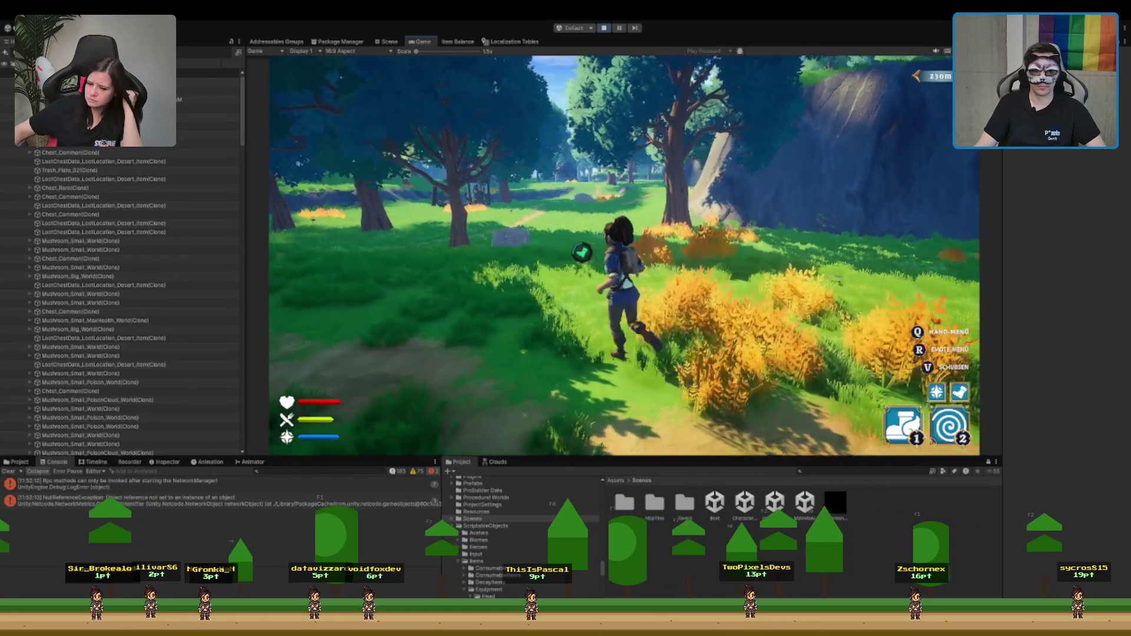
key("w")
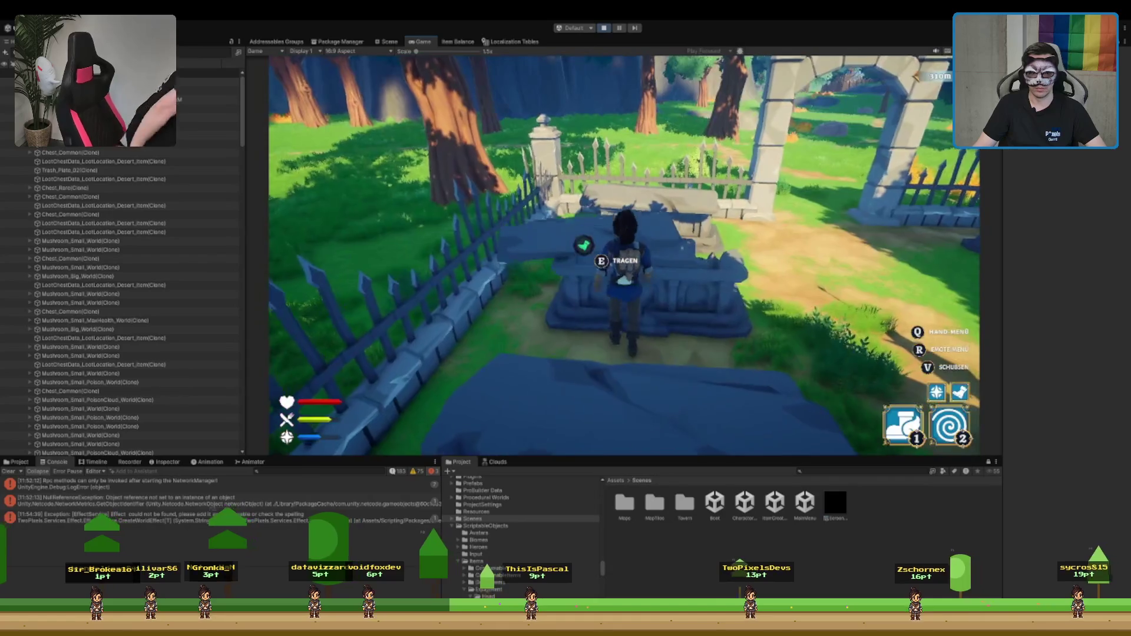
Step: Pick up the chest at the grave and carry it to the crypt gate
key("e")
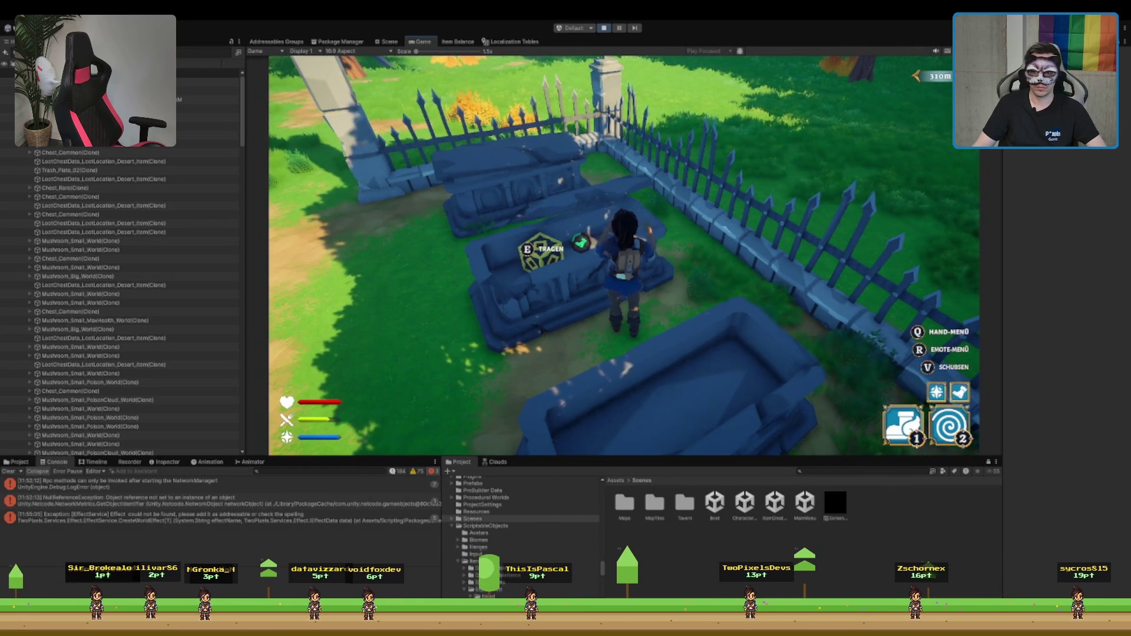
key("e")
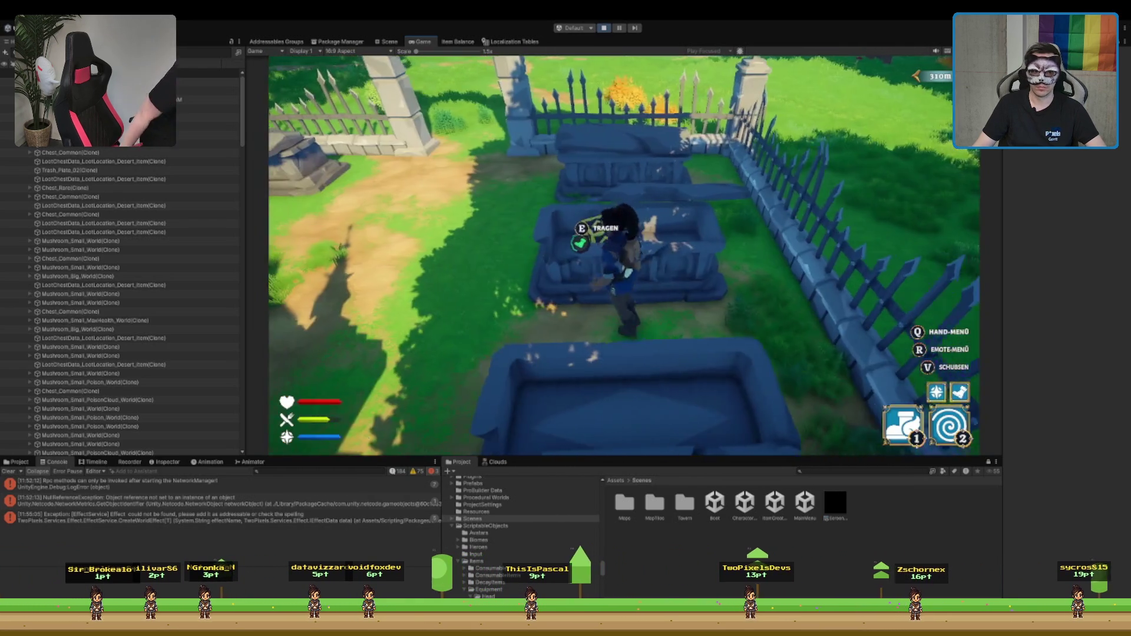
key("w")
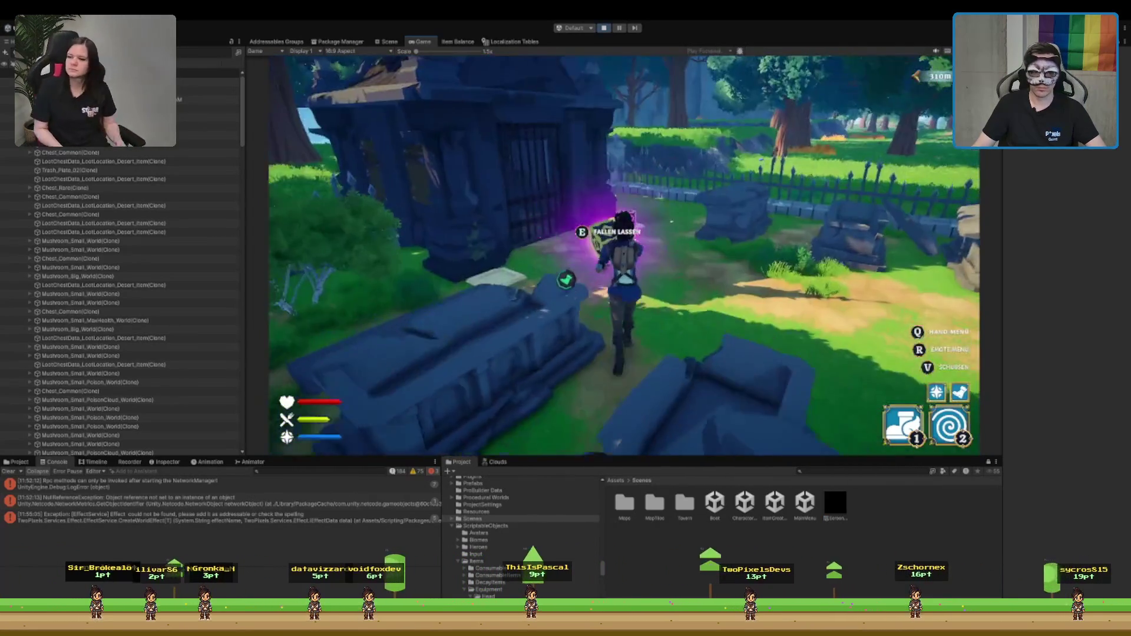
key("w")
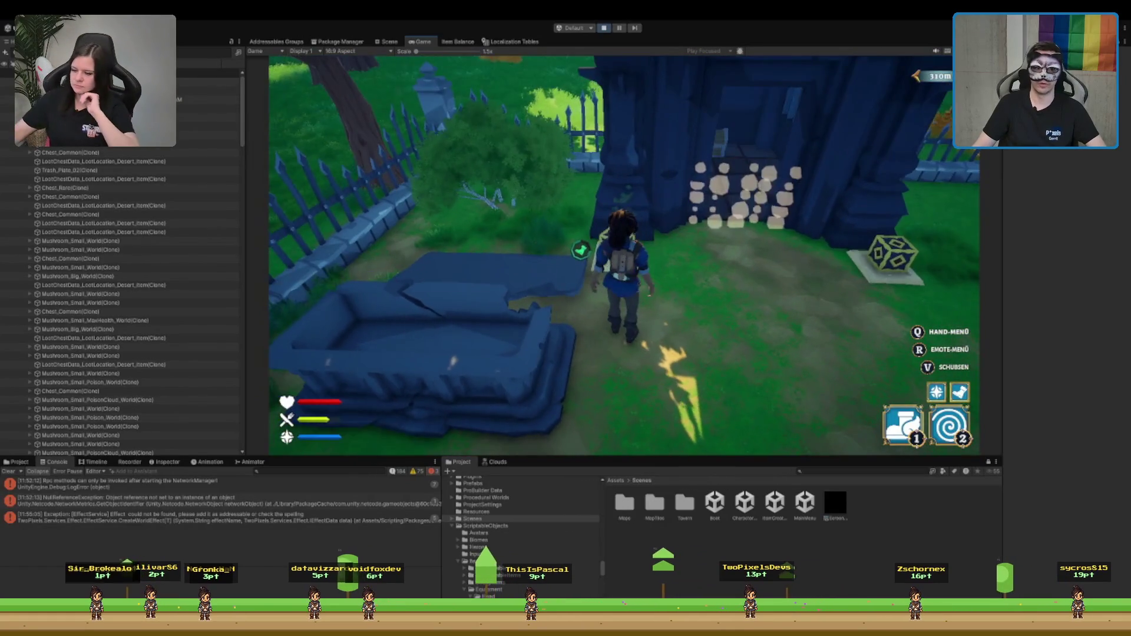
Step: Open the common chest, equip its armour, and move the yellow gem and Heiltrank potion into the bag
key("e")
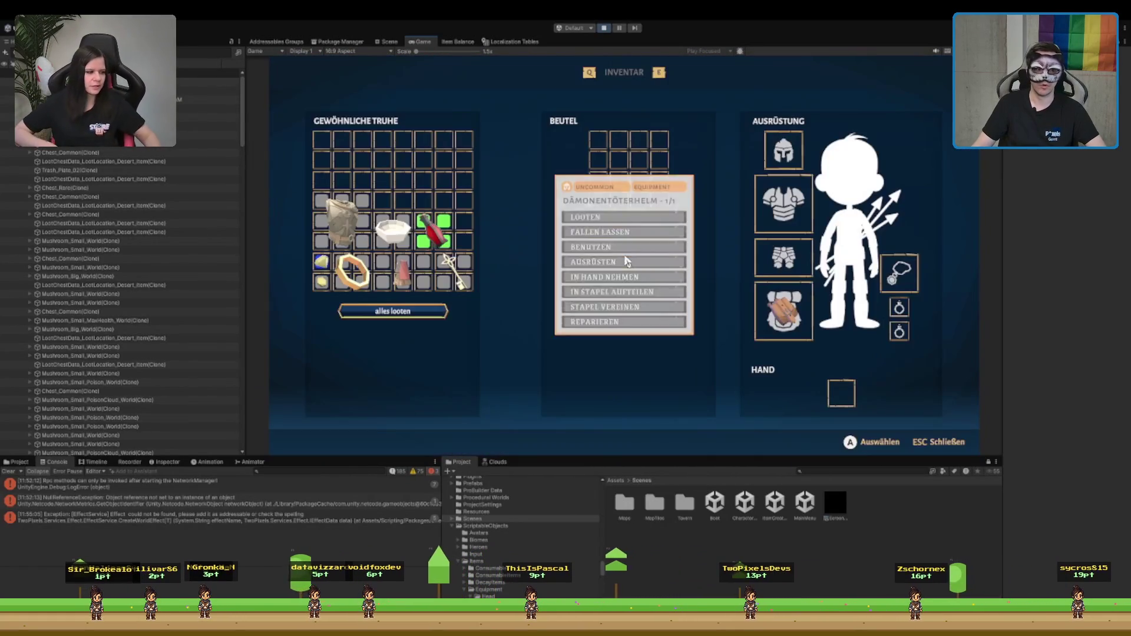
left_click(341, 221)
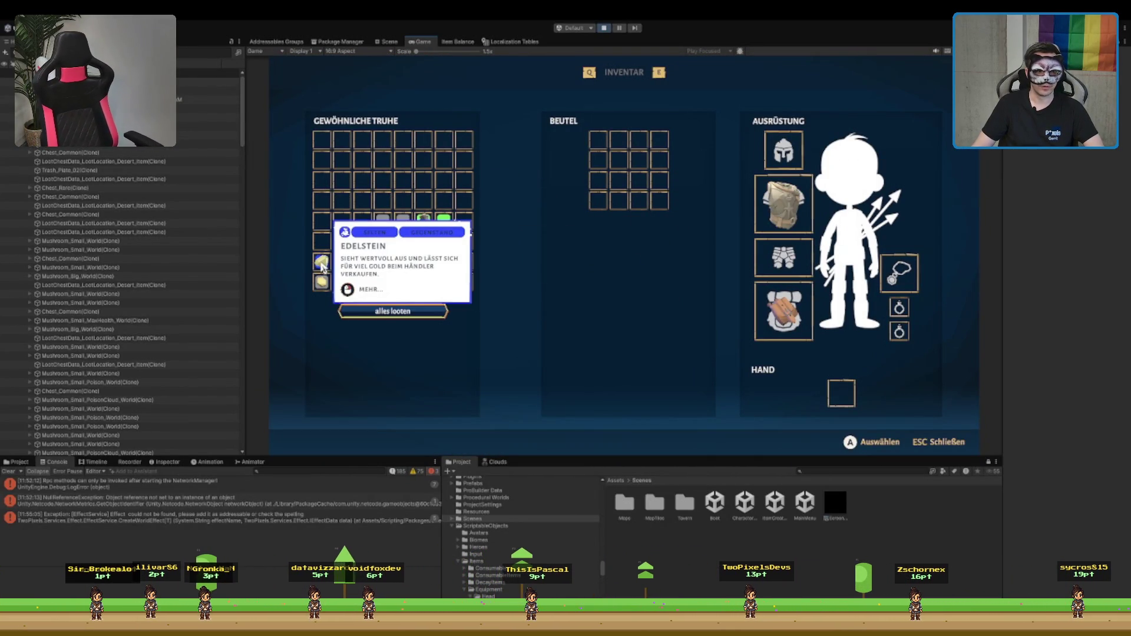
left_click_drag(323, 265, 599, 201)
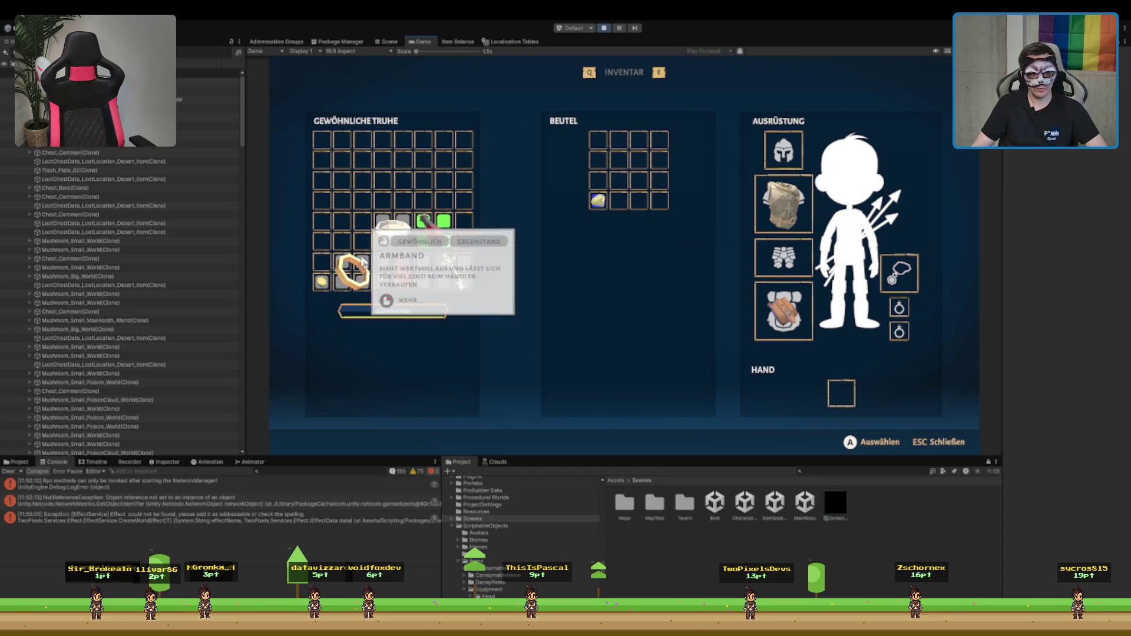
left_click_drag(433, 232, 652, 155)
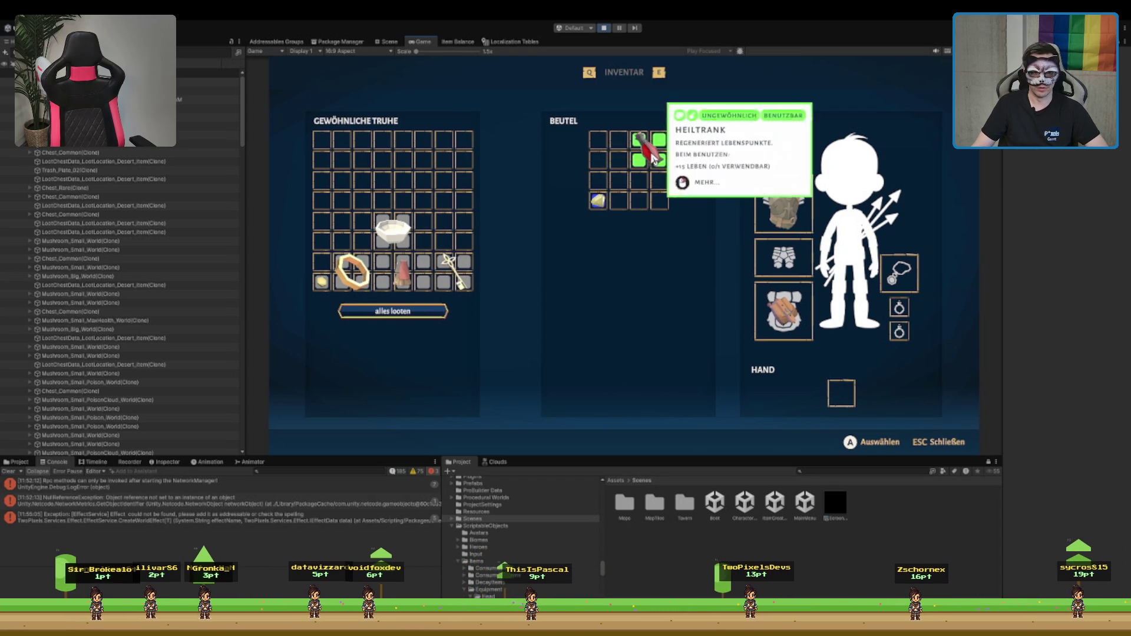
right_click(648, 155)
left_click(604, 165)
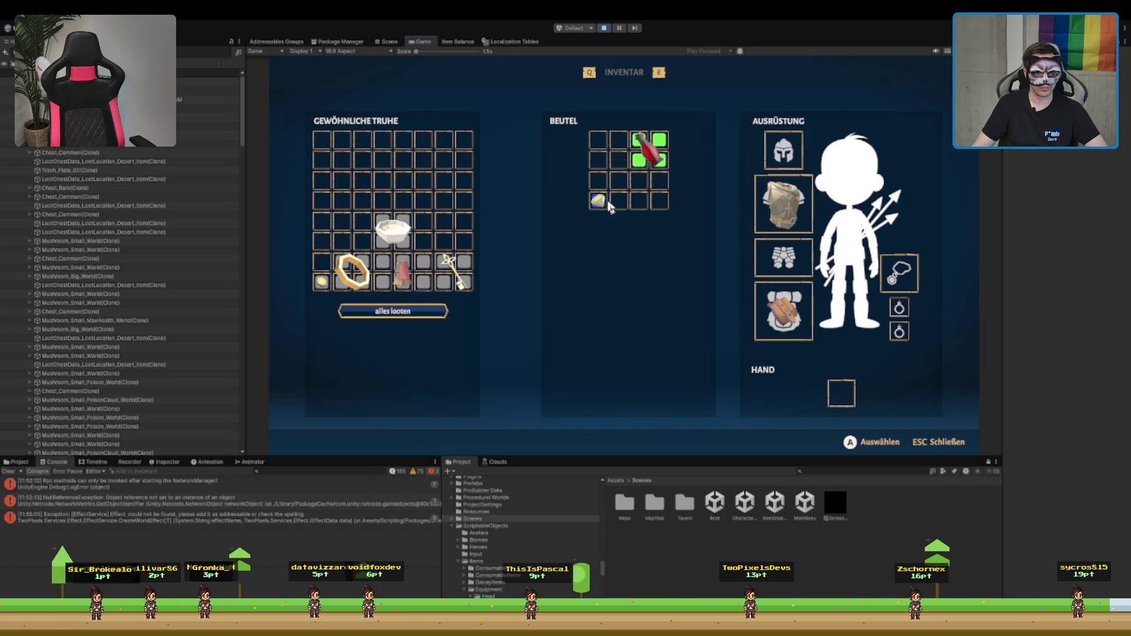
Step: Put the gem in the bag's top-left slot, shift the key, rock and gold ring up, and close the inventory
left_click_drag(609, 199, 604, 142)
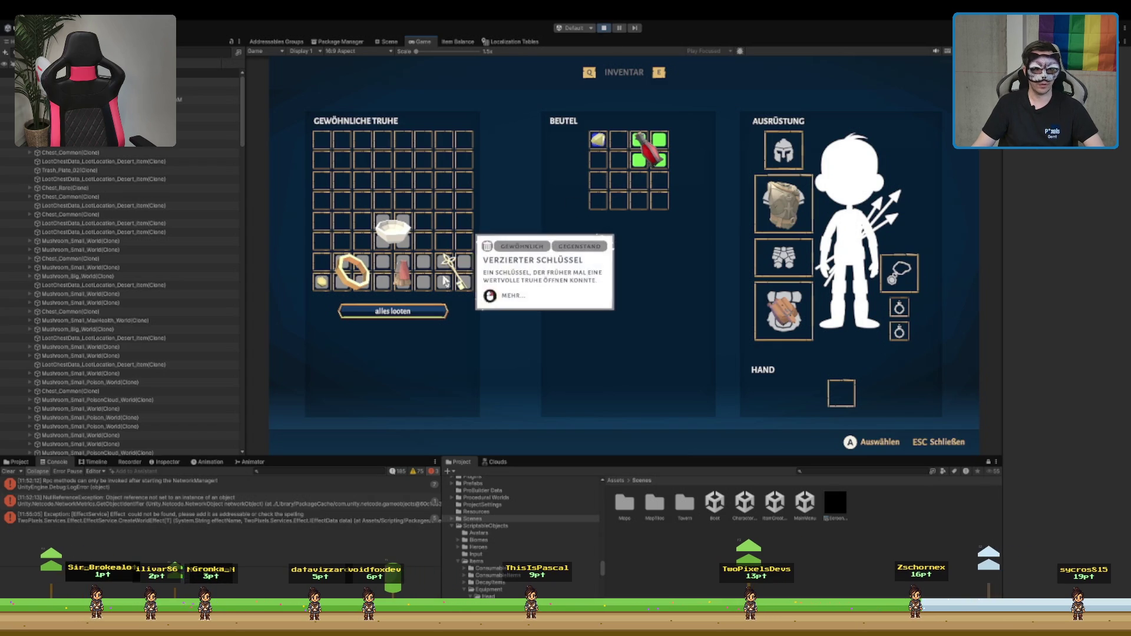
left_click_drag(457, 268, 433, 192)
left_click_drag(403, 271, 383, 170)
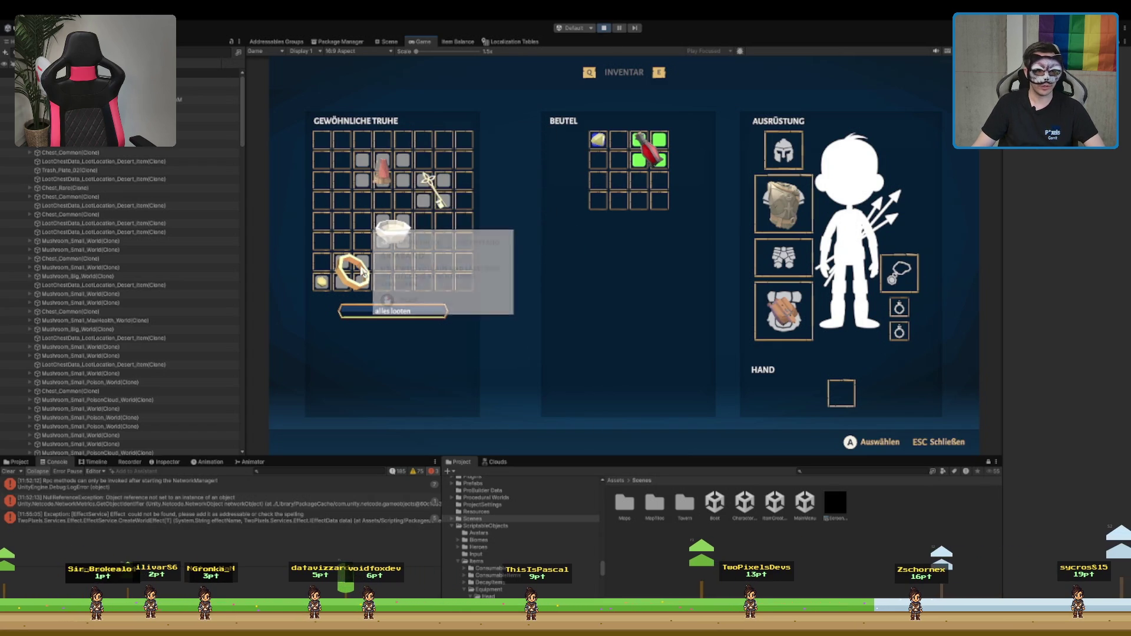
left_click_drag(352, 270, 331, 209)
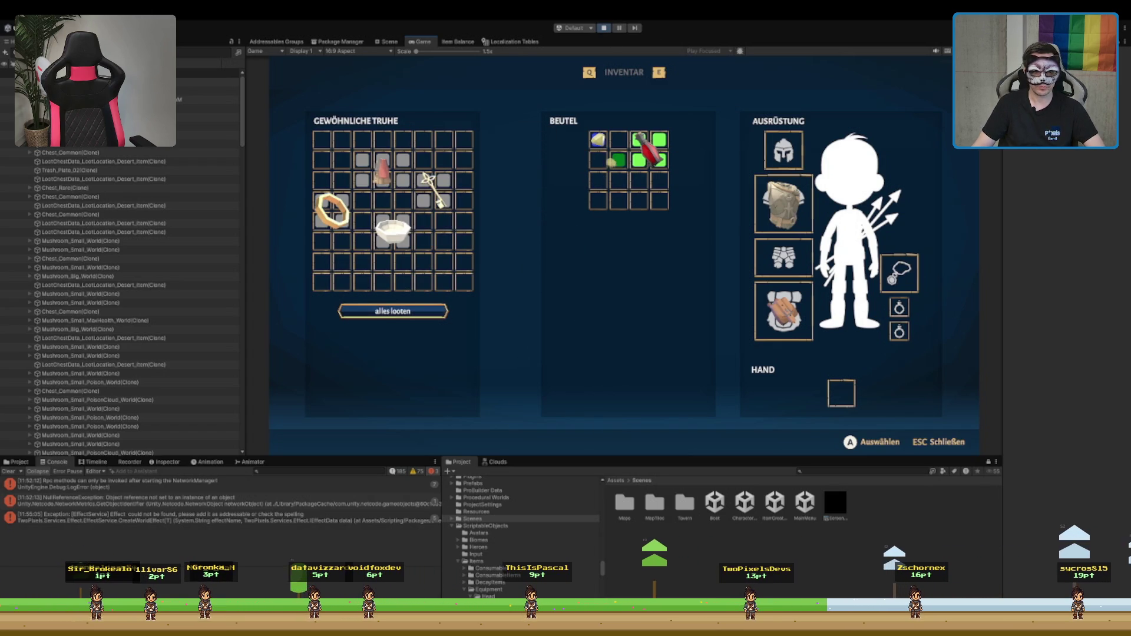
key("Escape")
key("Escape")
key("Escape")
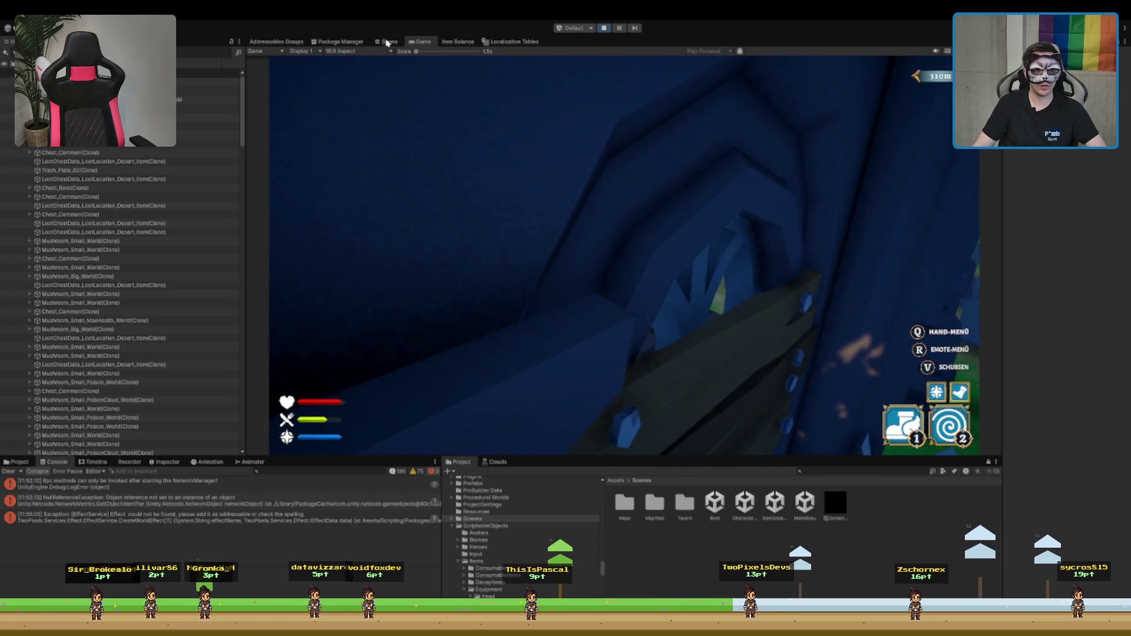
key("ctrl+1")
scroll(535, 197, "up", 10)
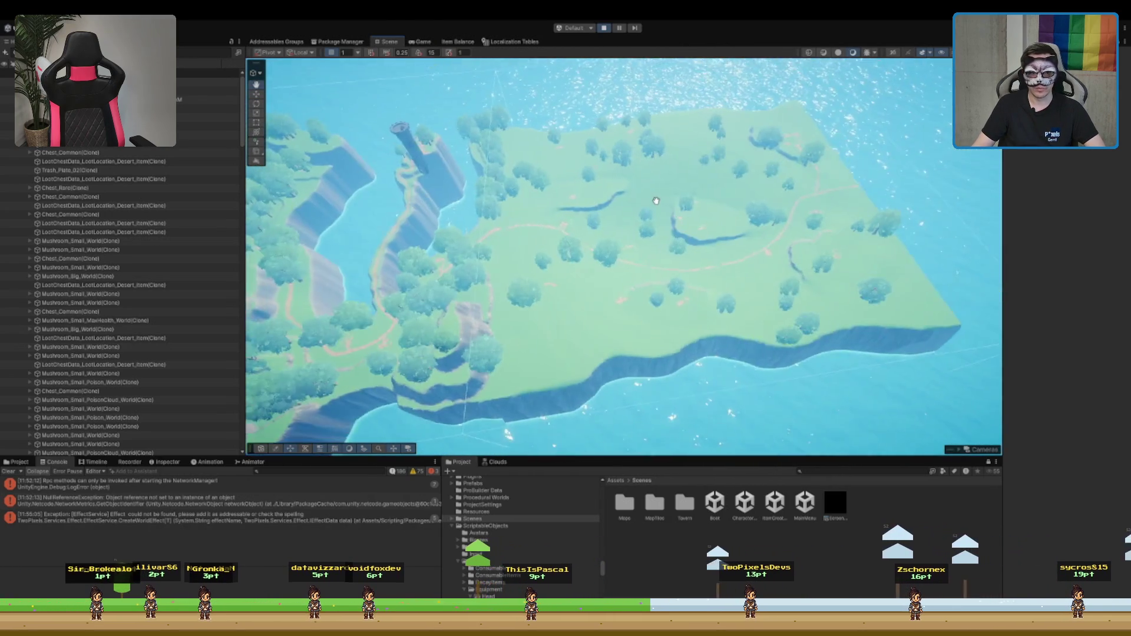
left_click_drag(656, 201, 584, 225)
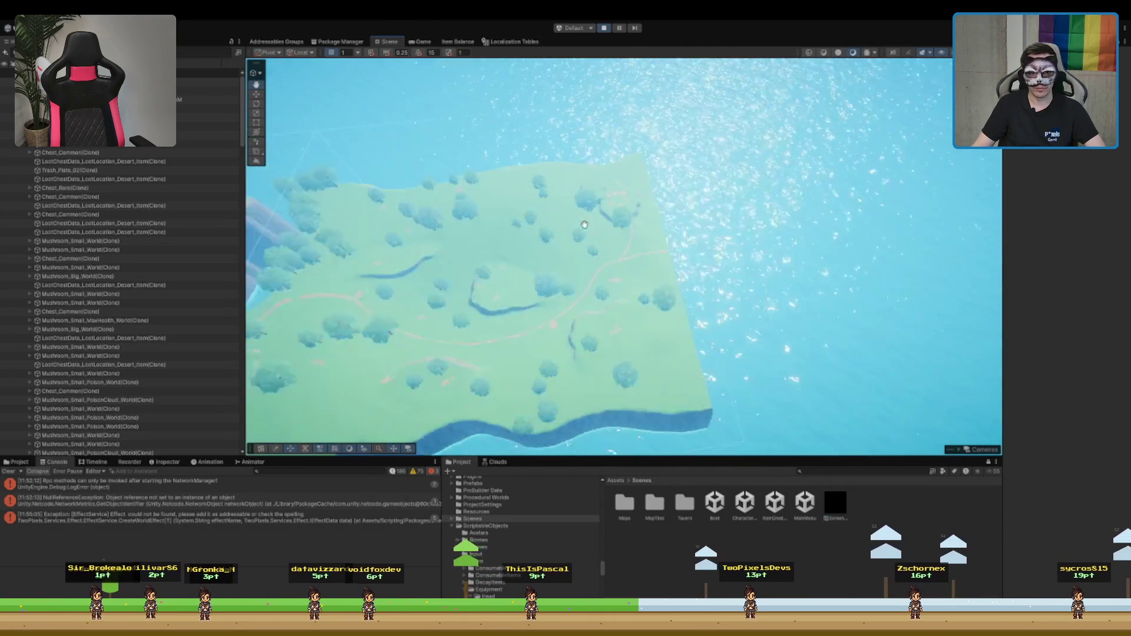
scroll(488, 285, "up", 5)
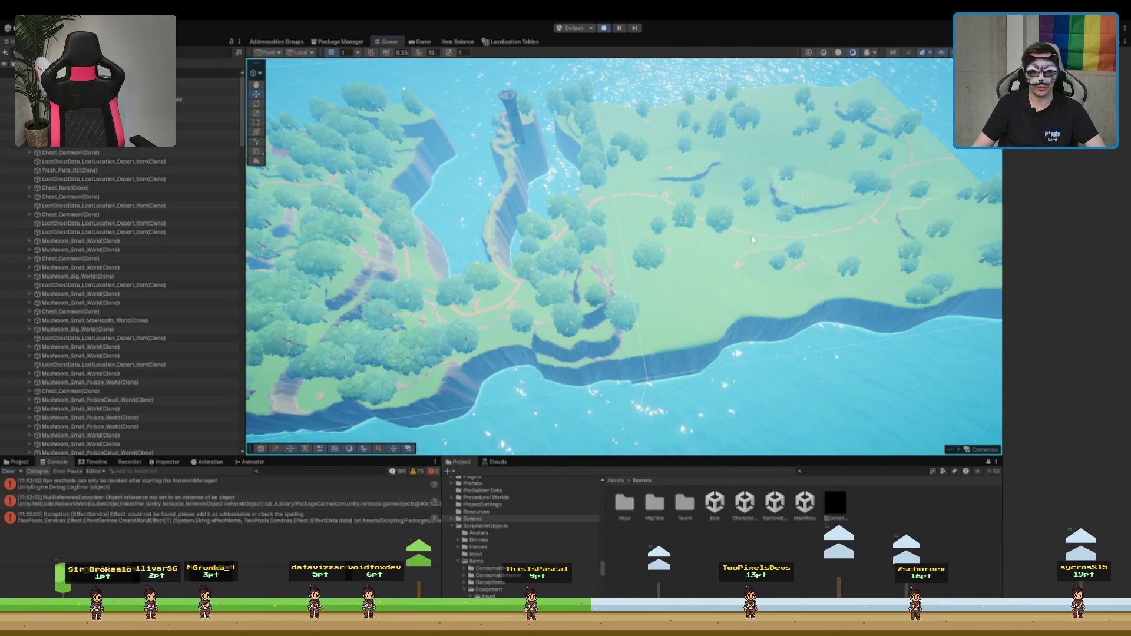
scroll(625, 226, "up", 5)
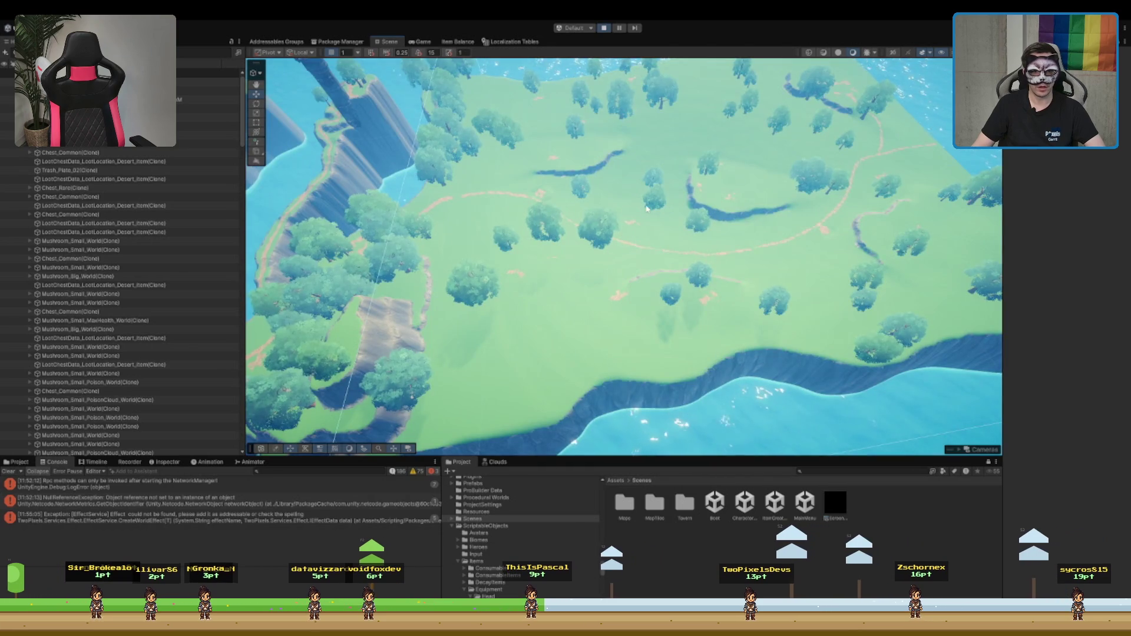
scroll(646, 209, "down", 10)
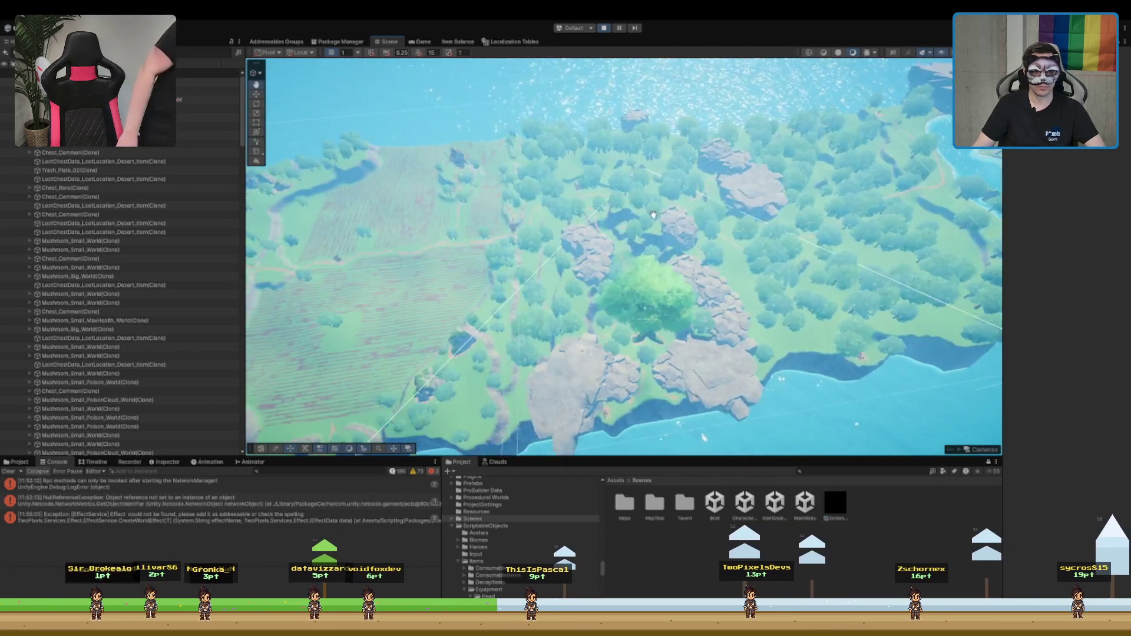
scroll(653, 214, "up", 10)
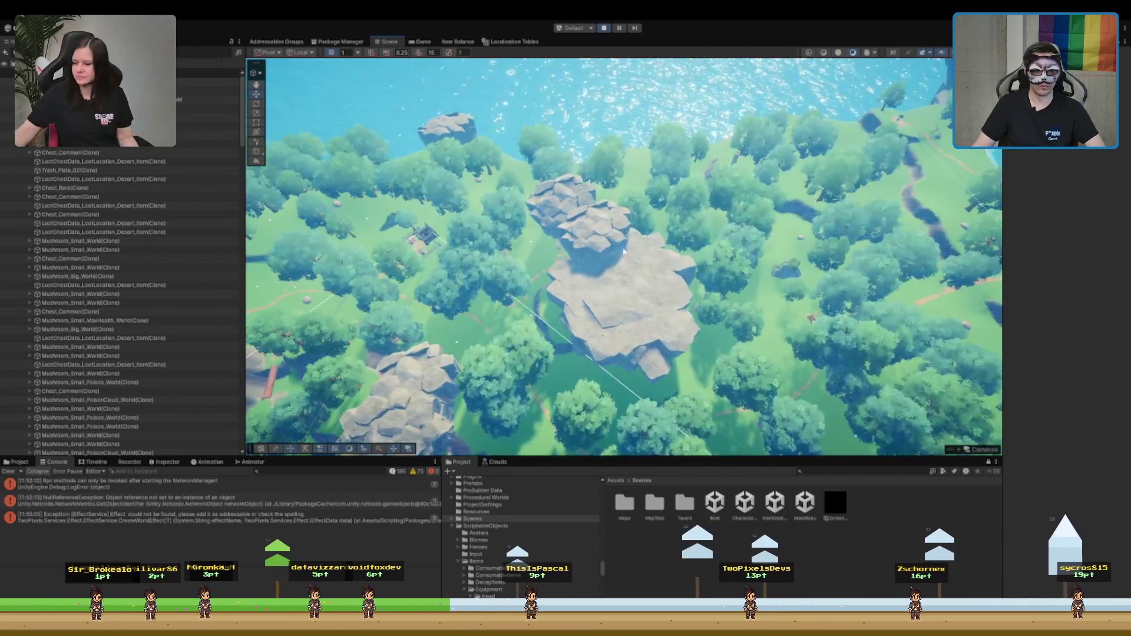
scroll(624, 252, "down", 5)
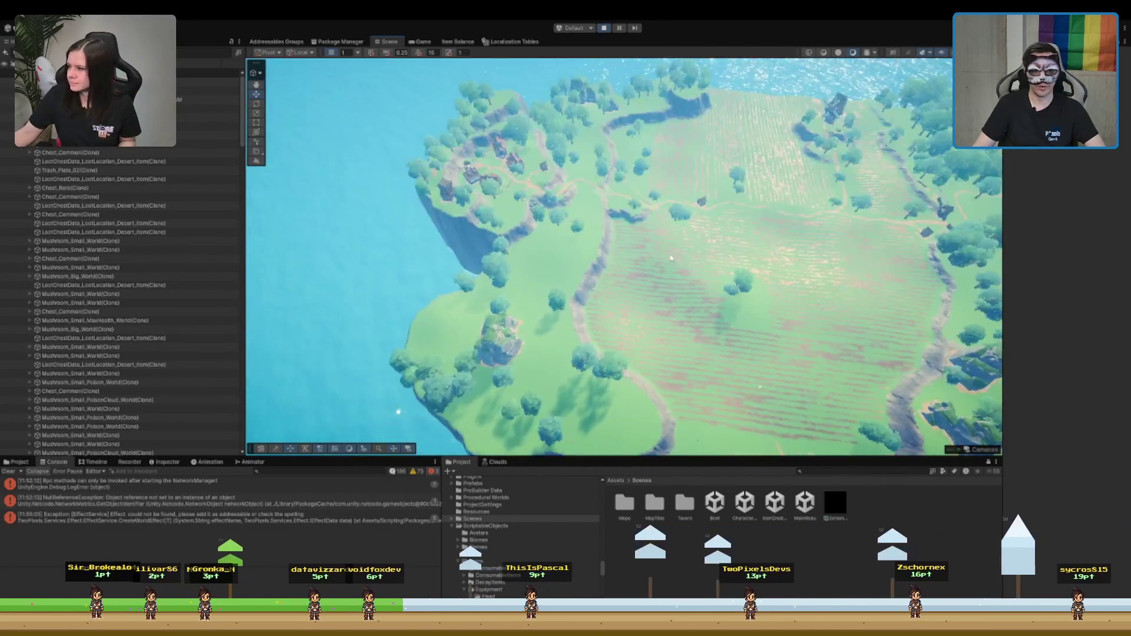
scroll(672, 258, "down", 8)
scroll(648, 236, "up", 6)
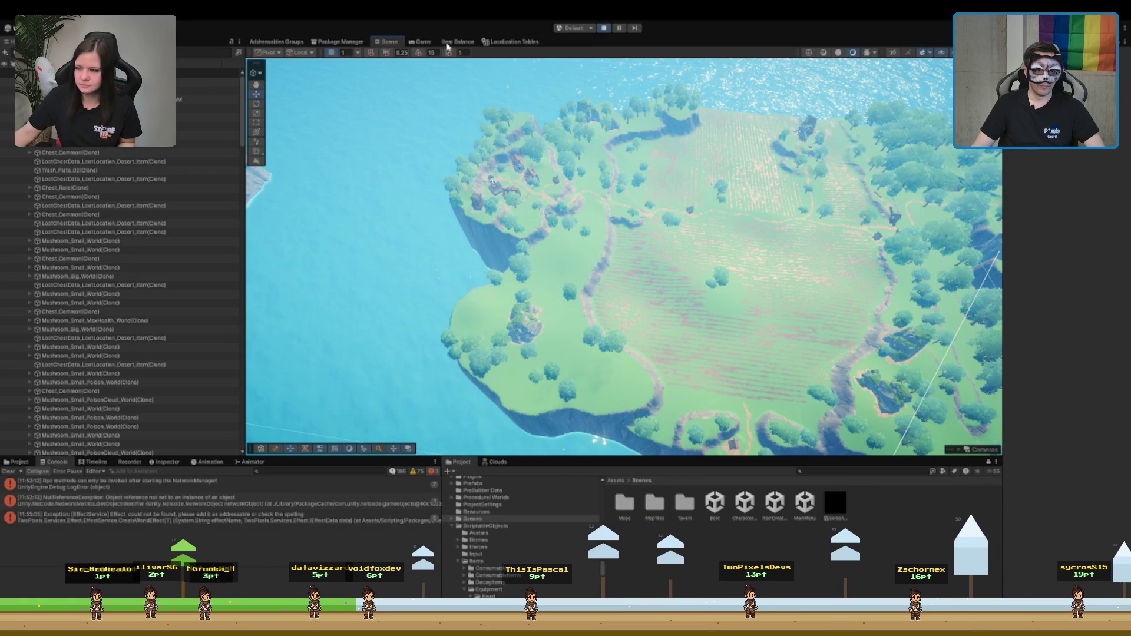
left_click(420, 41)
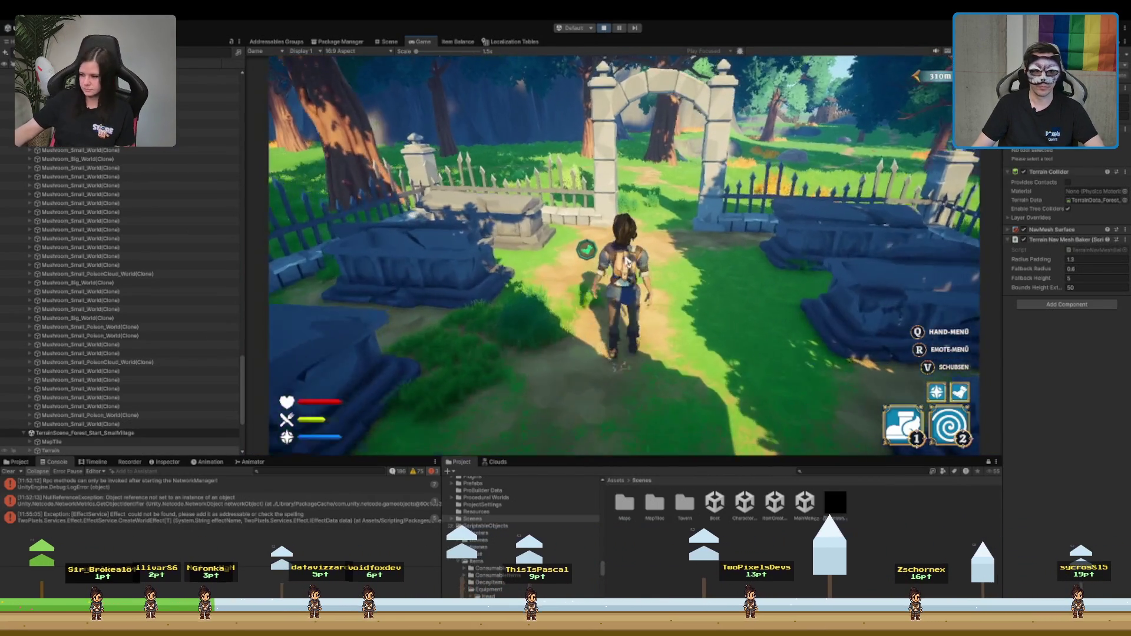
Step: Return to the main menu, re-enter the game, and check class selection and meta-progress upgrades
key("Escape")
left_click(400, 310)
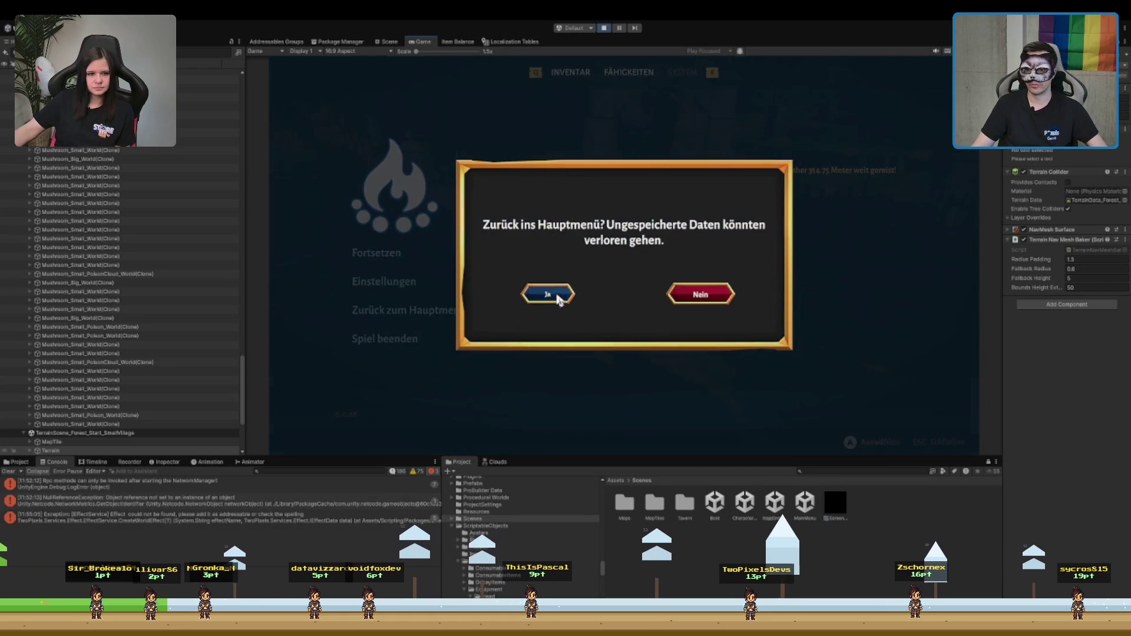
left_click(557, 298)
left_click(614, 330)
left_click(368, 168)
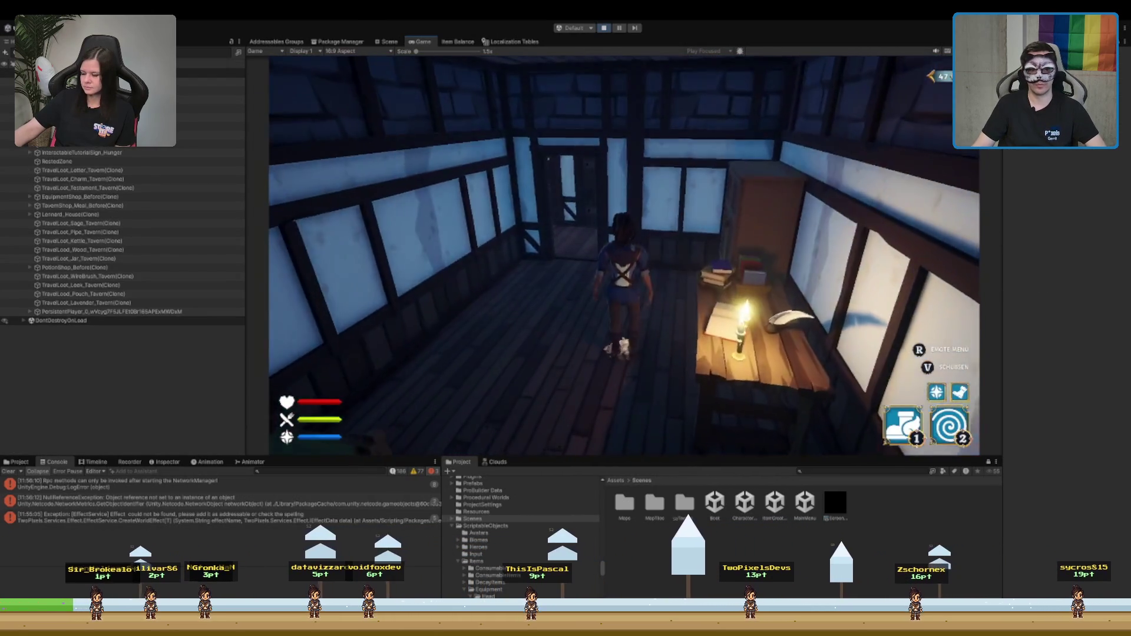
key("e")
key("q")
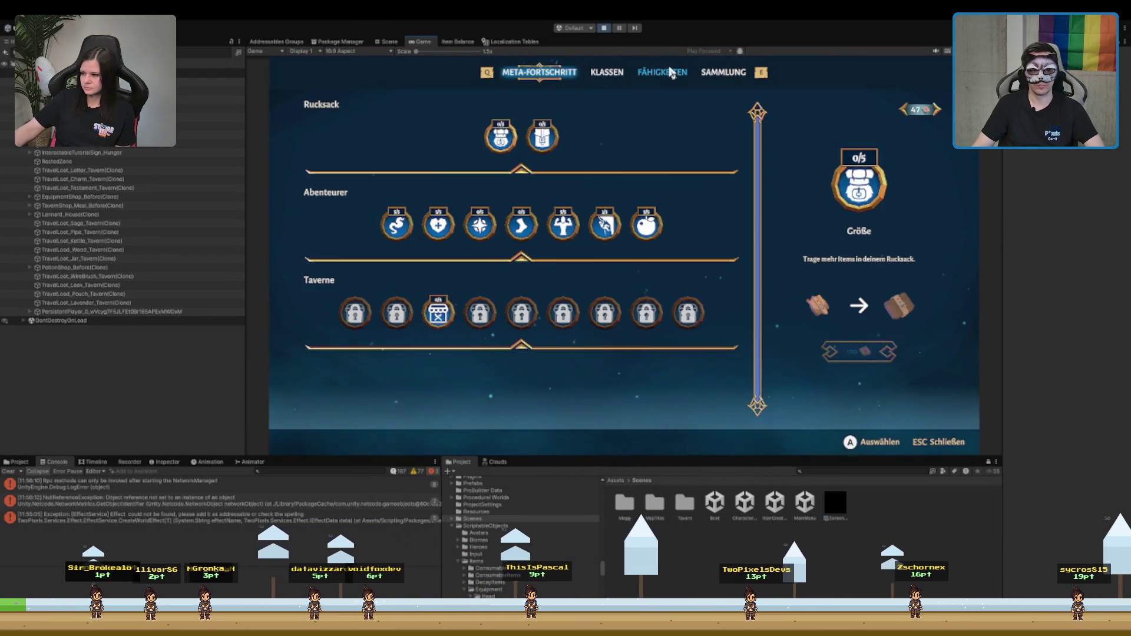
key("Escape")
Step: Run out of the tavern along the forest path and into the purple portal
key("w")
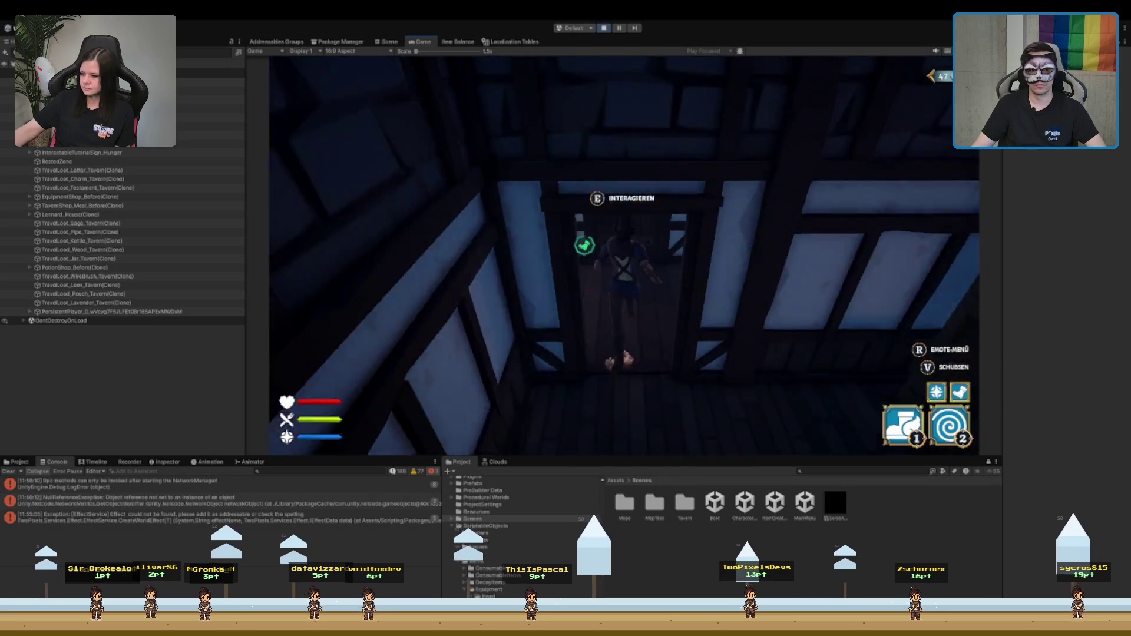
key("w")
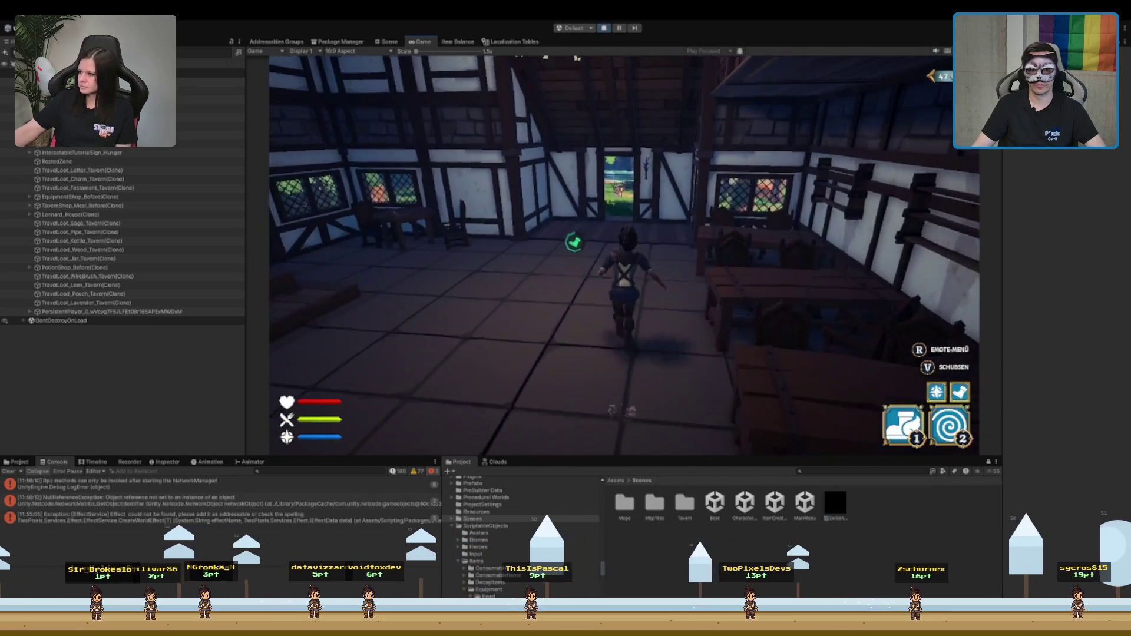
key("w")
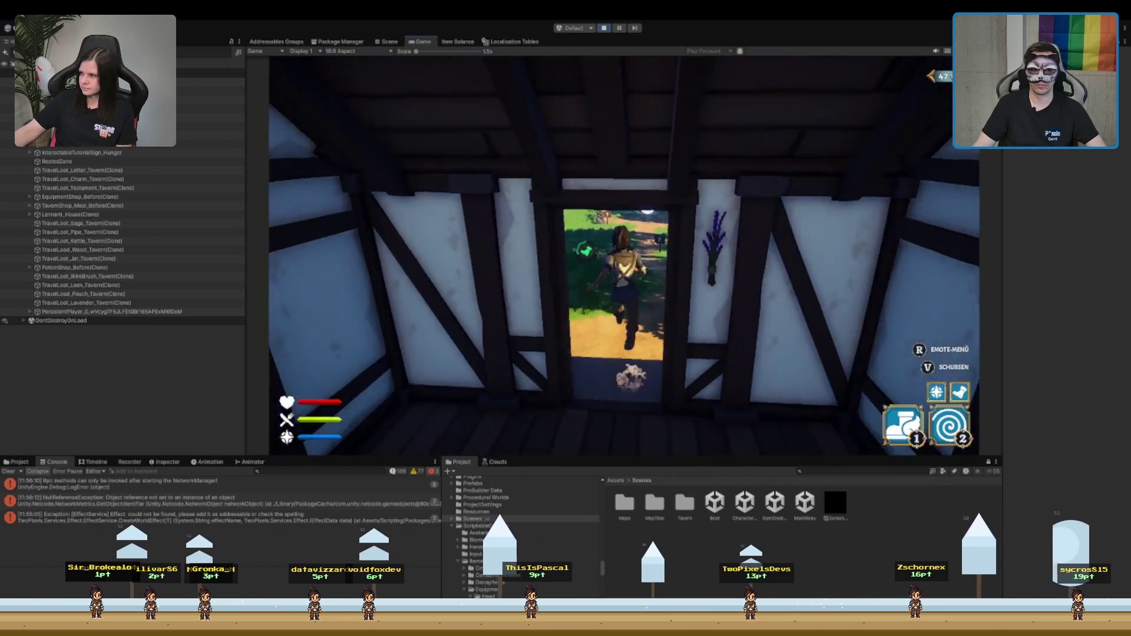
key("w")
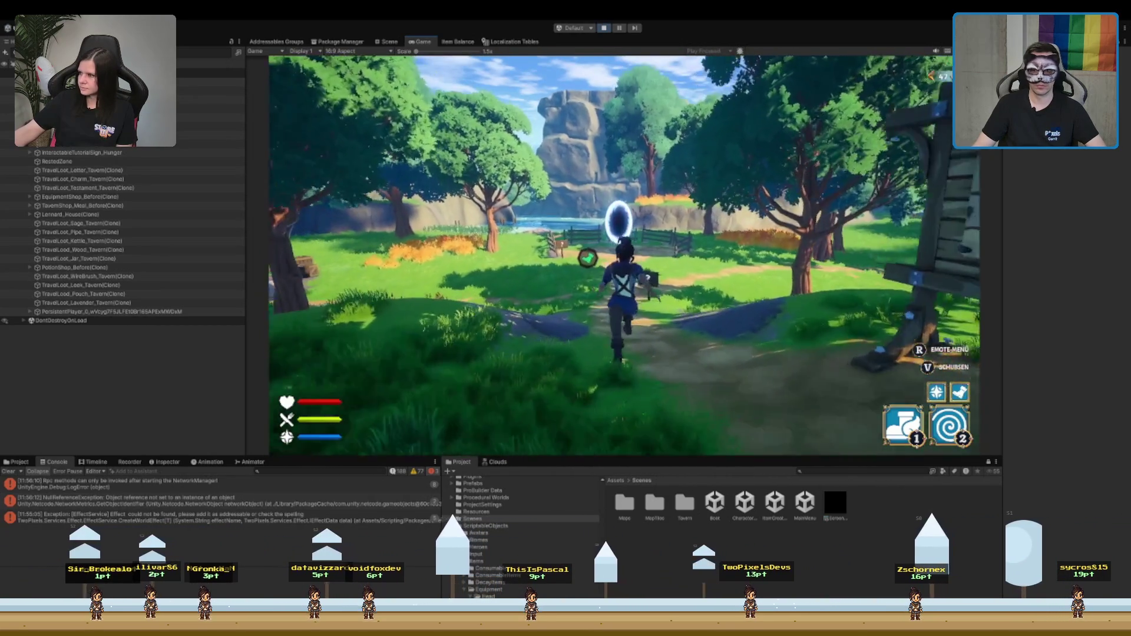
key("w")
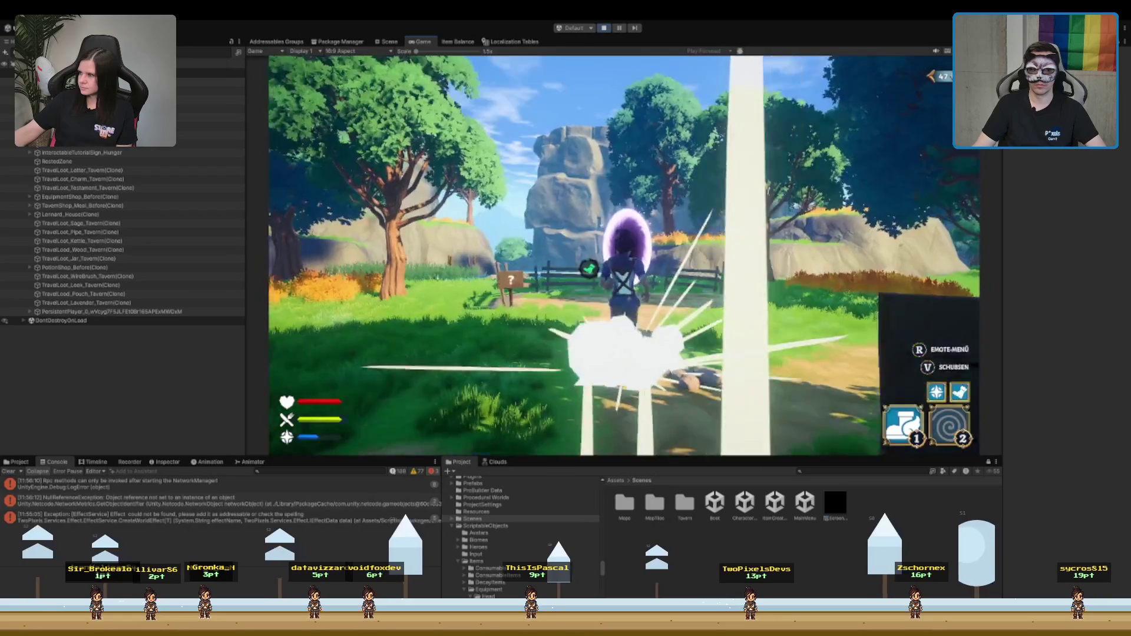
key("w")
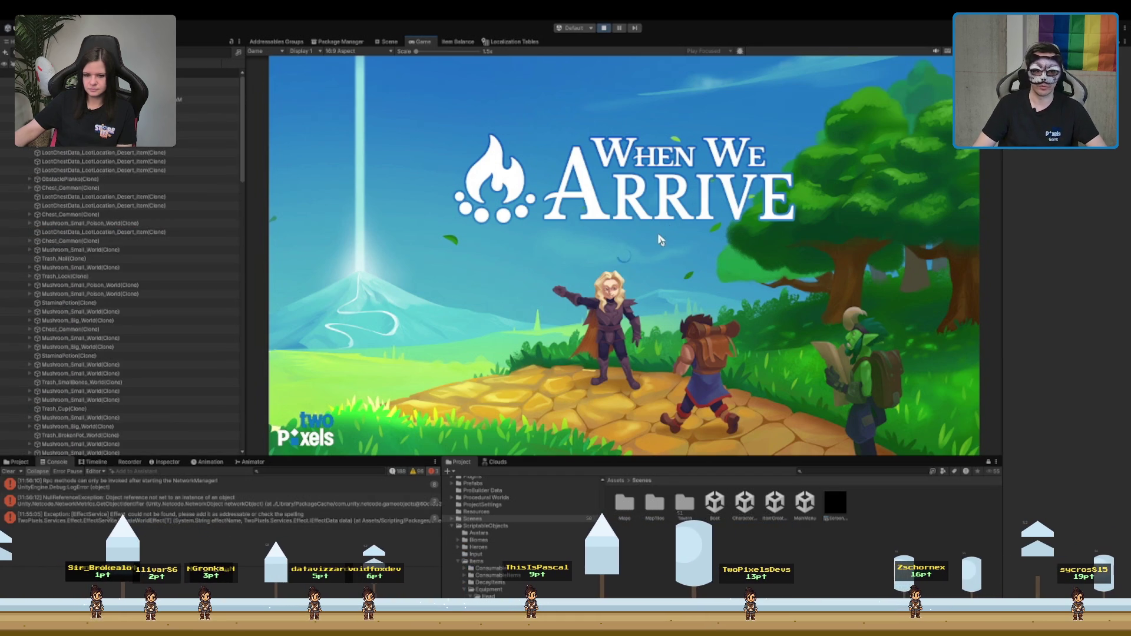
Step: Run along the village dirt path past the fence into the fields, then show the aerial island view
key("w")
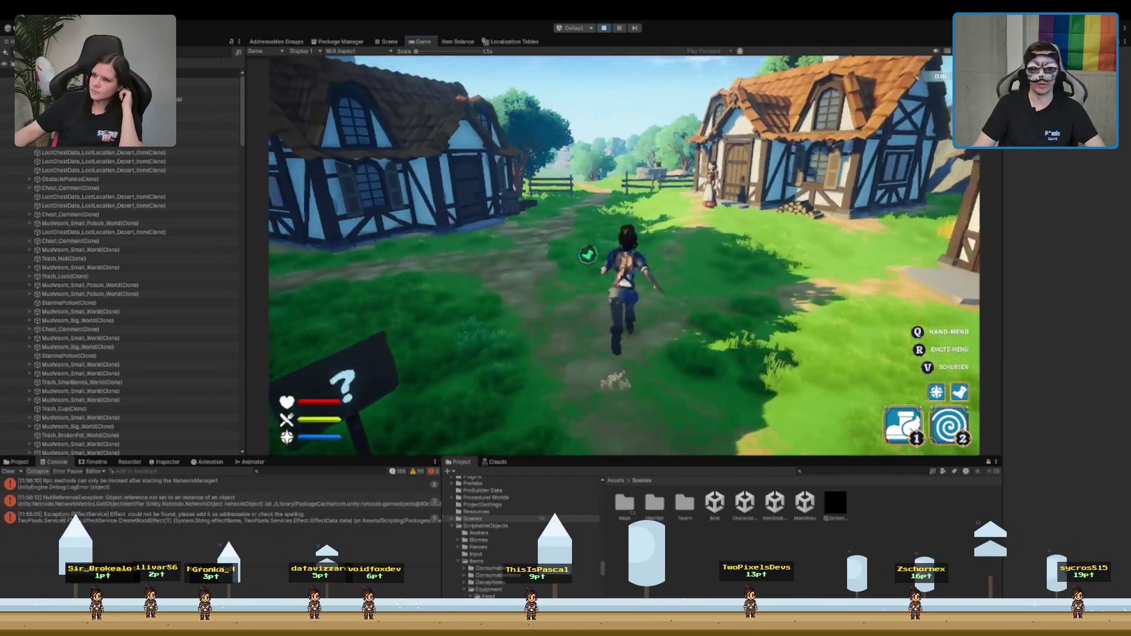
key("w")
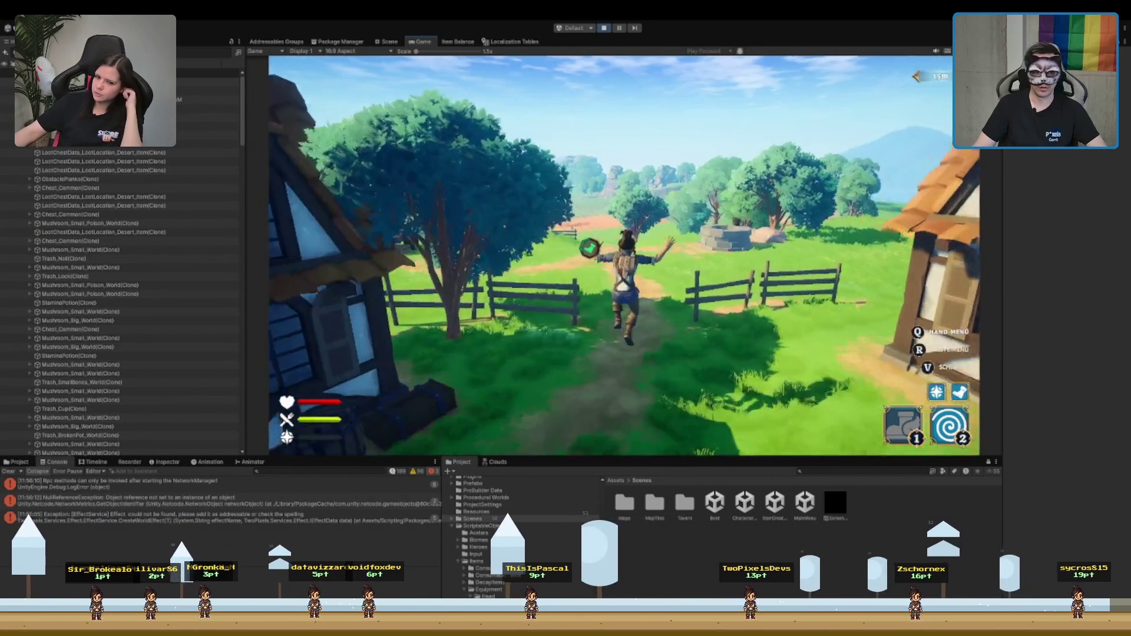
key("w")
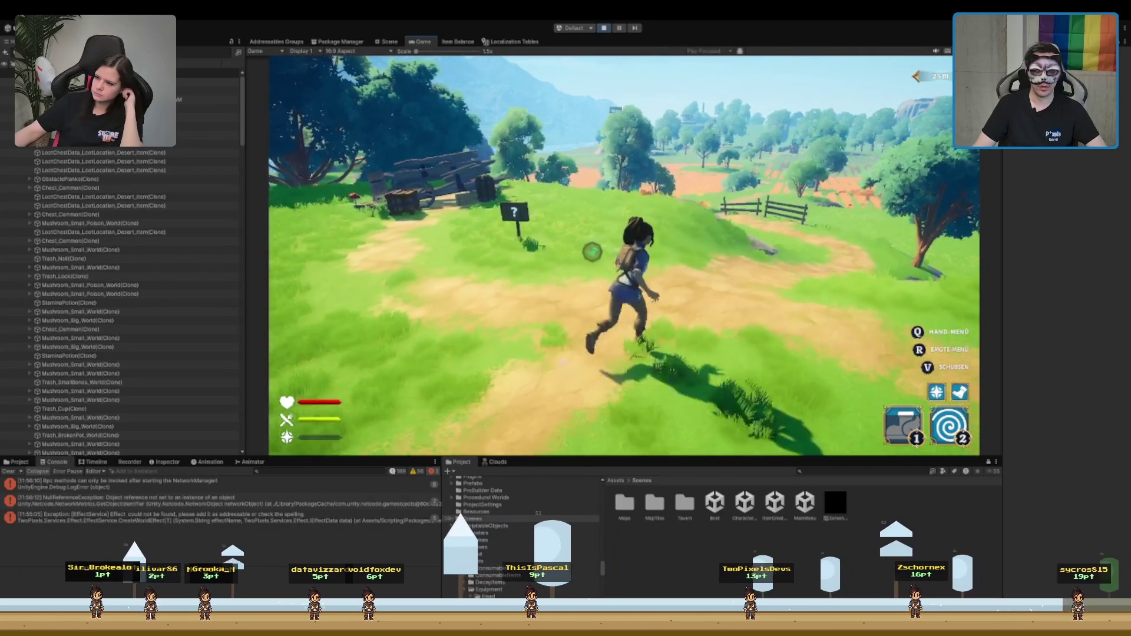
key("w")
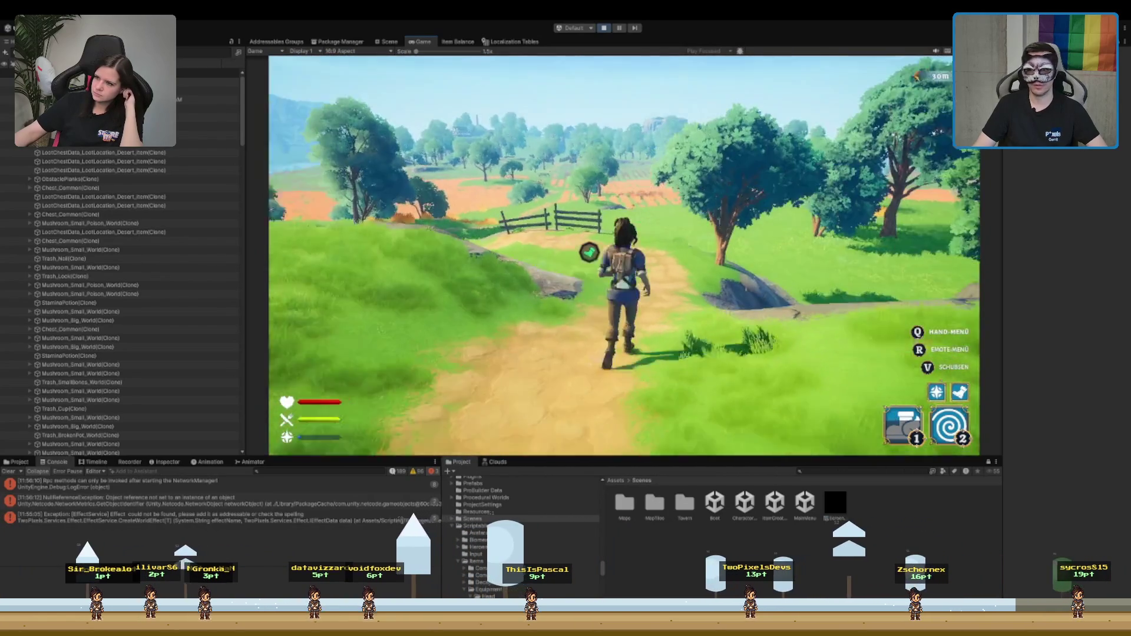
key("w")
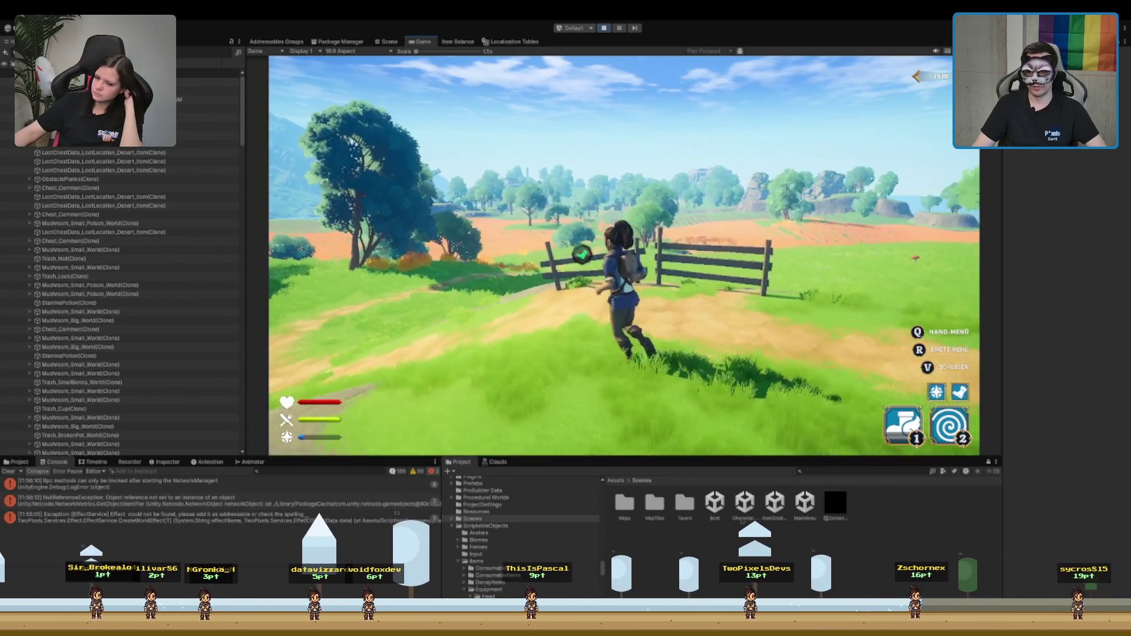
key("w")
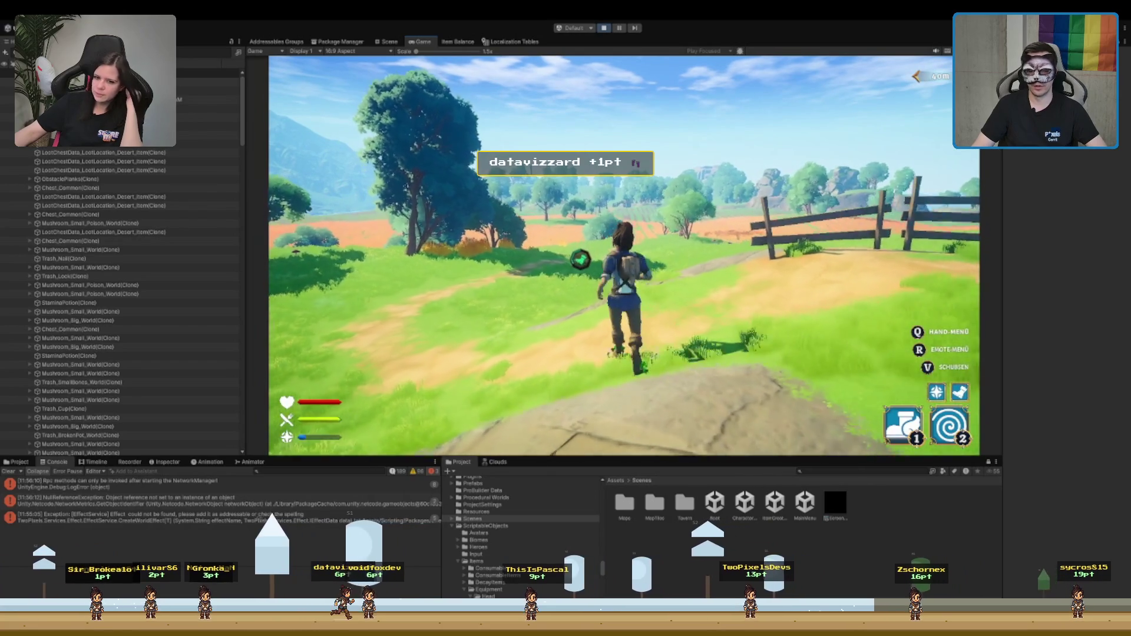
key("w")
key("w")
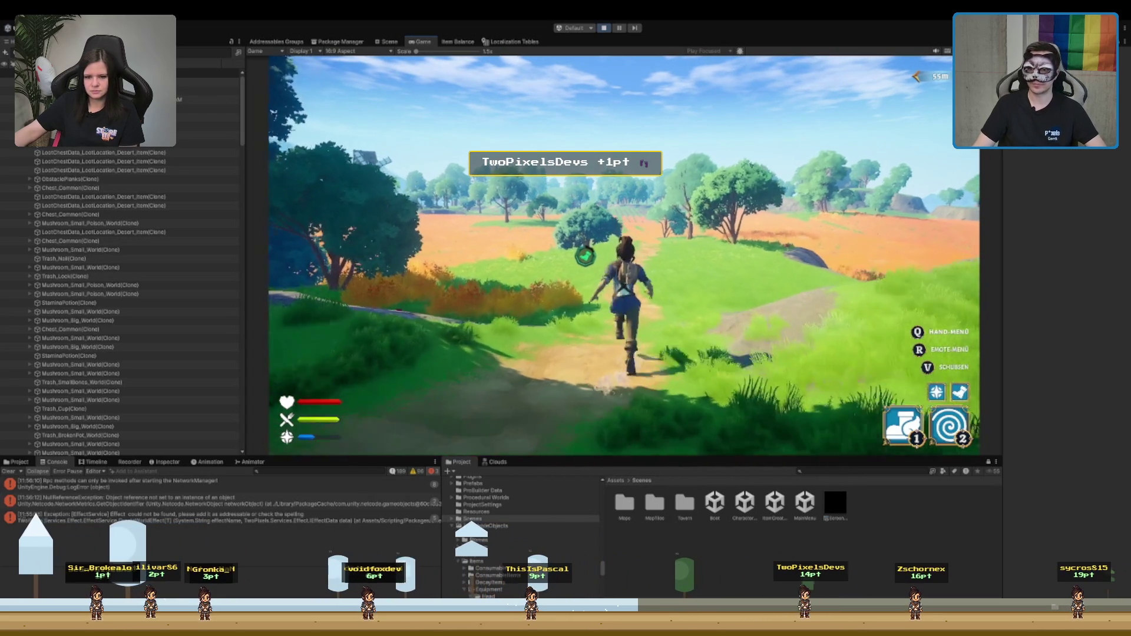
key("w")
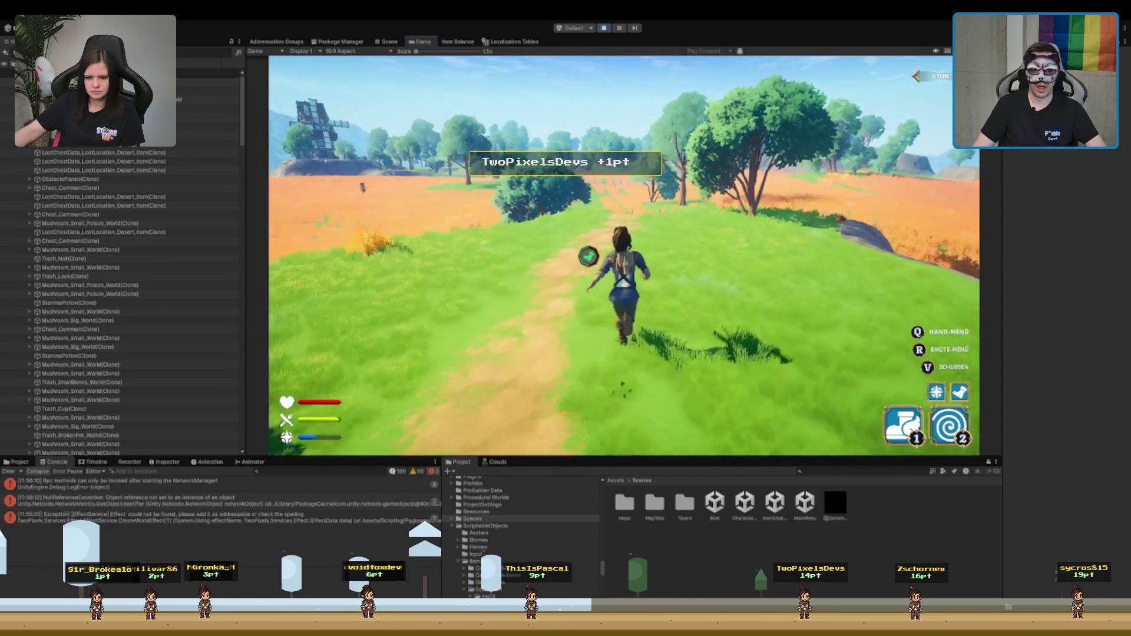
key("ctrl+1")
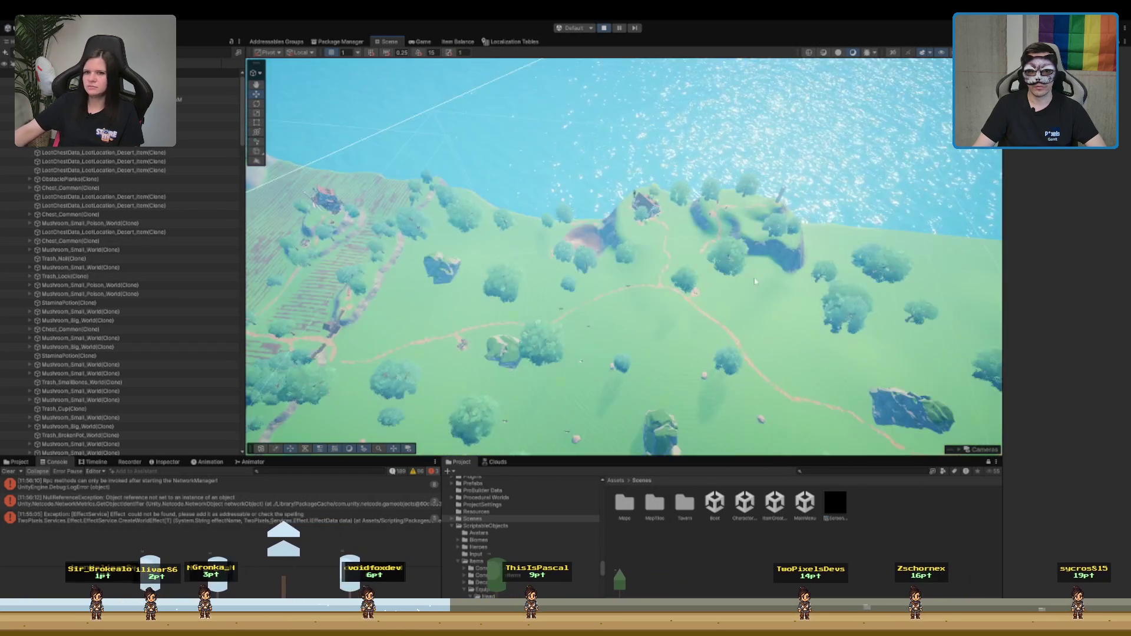
Step: Return to the game view and run along the path to the Wüstentruhe desert chest
scroll(695, 299, "up", 5)
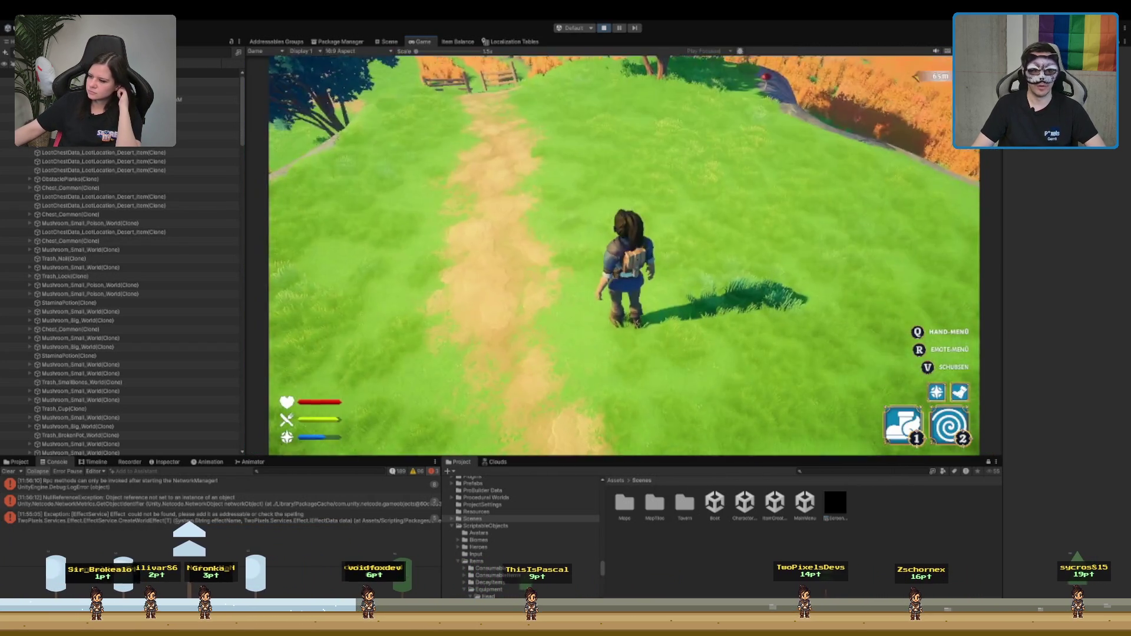
key("w")
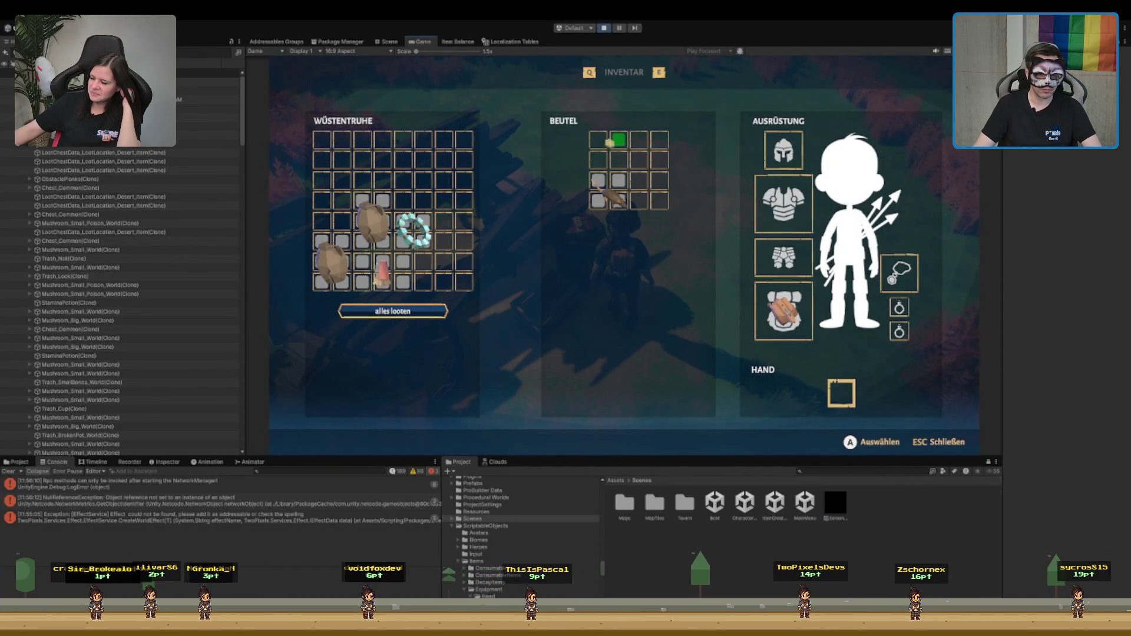
Step: Run onward to the graveyard, using the spiral ability, and read a grave's message
key("w")
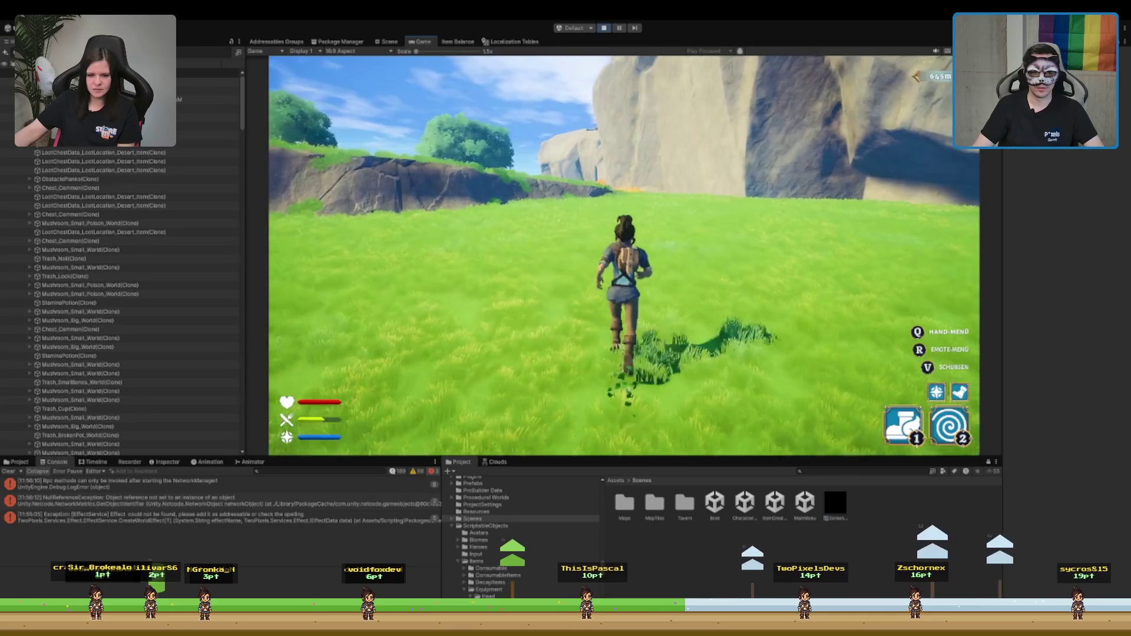
key("2")
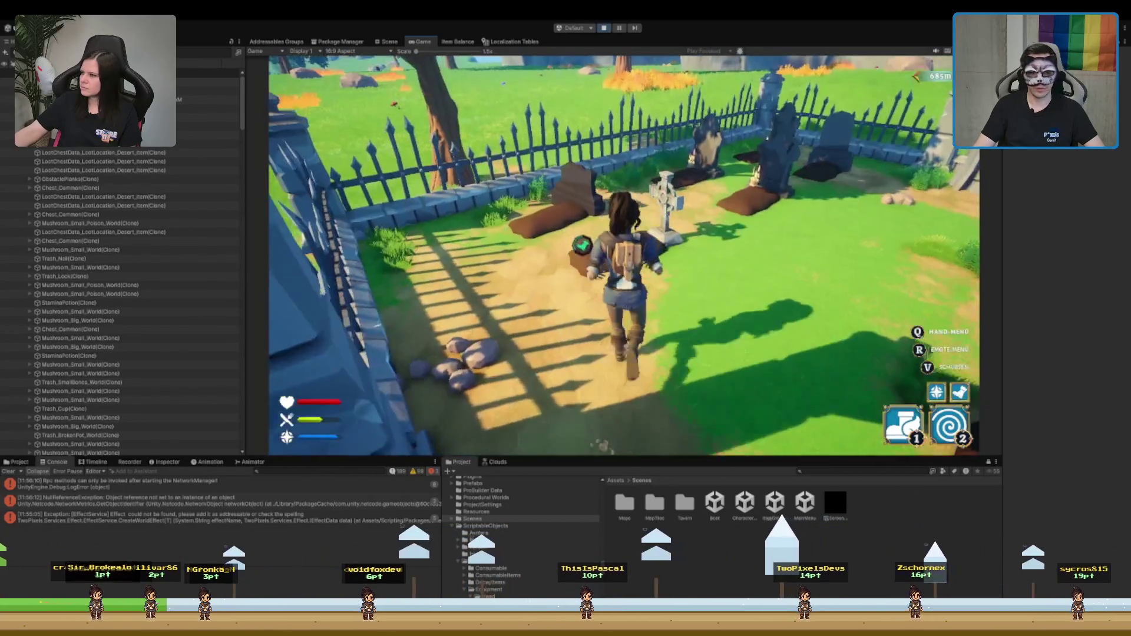
key("e")
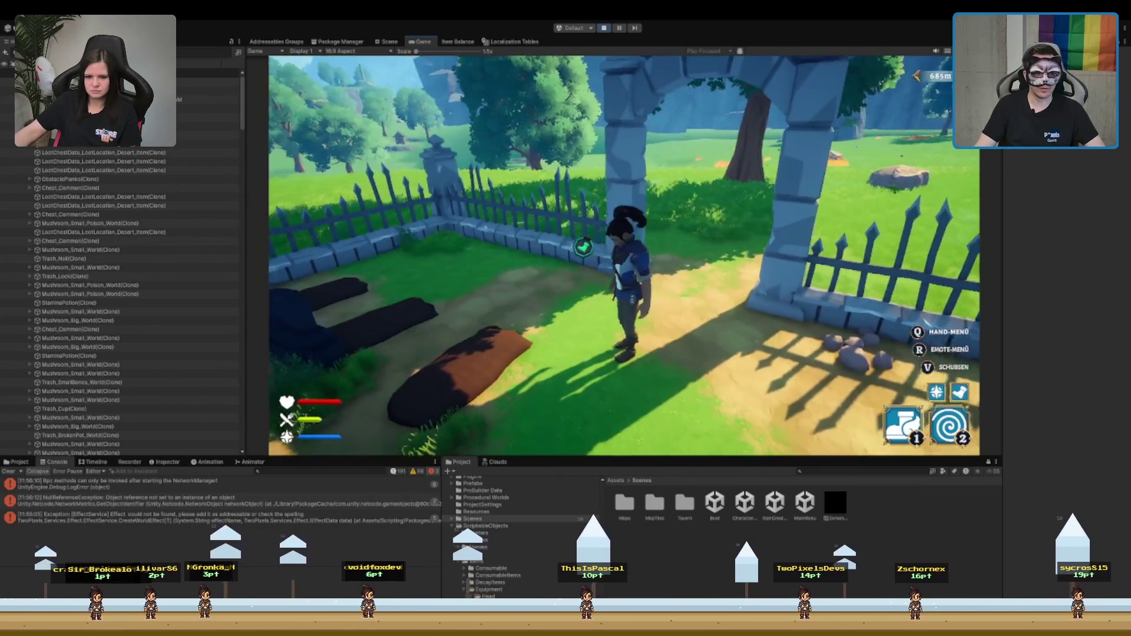
Step: In the Scene view, frame the graveyard gate and select the LootLocation_Shovel object
left_click(386, 42)
scroll(517, 180, "down", 3)
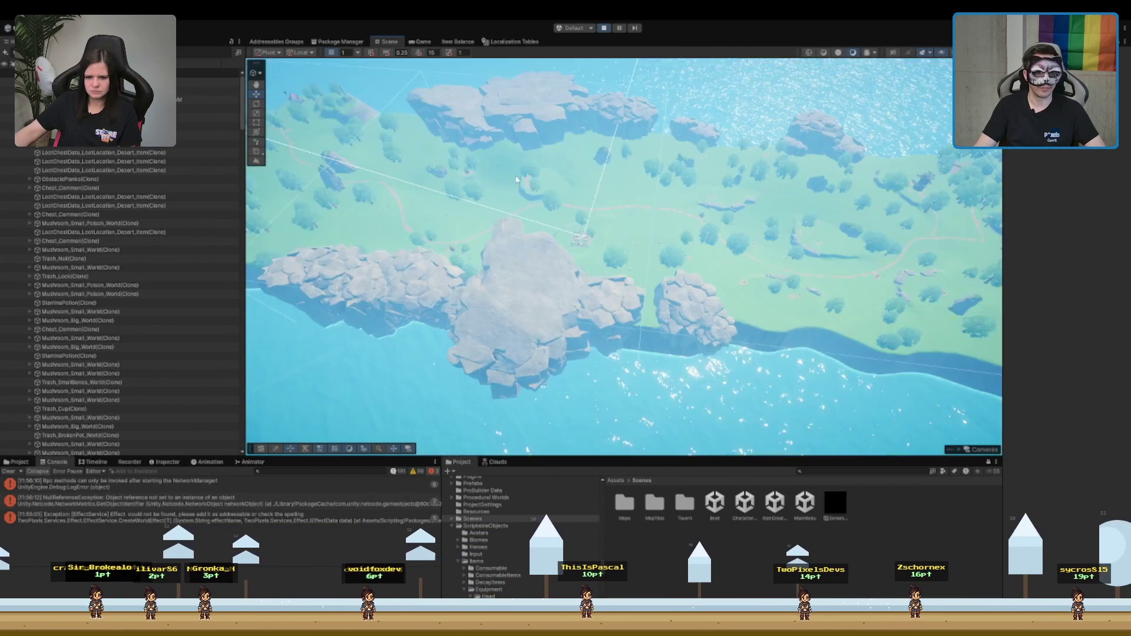
scroll(516, 180, "up", 10)
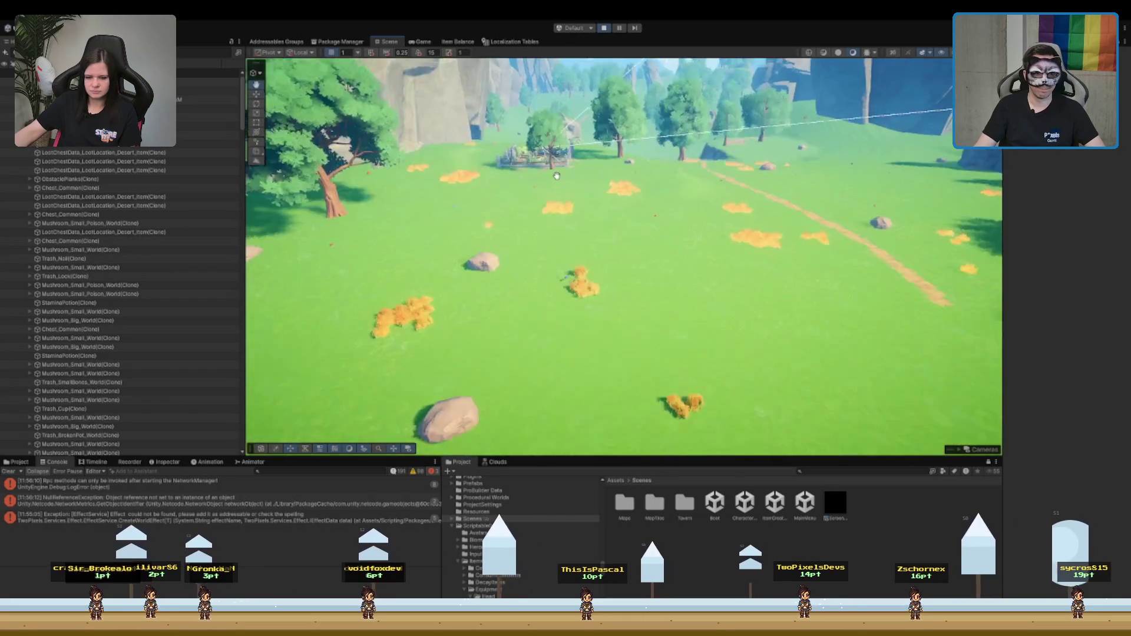
scroll(557, 176, "up", 5)
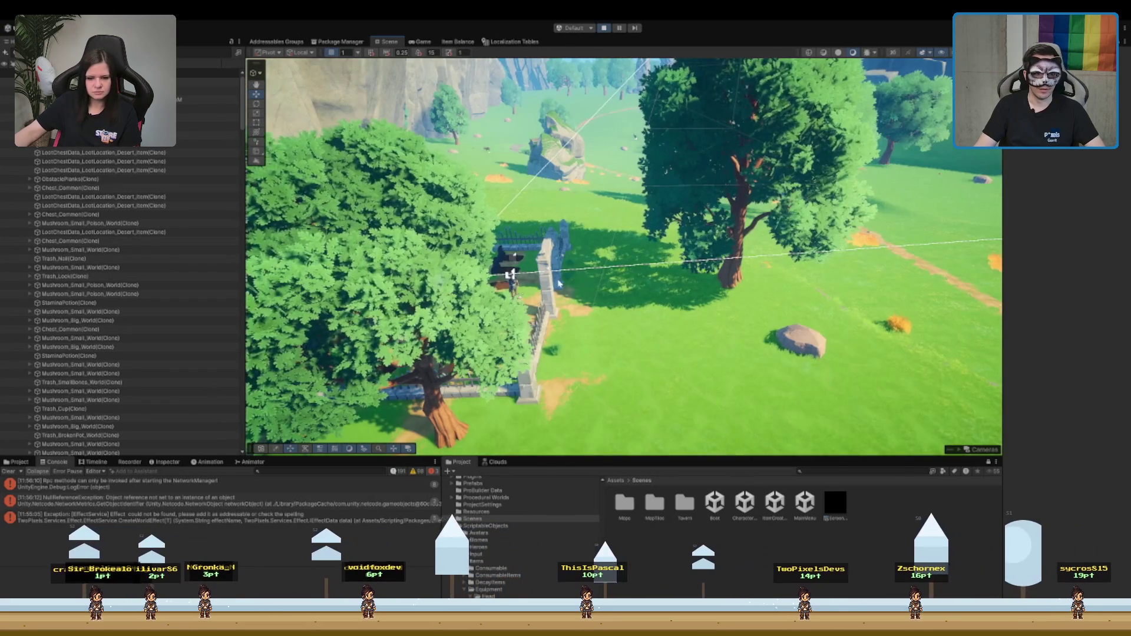
left_click(559, 284)
left_click(114, 248)
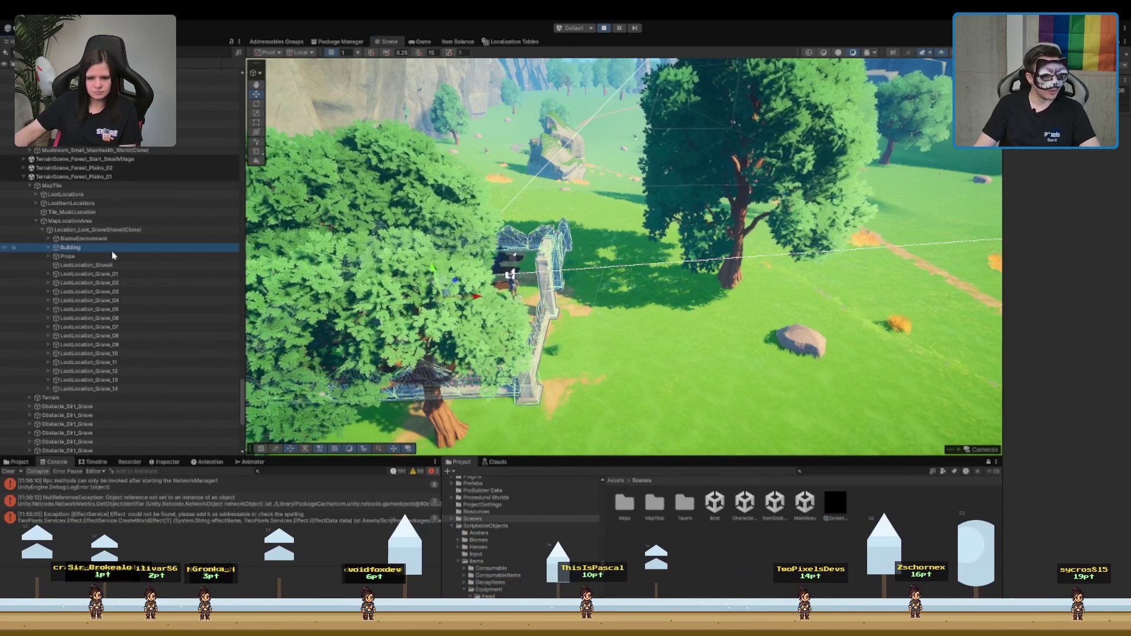
double_click(87, 265)
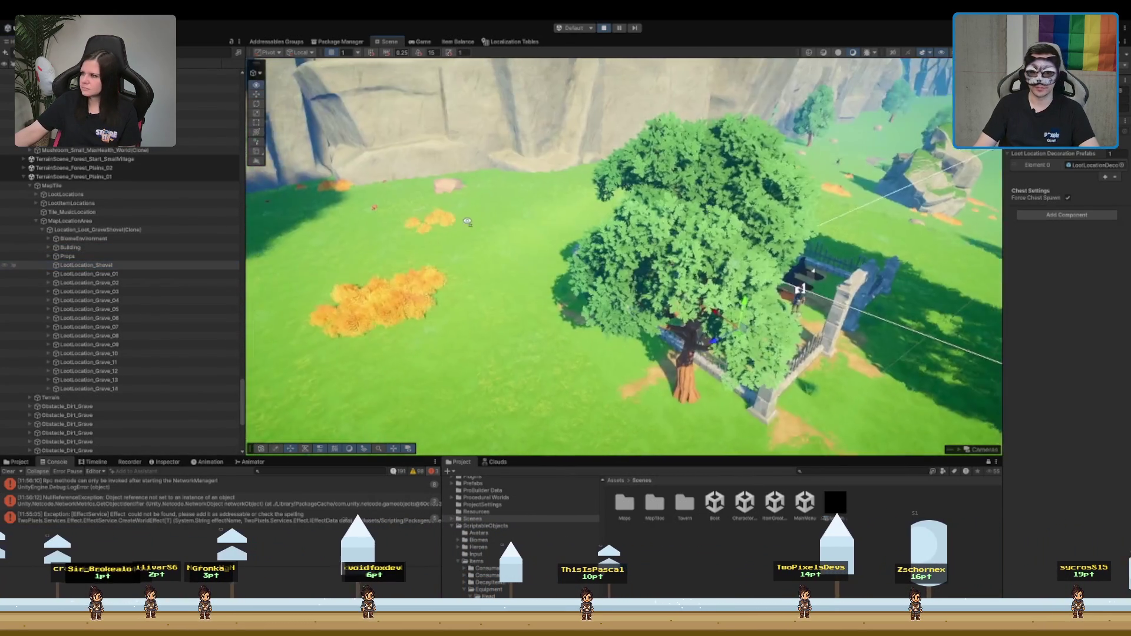
mouse_move(467, 222)
left_mouse_down()
mouse_move(579, 233)
mouse_move(638, 285)
left_mouse_up()
key("f")
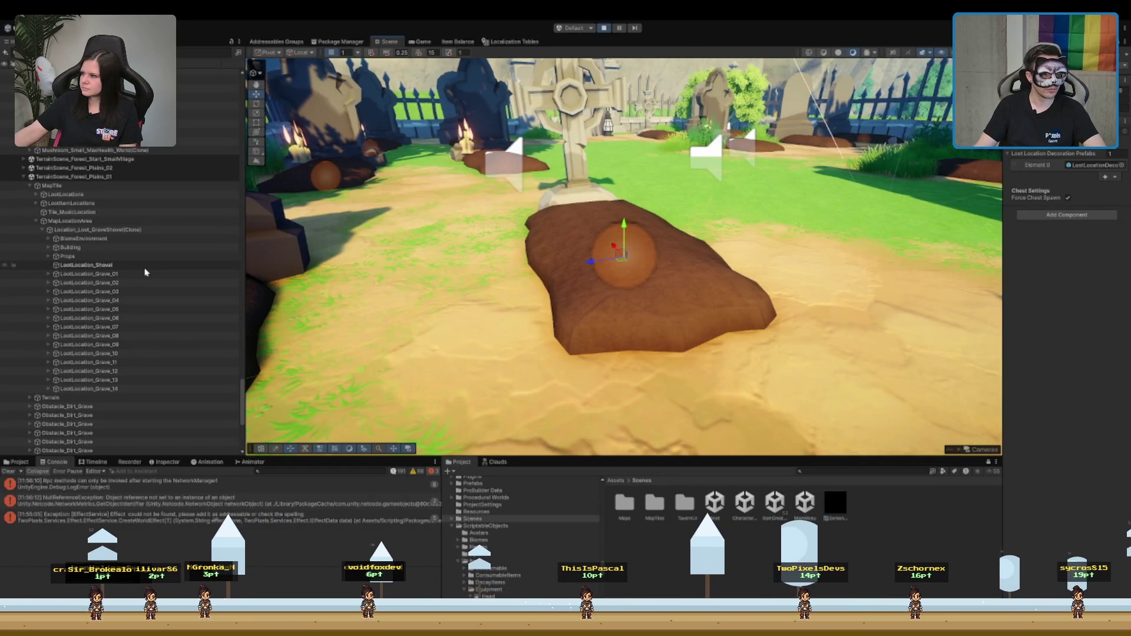
left_click(148, 265)
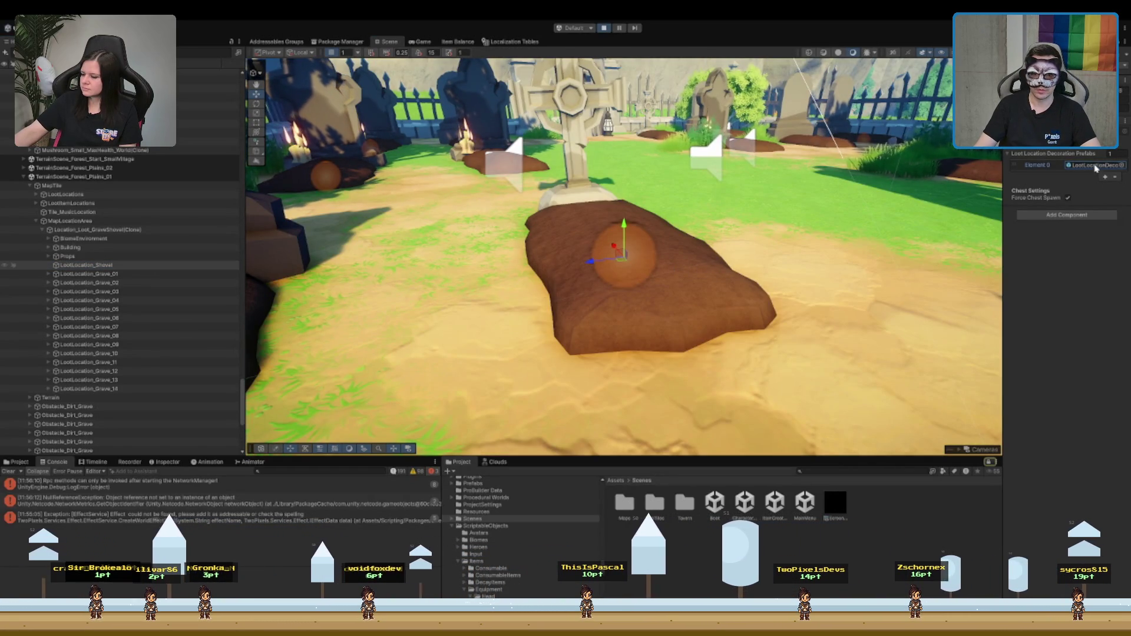
Step: Step through the grave loot locations, select Location_Loot_GraveShovel(Clone), and expand its Location Trigger Enter Helper list
left_click(103, 275)
key("Down")
left_click(103, 274)
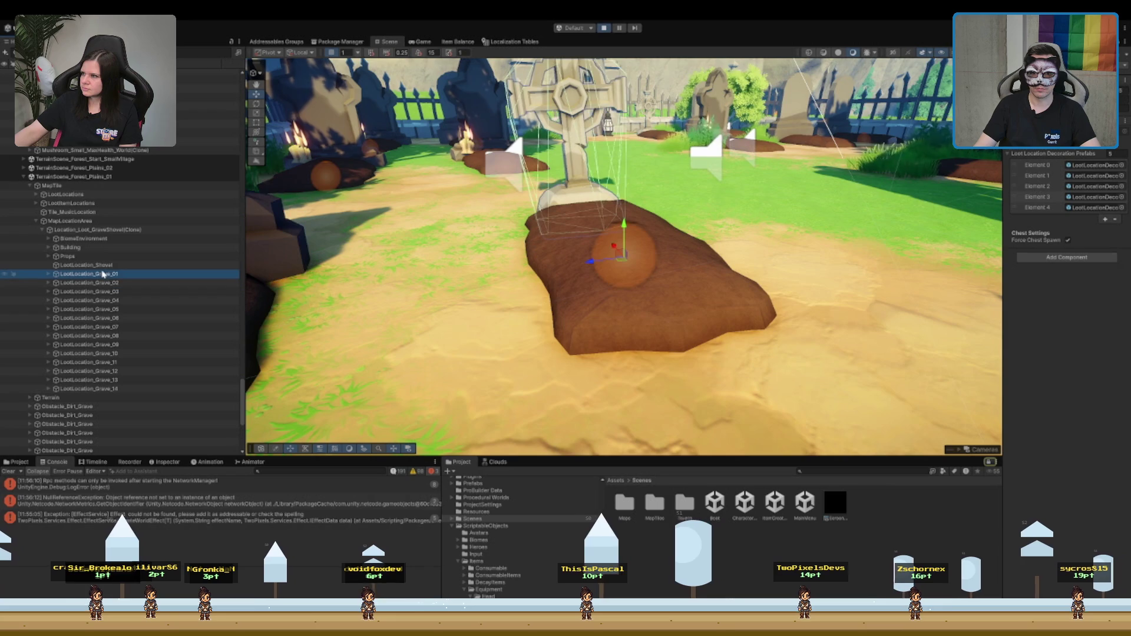
key("Up")
key("Up")
key("Up")
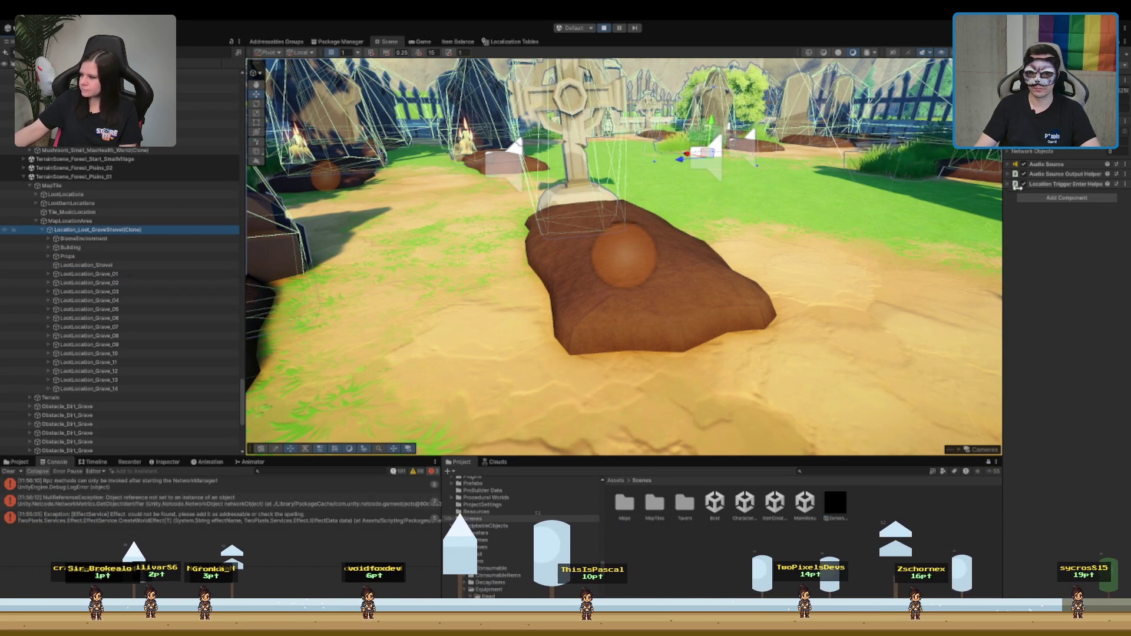
left_click(1058, 183)
left_click(1046, 148)
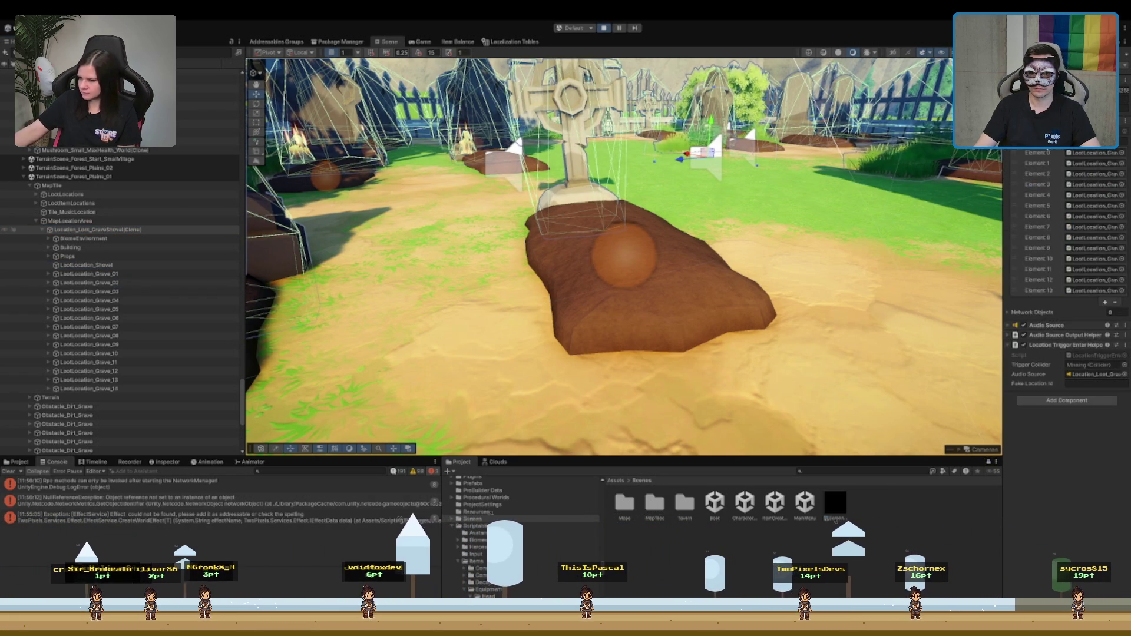
left_click(1000, 236)
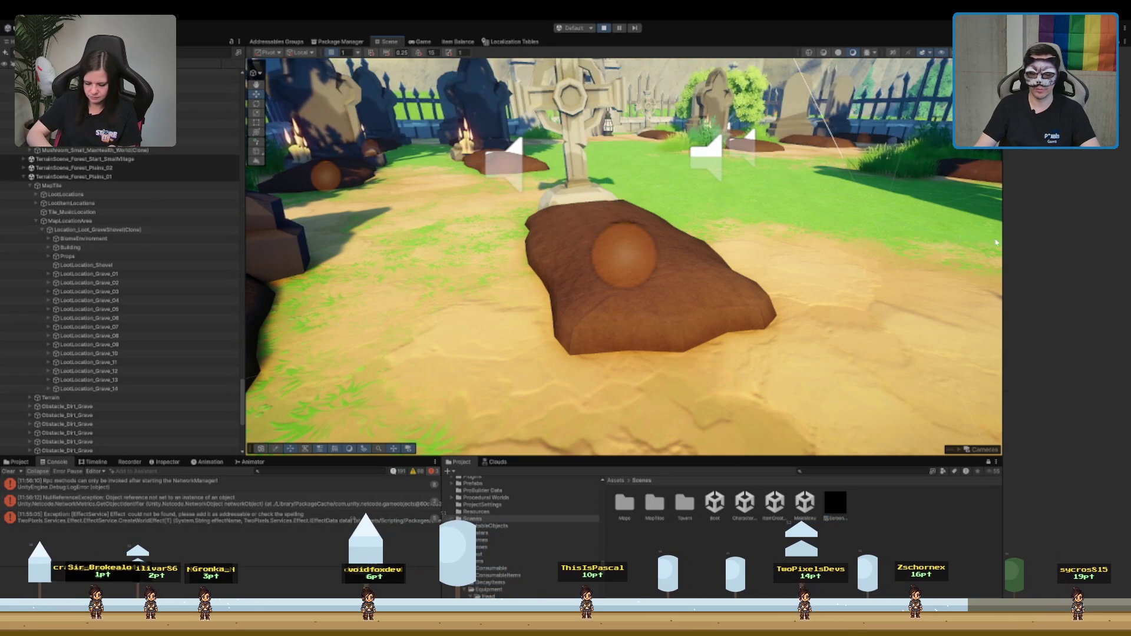
Step: Stop Play mode and open the MapTiles folder in the Project window
left_click(603, 28)
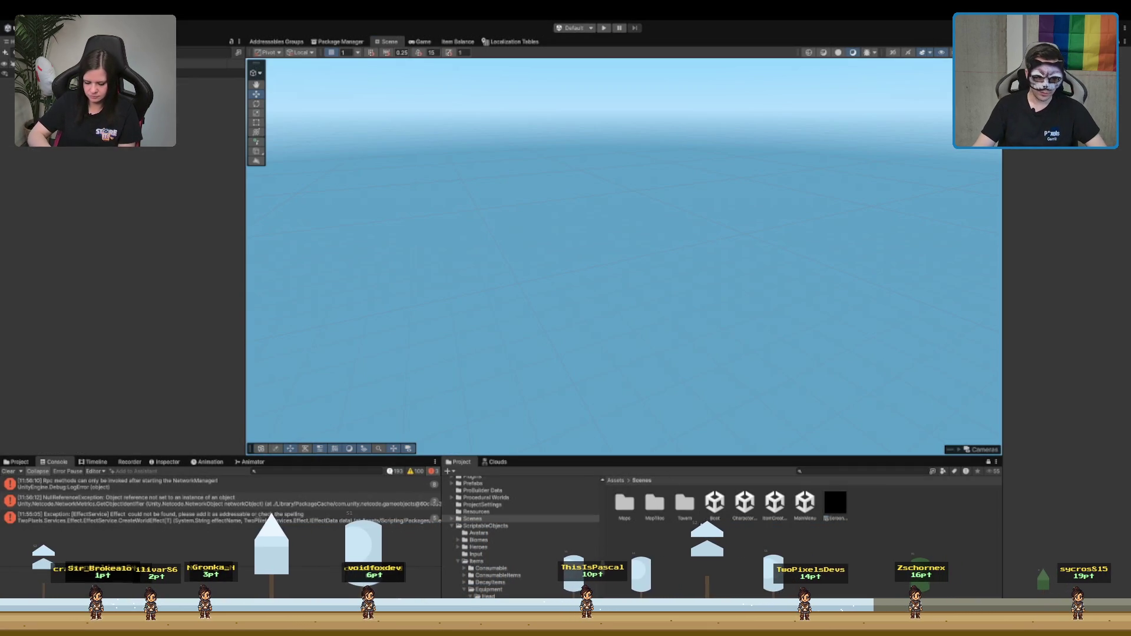
left_click(646, 510)
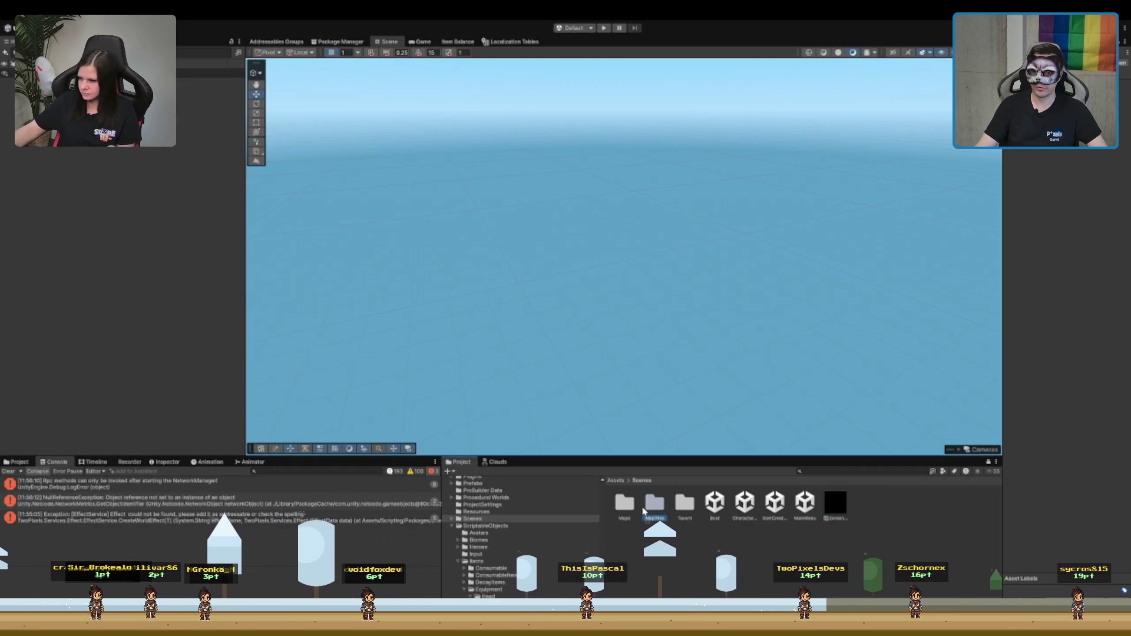
left_click(672, 533)
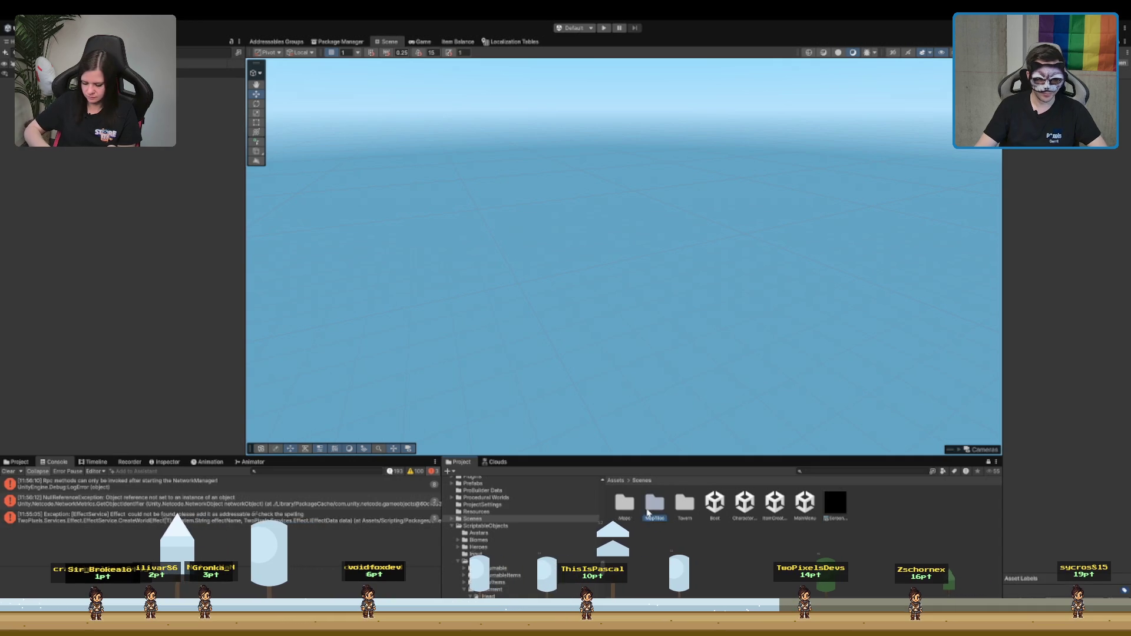
double_click(655, 504)
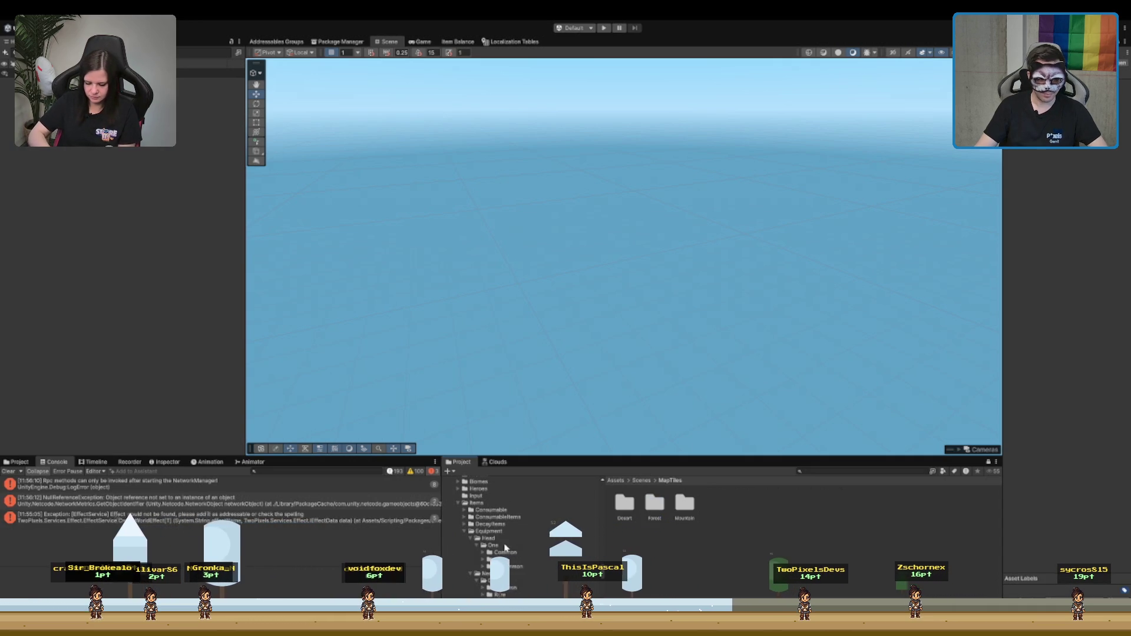
Step: Go back to the Scenes folder and select the ItemCreation scene
scroll(489, 524, "up", 3)
left_click(514, 492)
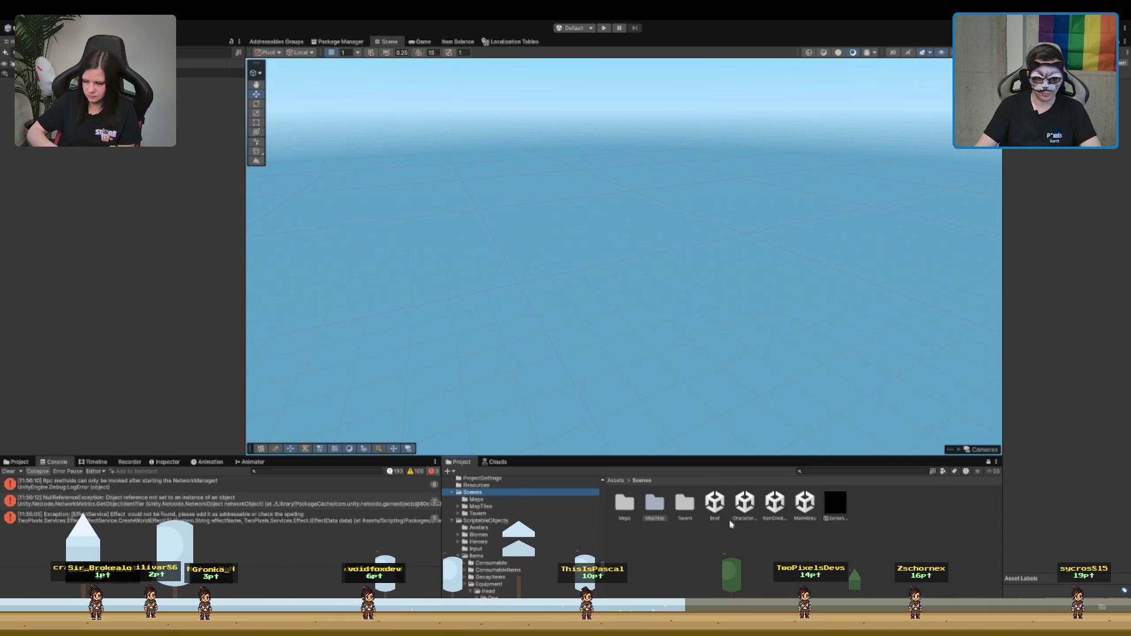
left_click(772, 507)
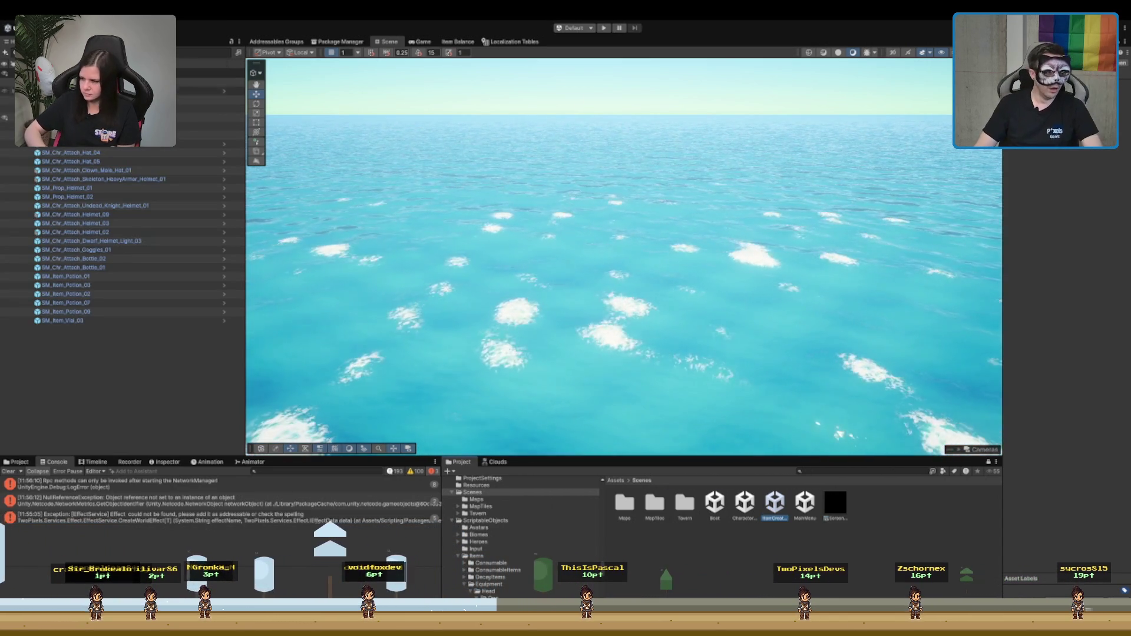
Step: Frame the island group and large cage, then reveal the GraveShovel location's child objects
scroll(94, 167, "up", 5)
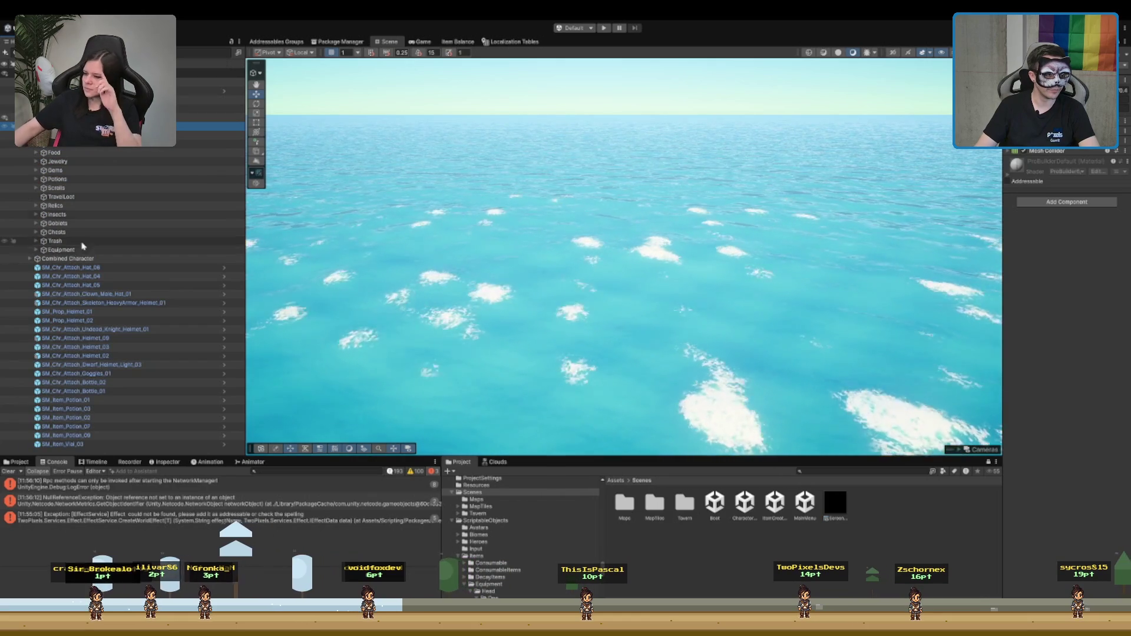
scroll(73, 246, "down", 5)
key("f")
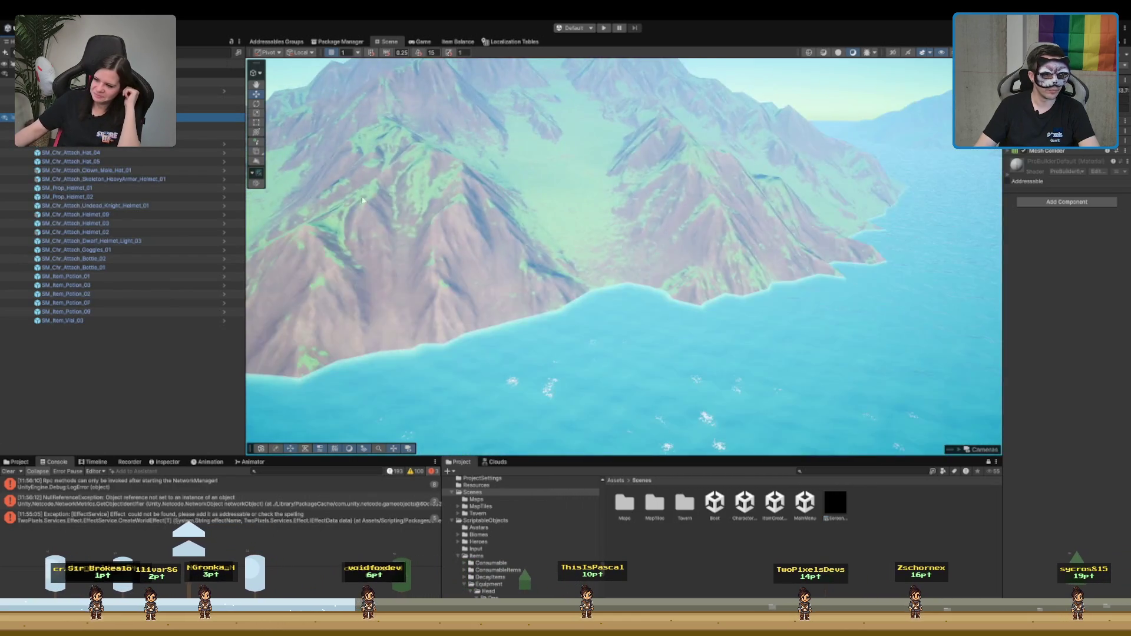
scroll(92, 198, "up", 4)
double_click(80, 179)
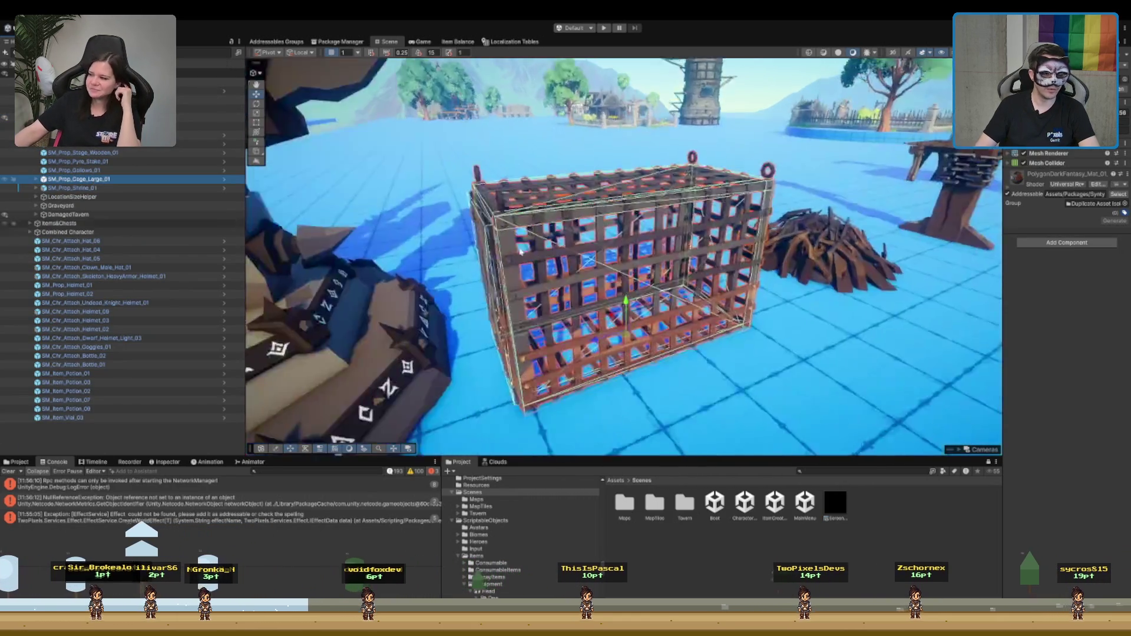
mouse_move(765, 193)
left_mouse_down()
mouse_move(730, 189)
mouse_move(709, 261)
left_mouse_up()
left_click(709, 262)
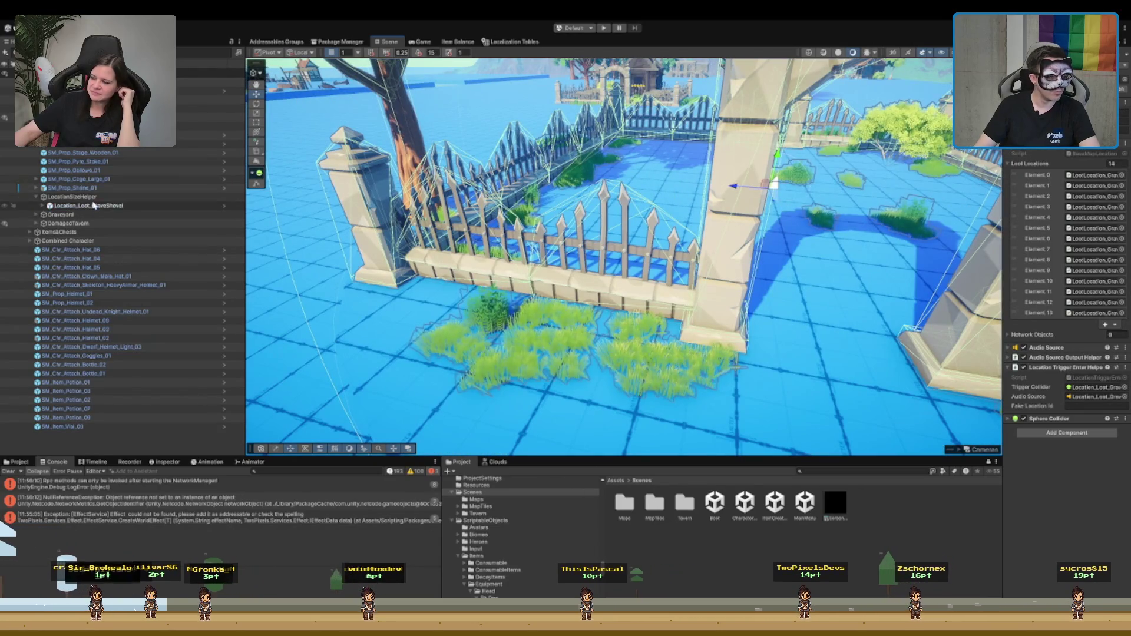
Step: Select Location_Loot_GraveShovel and drag LootLocation_Shovel into its Loot Locations list as element 14
left_click(122, 205)
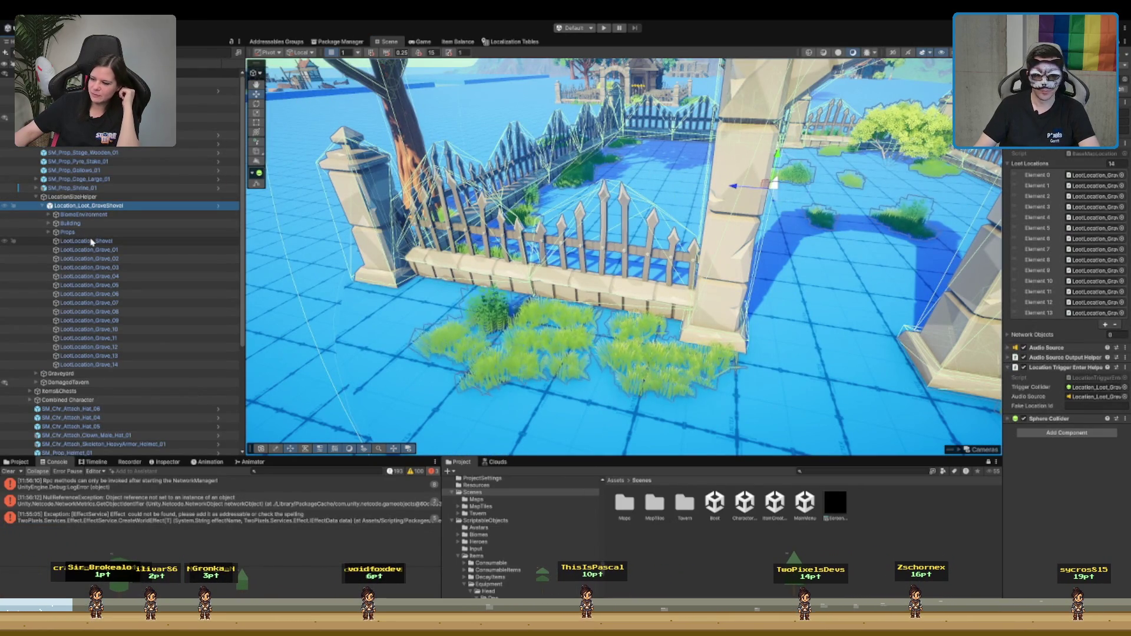
left_click_drag(90, 242, 705, 270)
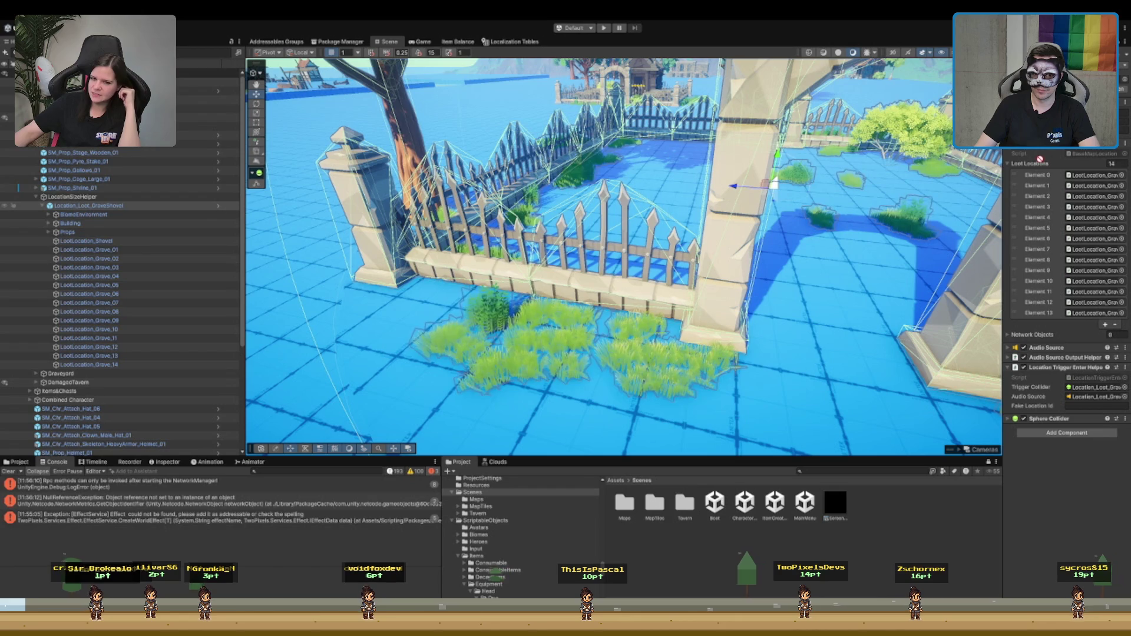
left_click_drag(1038, 167, 928, 189)
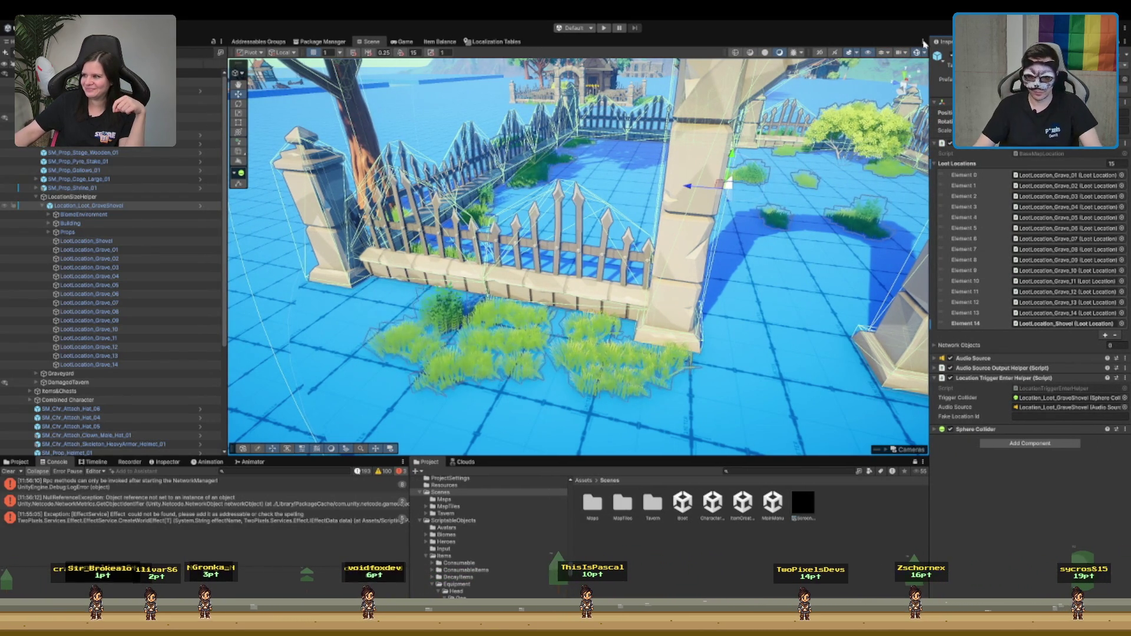
Step: Ping Element 14's LootLocation_Shovel, inspect its settings, reselect the parent, then select the Boot scene
left_click(1071, 327)
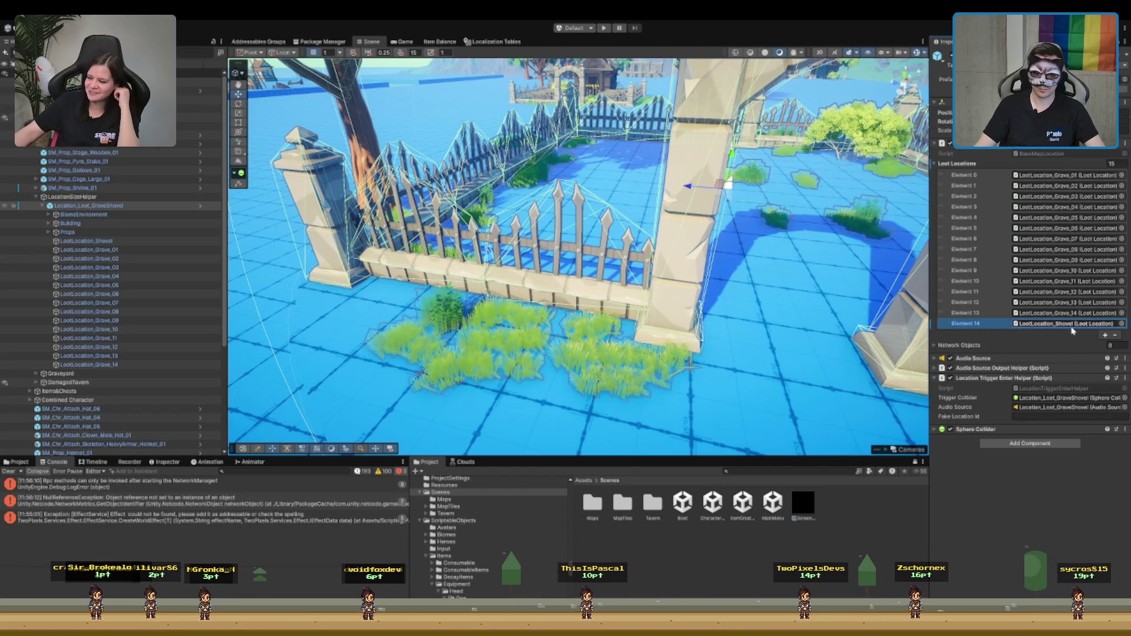
left_click(109, 241)
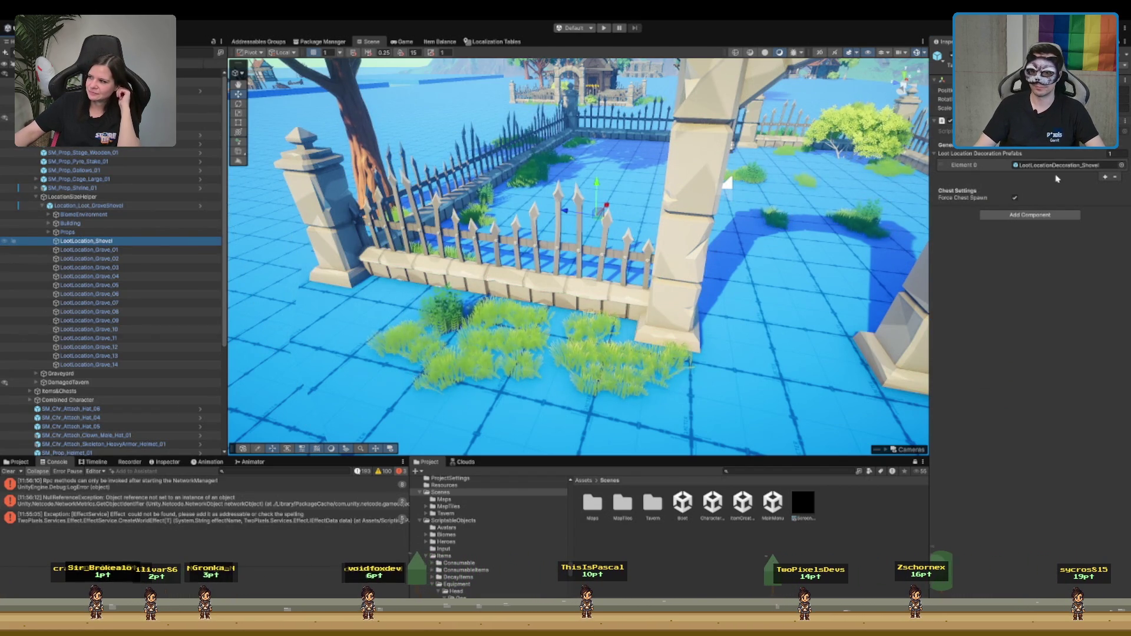
left_click(1025, 350)
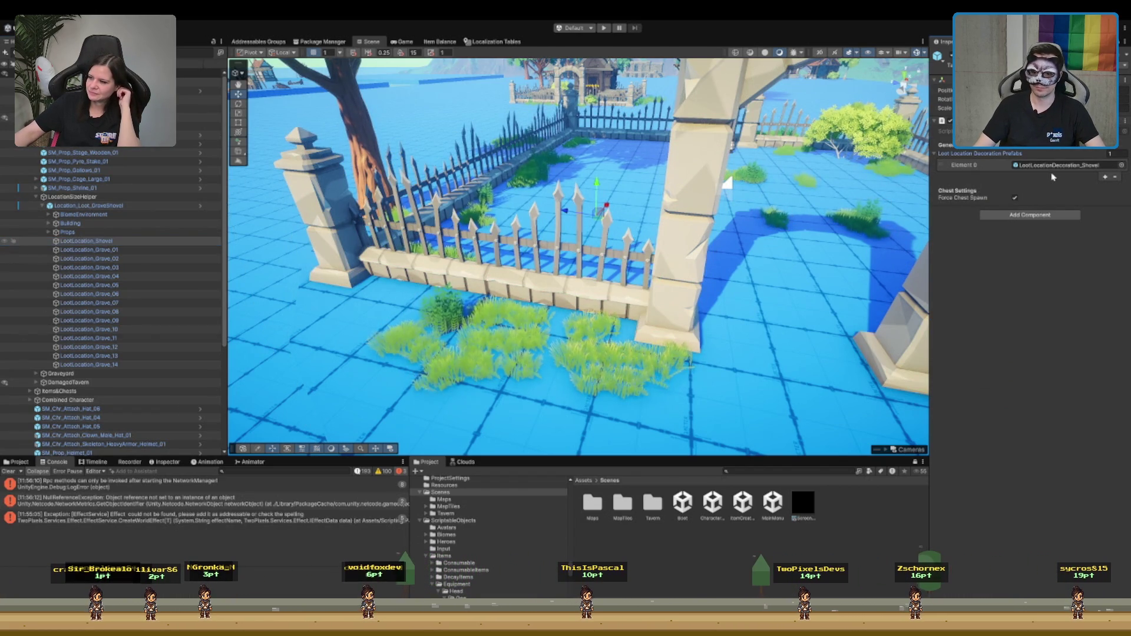
left_click(152, 206)
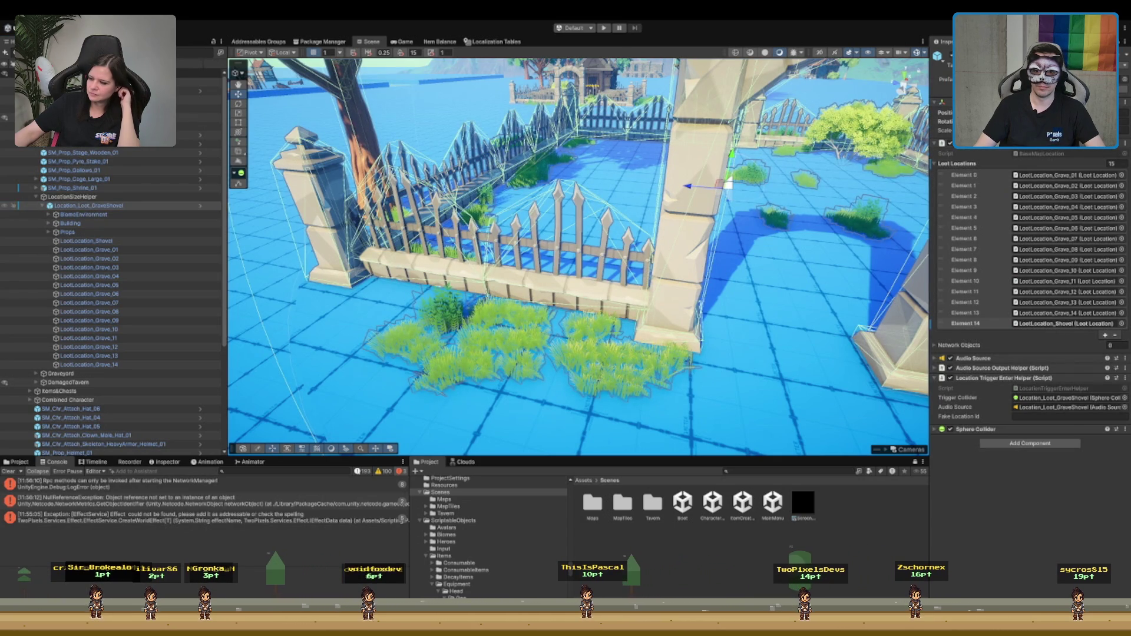
left_click(685, 504)
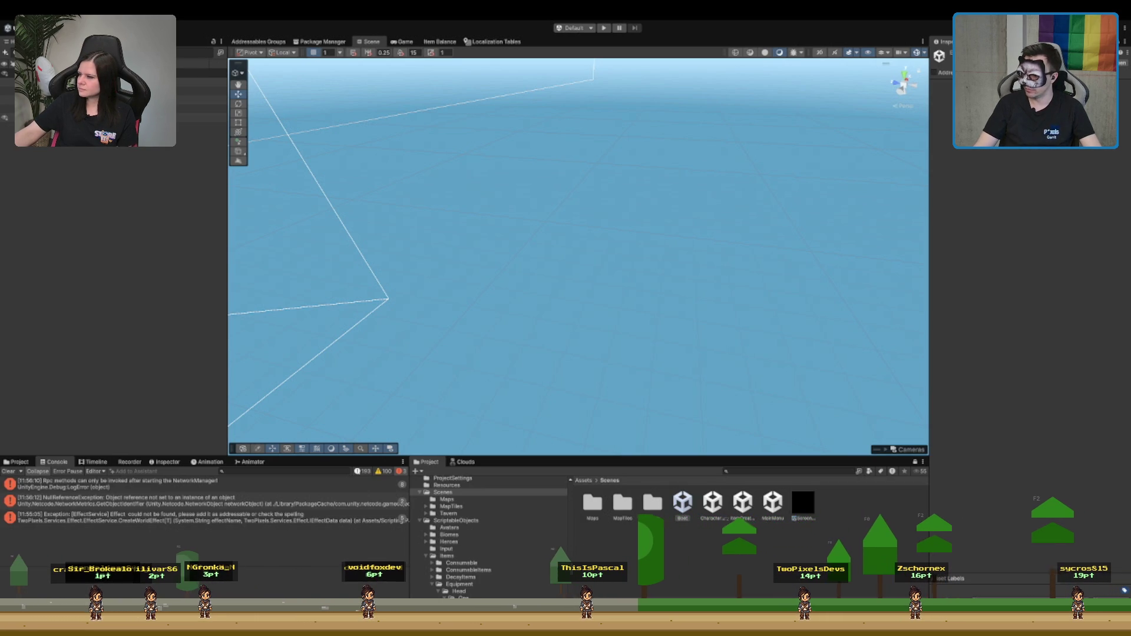
Step: Alt-Tab to the Paint window with the hand-drawn island world map
key("alt+Tab")
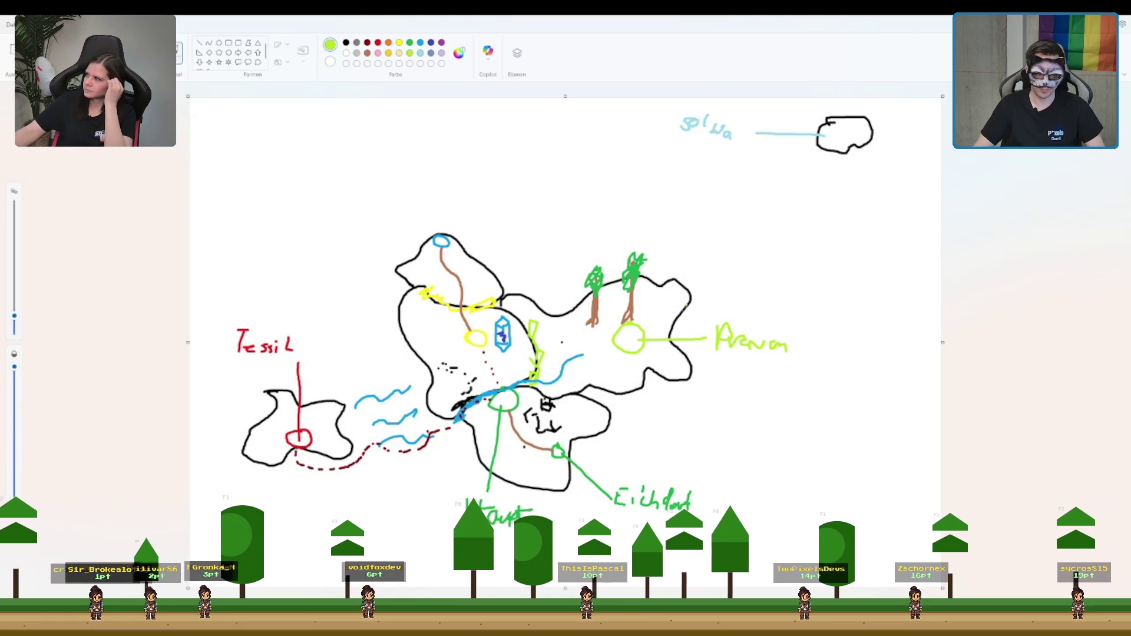
Step: Zoom in on the map and draw a red arrow toward the small blue circle at the top
key("ctrl+plus")
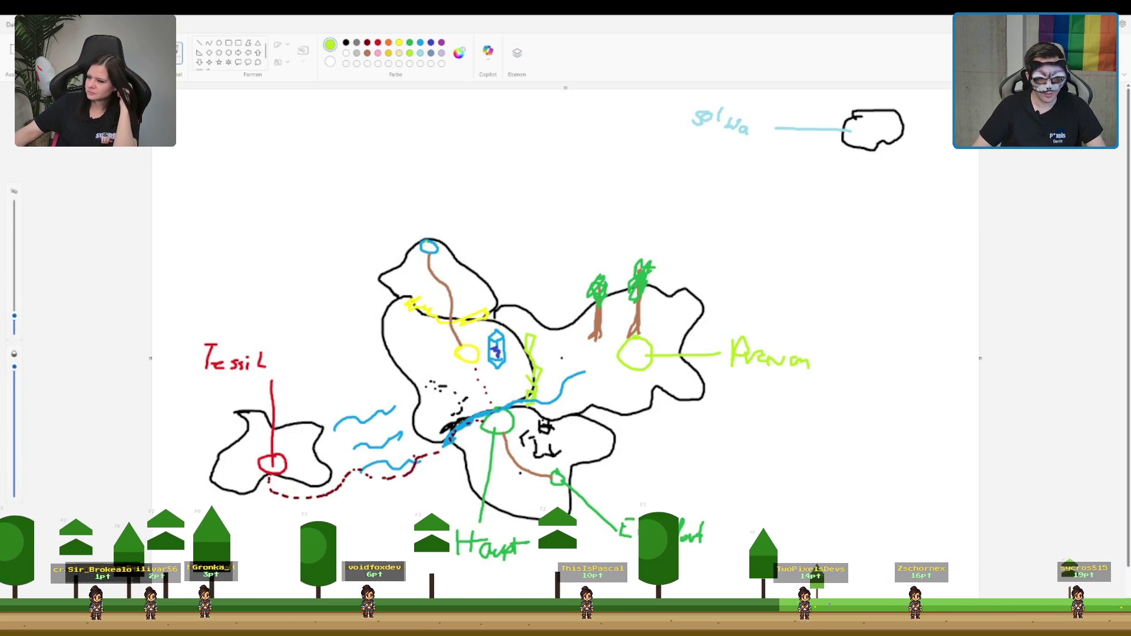
left_click(378, 42)
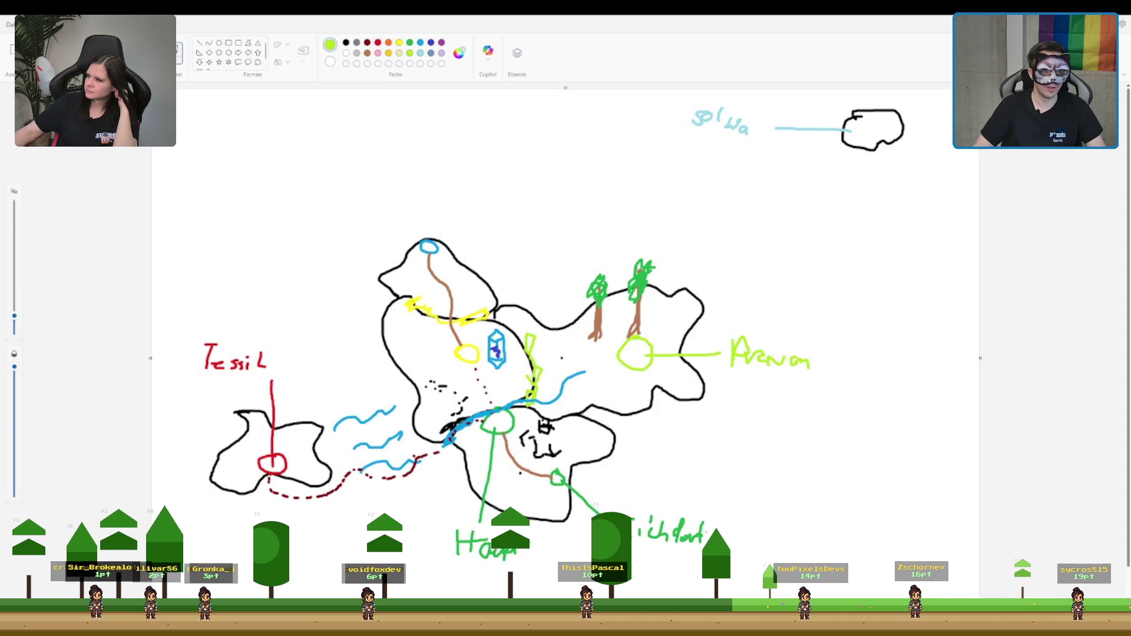
mouse_move(435, 240)
left_mouse_down()
mouse_move(481, 192)
mouse_move(442, 243)
left_mouse_up()
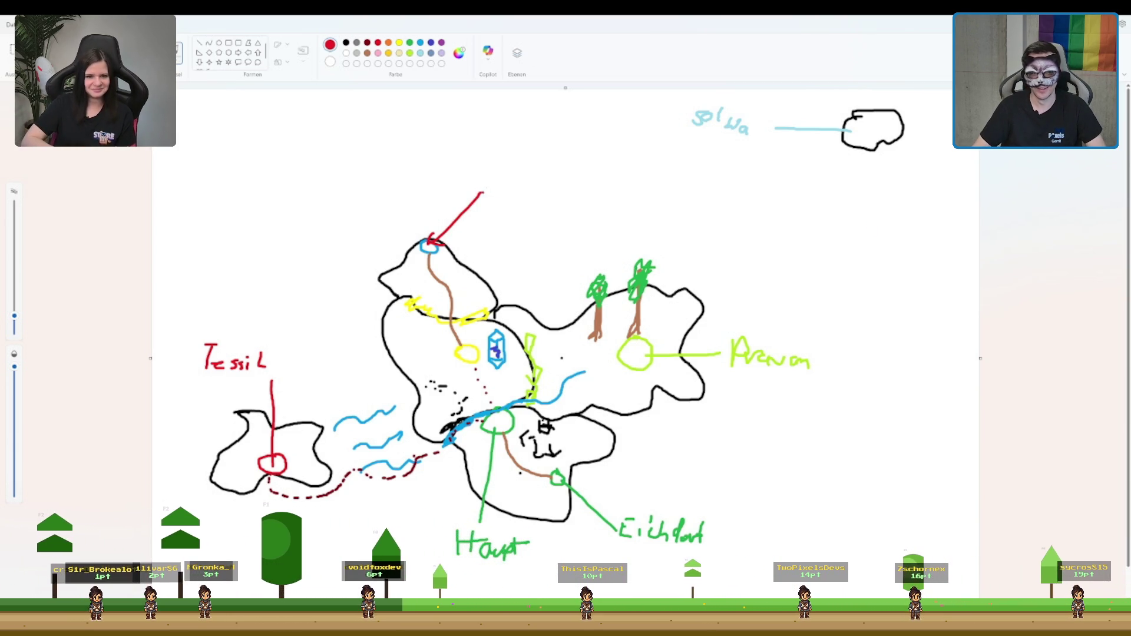
Step: Undo the red arrow above the northern tip, leaving a small red mark beside Arenan
key("ctrl+z")
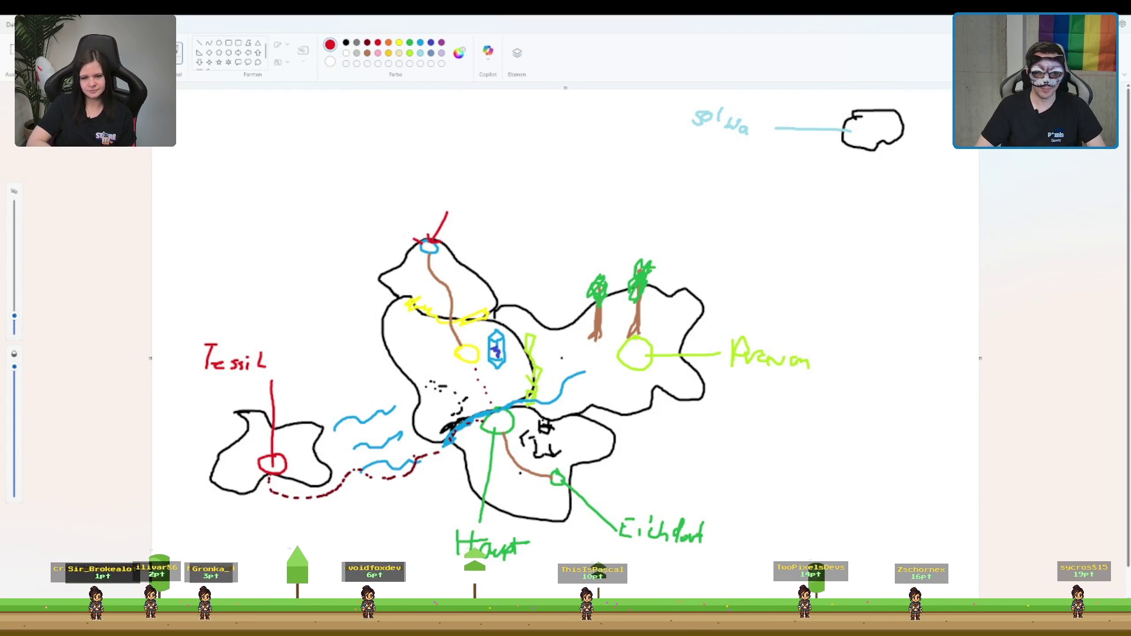
left_click_drag(392, 232, 438, 243)
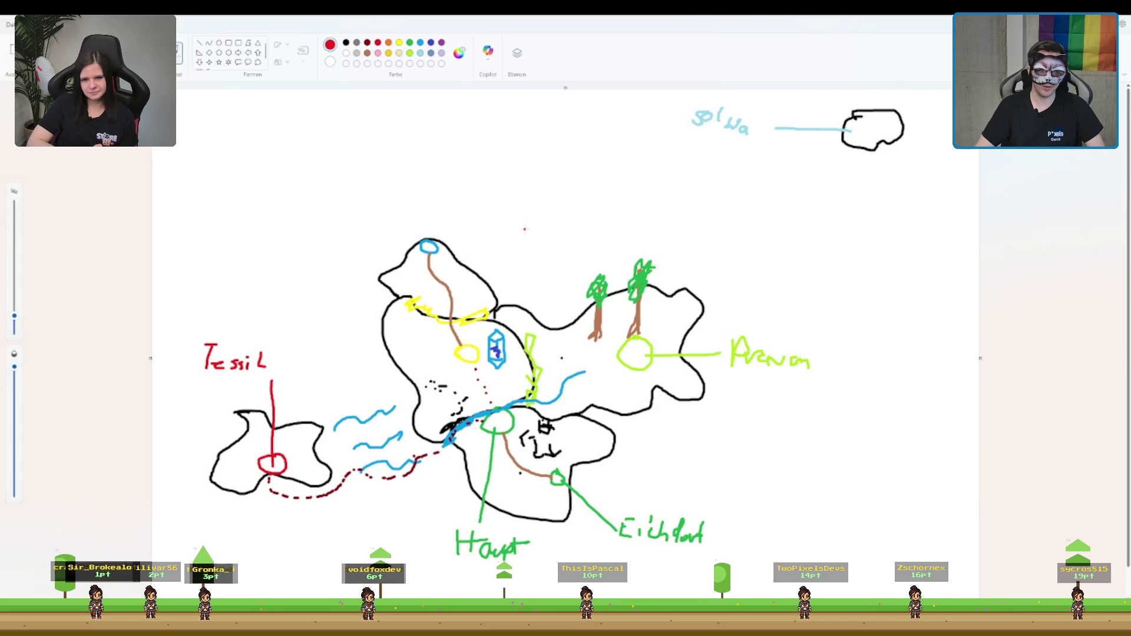
key("ctrl+z")
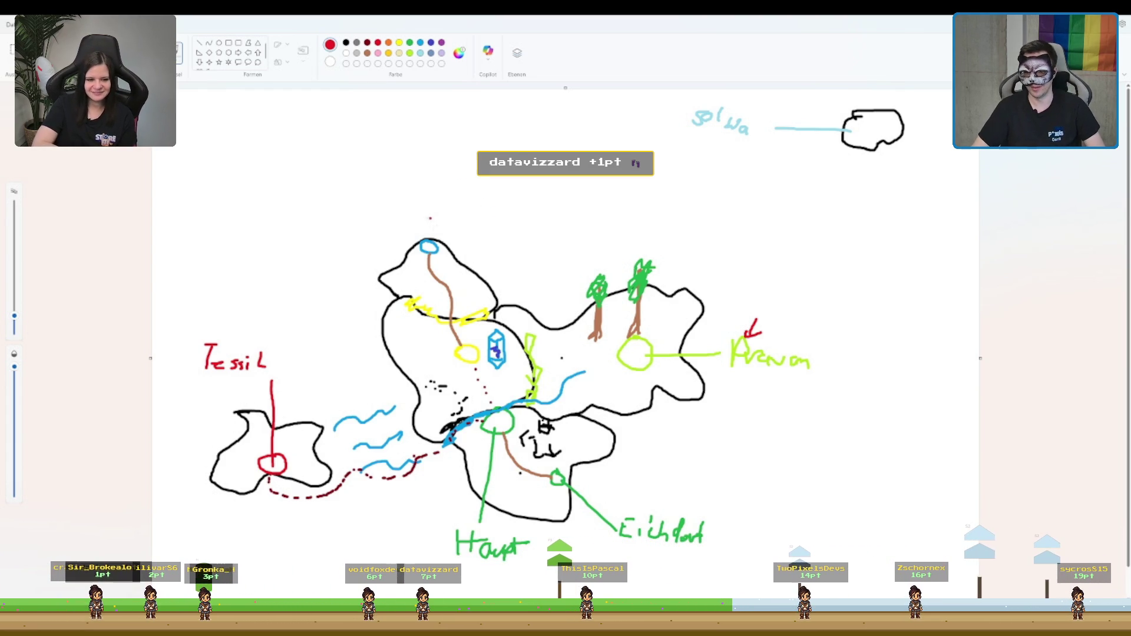
Step: Sketch and undo temporary red marks near the green circle, Arenan and top-right island, then clear Unity's Console
key("ctrl+z")
left_click_drag(624, 341, 640, 341)
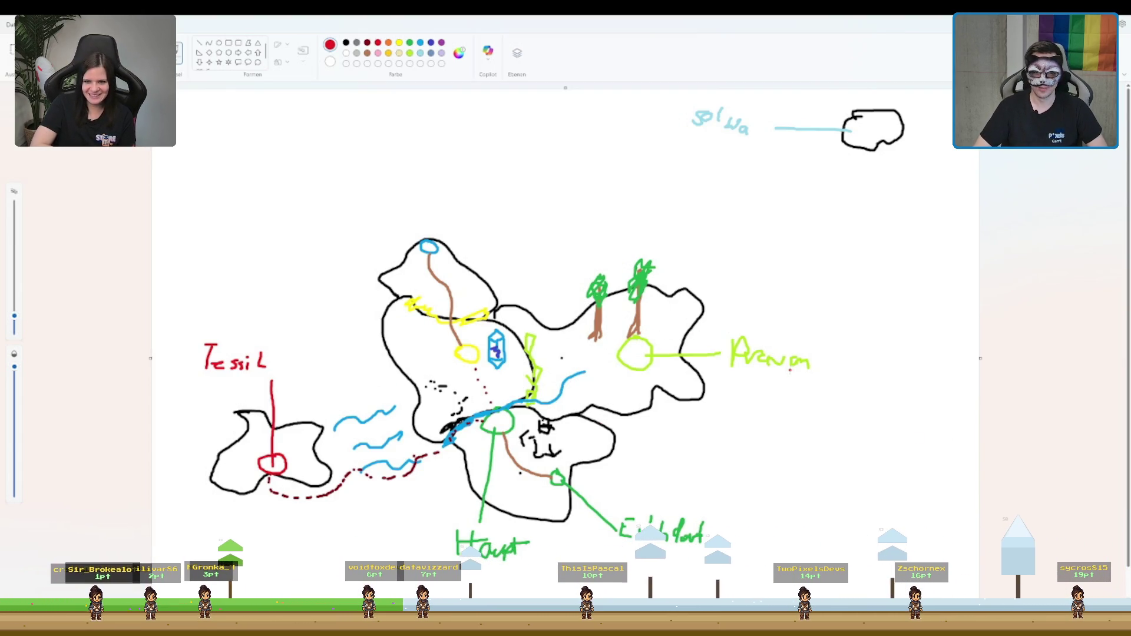
left_click(307, 393)
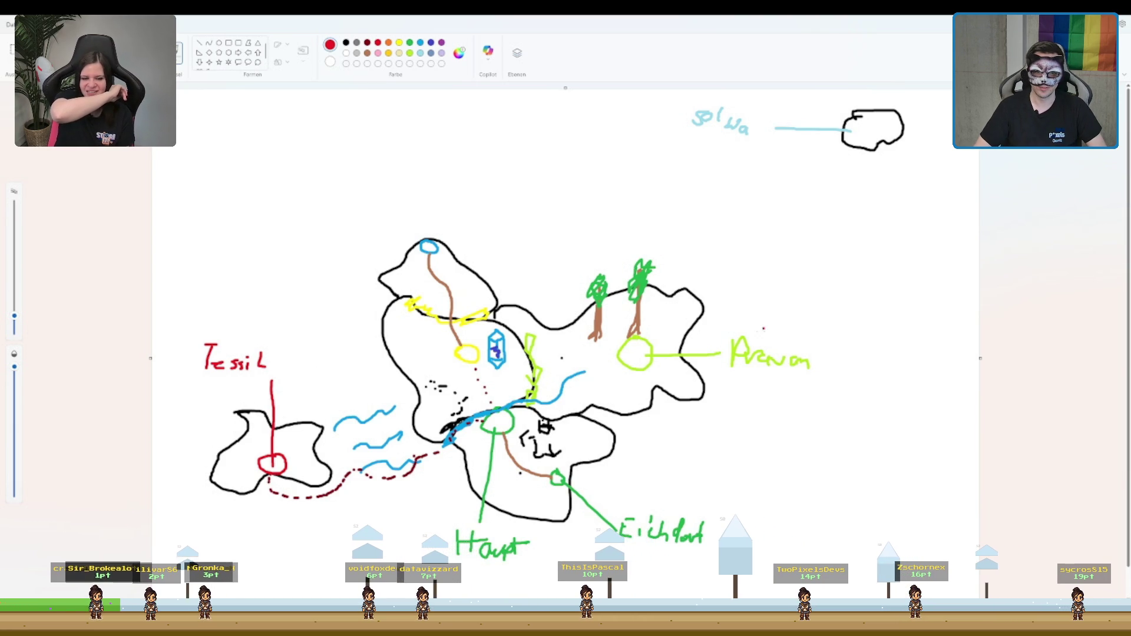
mouse_move(732, 396)
left_mouse_down()
mouse_move(763, 383)
mouse_move(833, 404)
left_mouse_up()
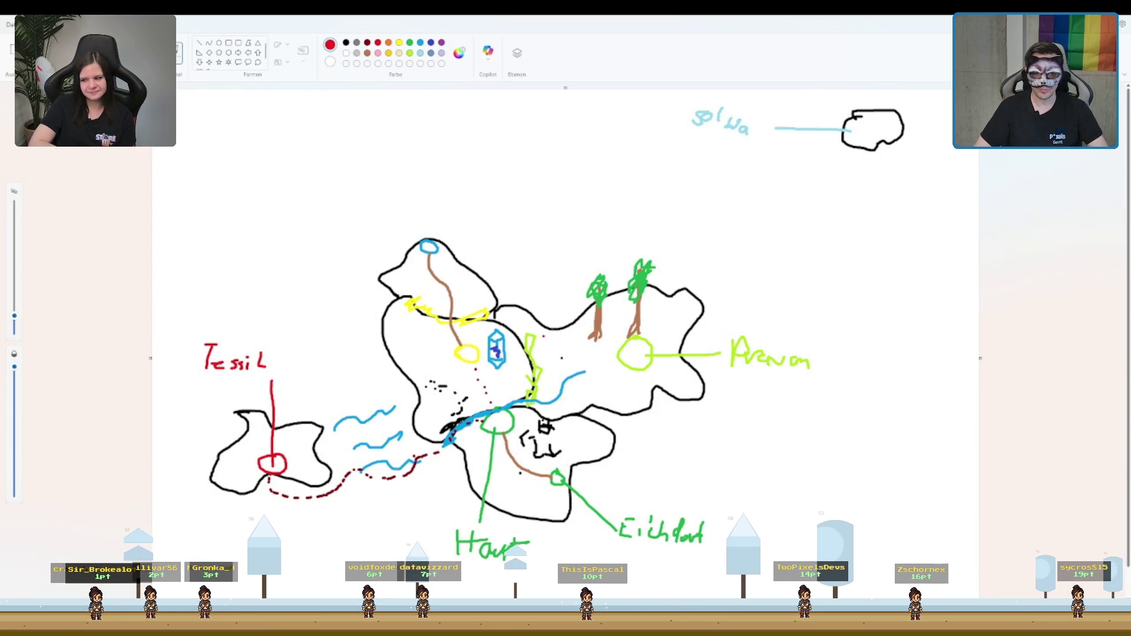
mouse_move(846, 150)
left_mouse_down()
mouse_move(827, 175)
mouse_move(858, 144)
mouse_move(859, 155)
left_mouse_up()
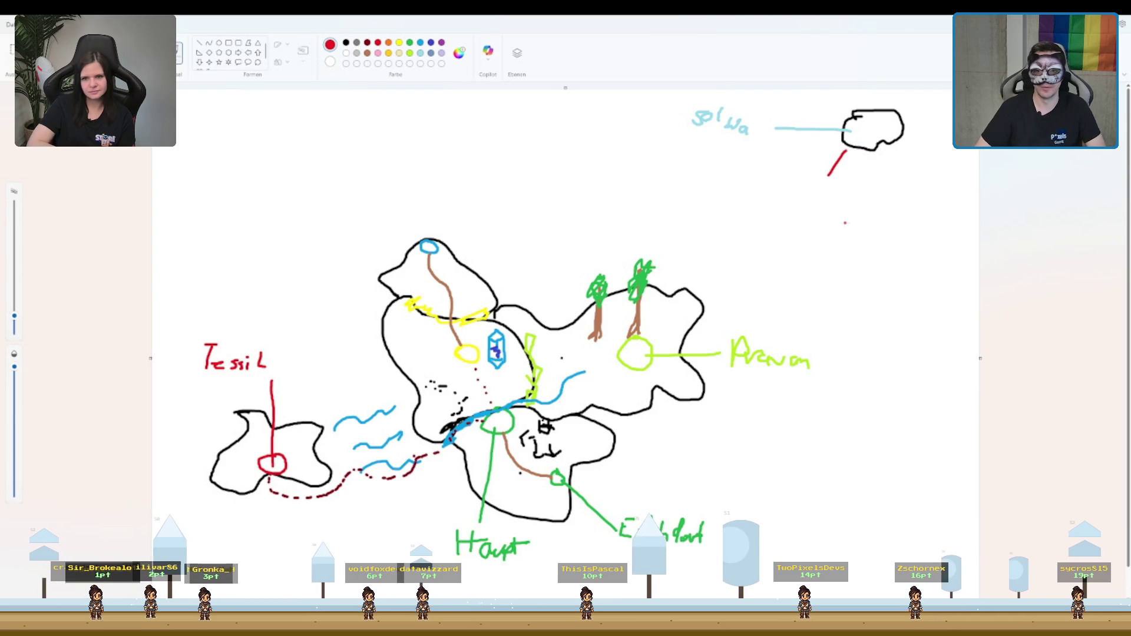
key("ctrl+z")
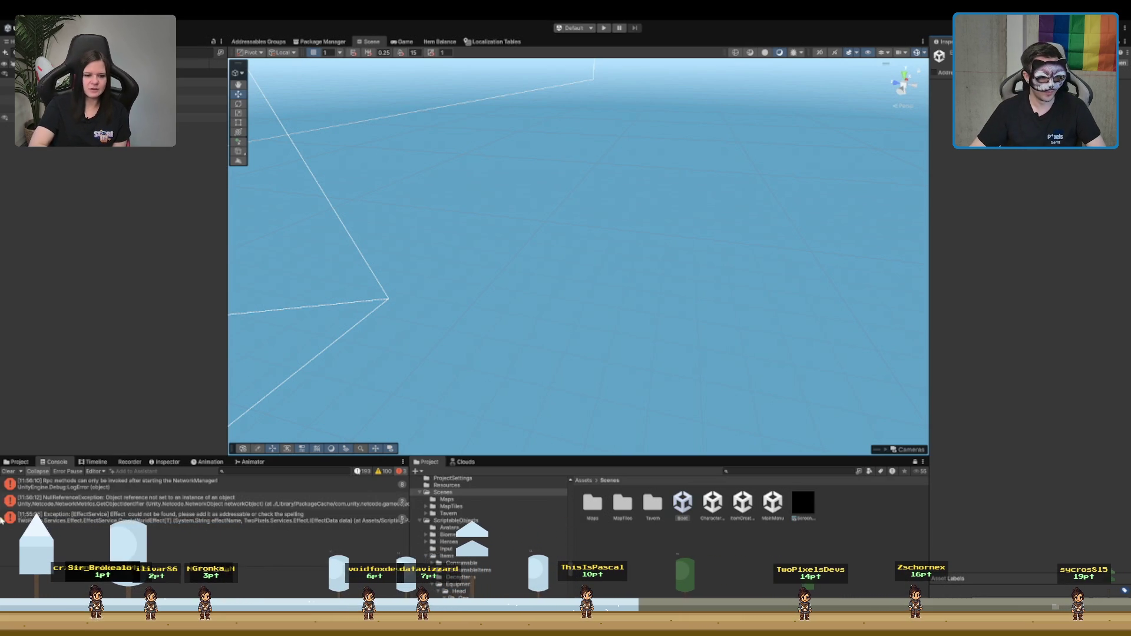
left_click(6, 472)
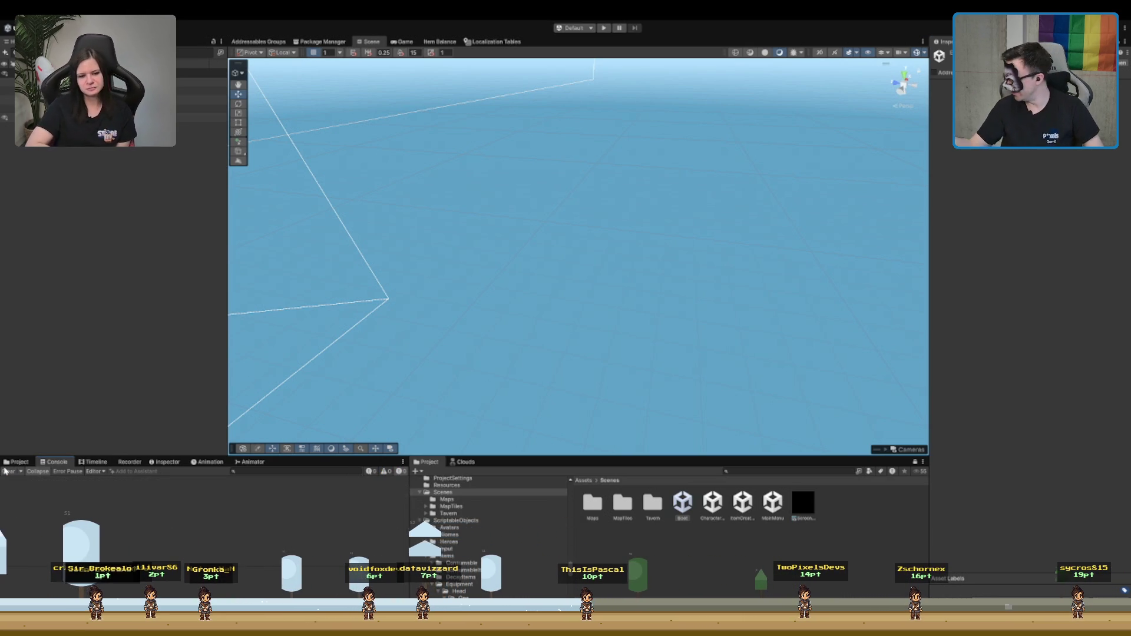